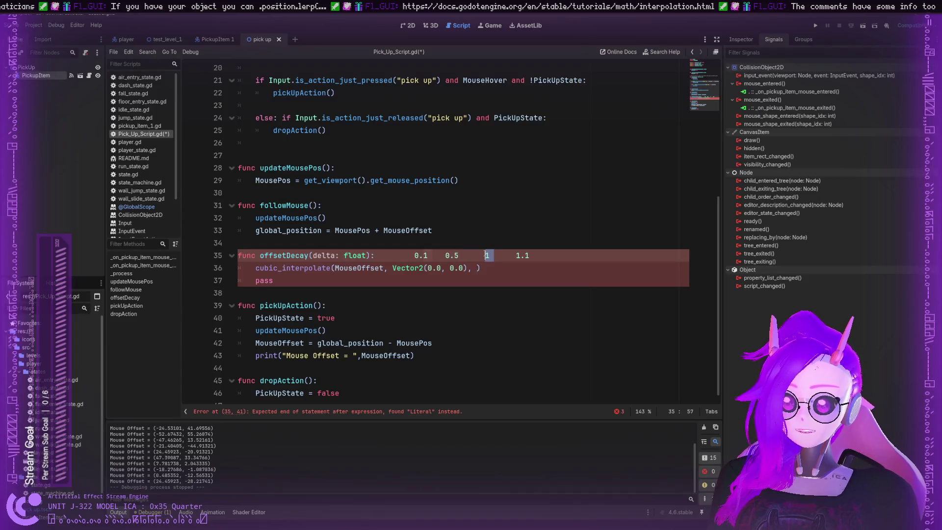
# Delete the stray numbers and trailing space after offsetDecay's signature on line 35.
pyautogui.click(487, 255)
pyautogui.moveTo(491, 255)
pyautogui.mouseDown()
pyautogui.moveTo(440, 255)
pyautogui.moveTo(528, 256)
pyautogui.moveTo(410, 255)
pyautogui.mouseUp()
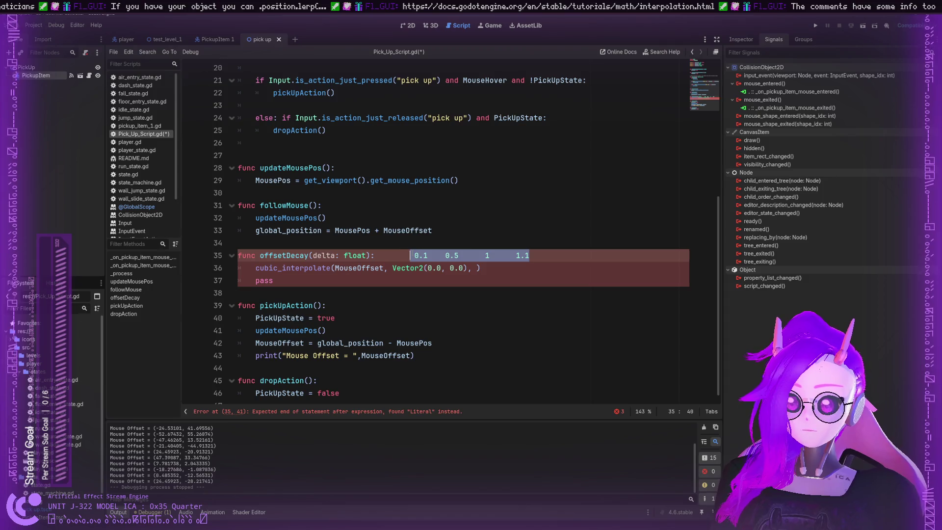
pyautogui.press('BackSpace')
pyautogui.press('BackSpace')
pyautogui.press('BackSpace')
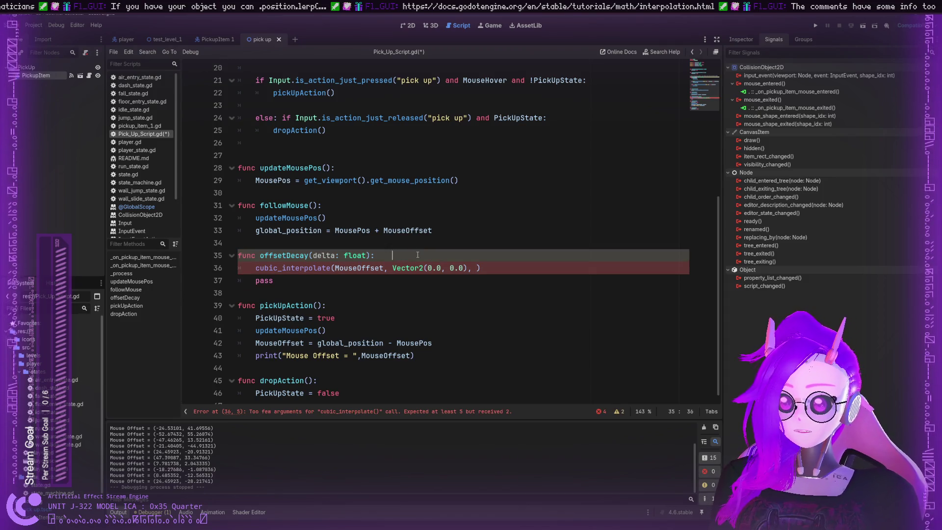
pyautogui.press('BackSpace')
# Replace cubic_interpolate on line 36 with 'MouseOffset = lerp' and clear its old arguments.
pyautogui.moveTo(330, 268); pyautogui.dragTo(255, 268)
pyautogui.write('MouseOf')
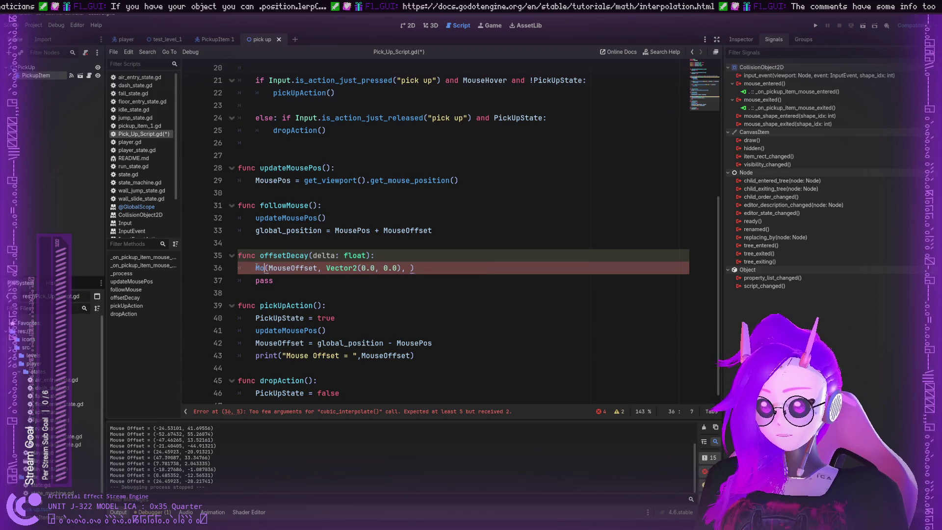
pyautogui.write('fset = ')
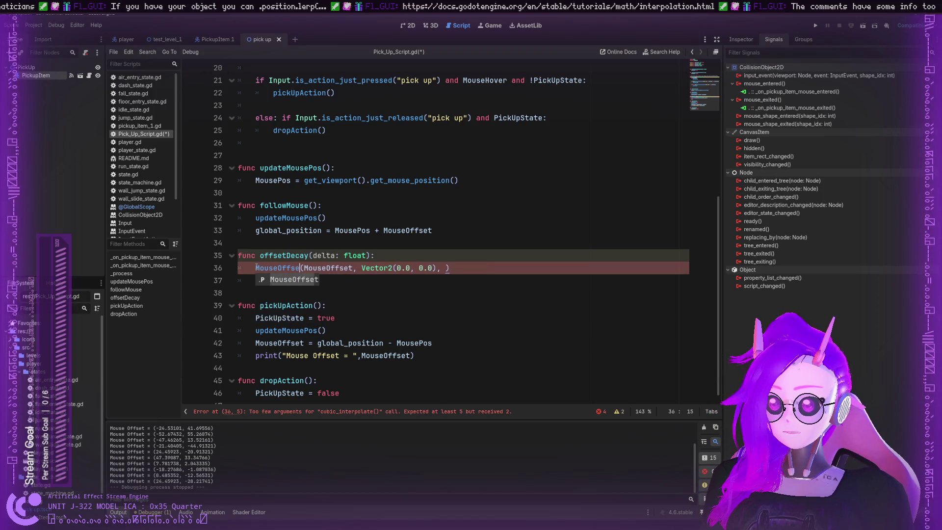
pyautogui.write('lerp')
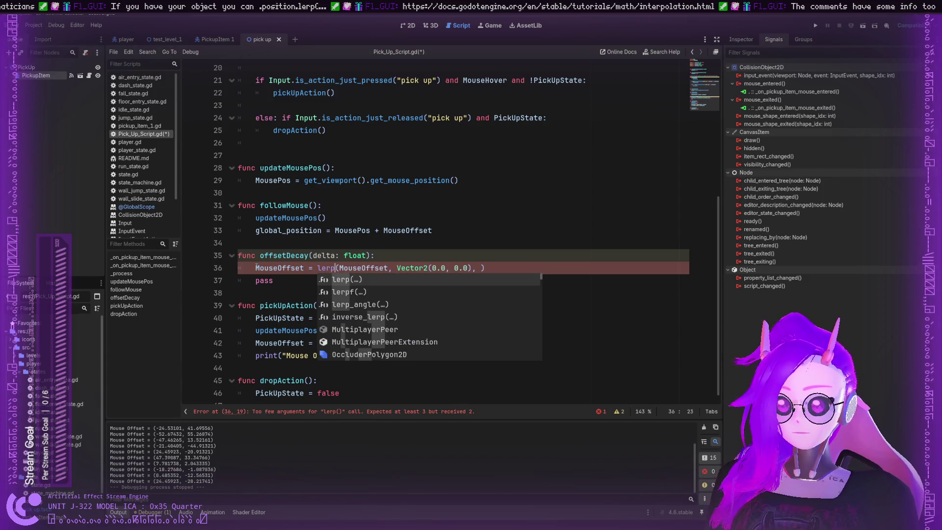
pyautogui.click(352, 292)
pyautogui.click(355, 269)
pyautogui.doubleClick(355, 269)
pyautogui.moveTo(480, 269); pyautogui.dragTo(349, 269)
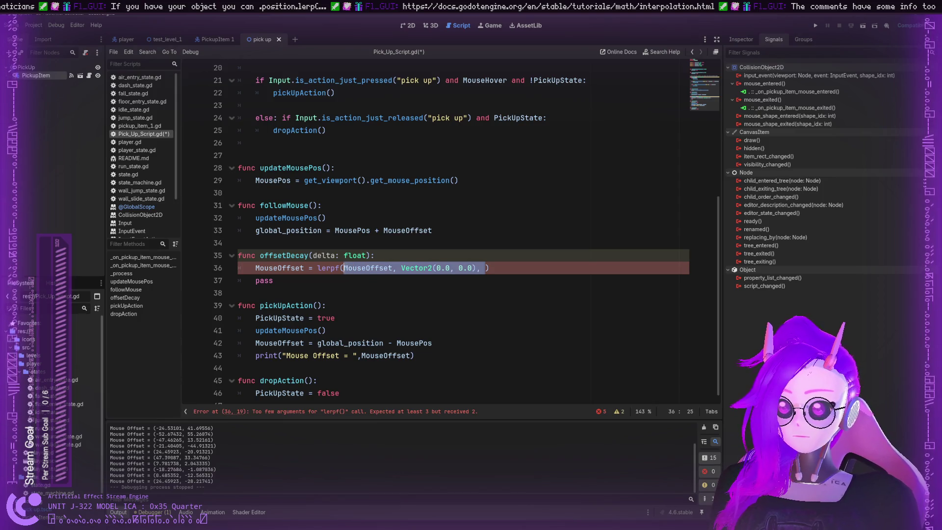
pyautogui.press('BackSpace')
pyautogui.press('BackSpace')
pyautogui.press('Left')
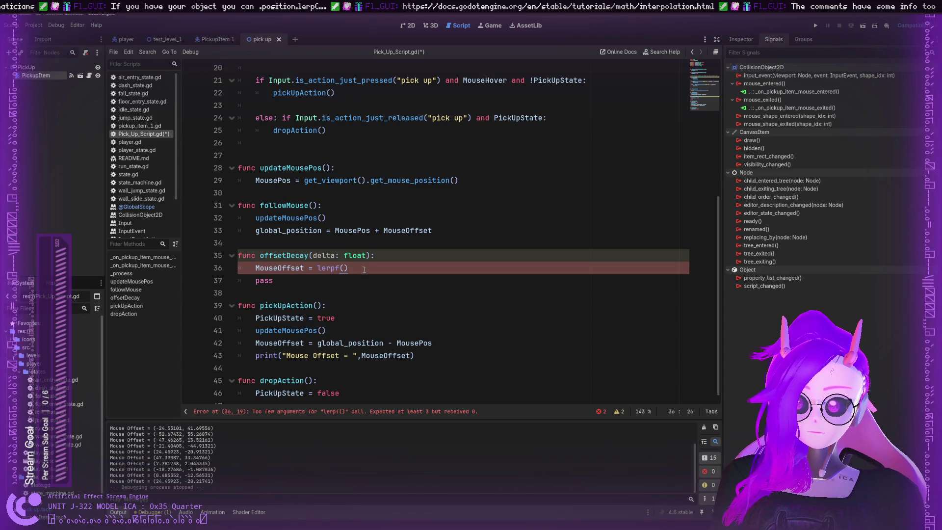
pyautogui.press('BackSpace')
pyautogui.press('BackSpace')
pyautogui.press('BackSpace')
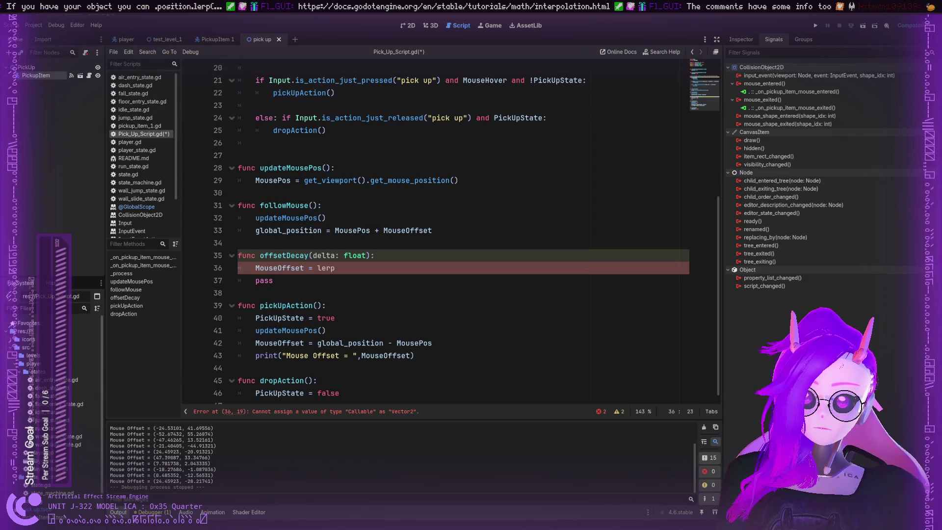
# Fill the lerp call with MouseOffset and a Vector2(0.0, 0.0) target, weight left empty.
pyautogui.write('(M')
pyautogui.write('ouseOffs')
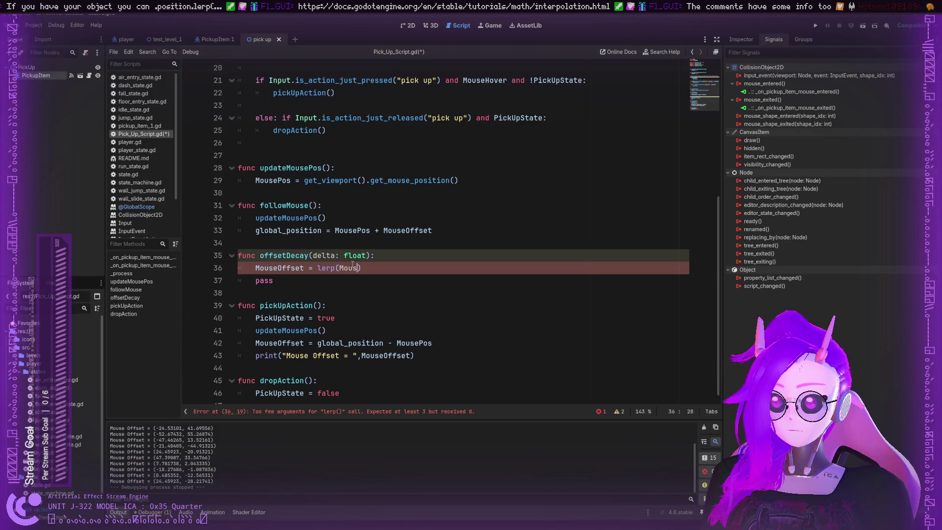
pyautogui.press('Return')
pyautogui.write(',')
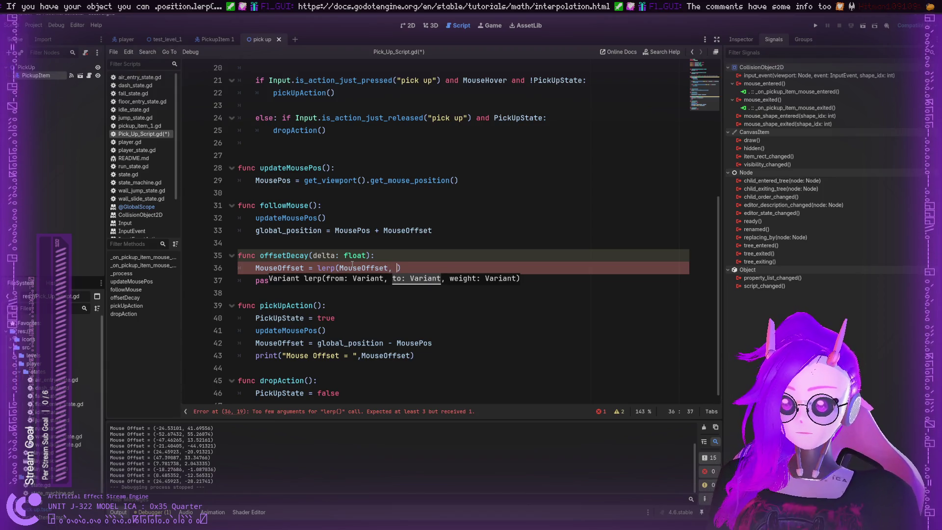
pyautogui.write(' Vec')
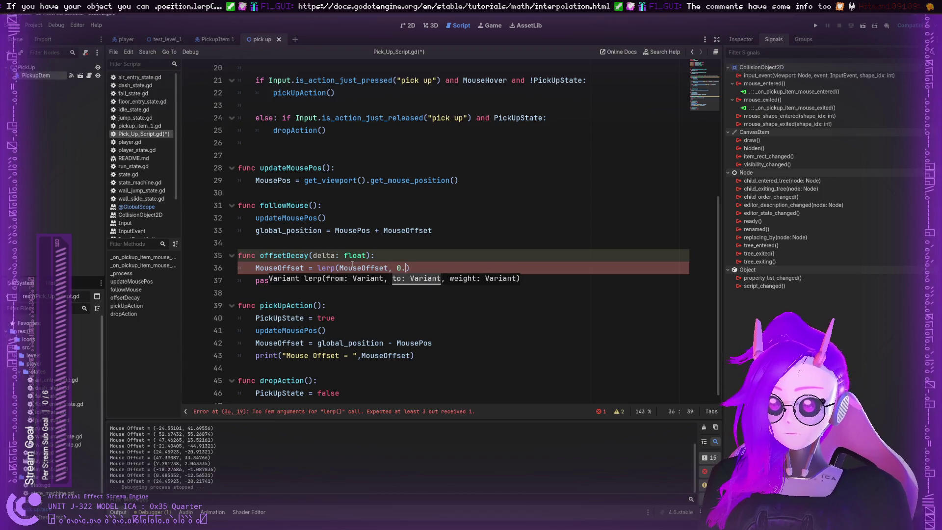
pyautogui.write('tor2')
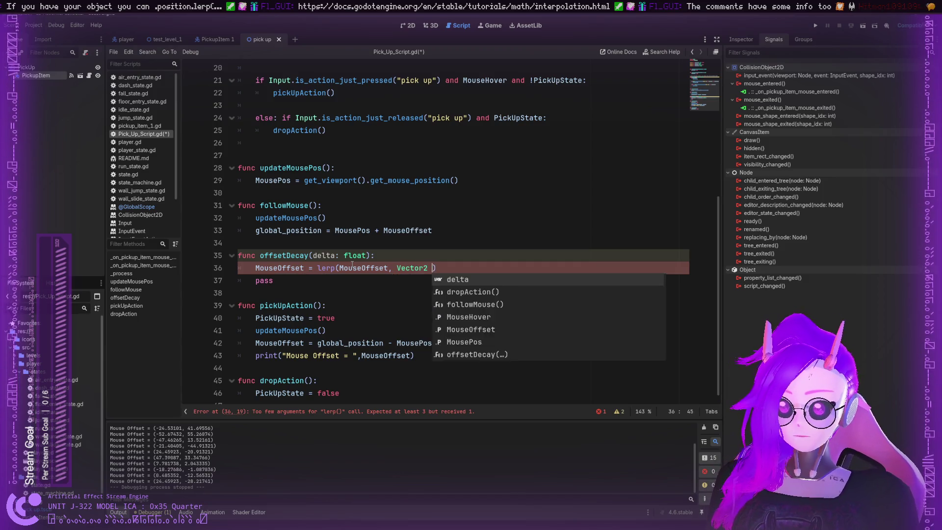
pyautogui.press('Return')
pyautogui.press('Up')
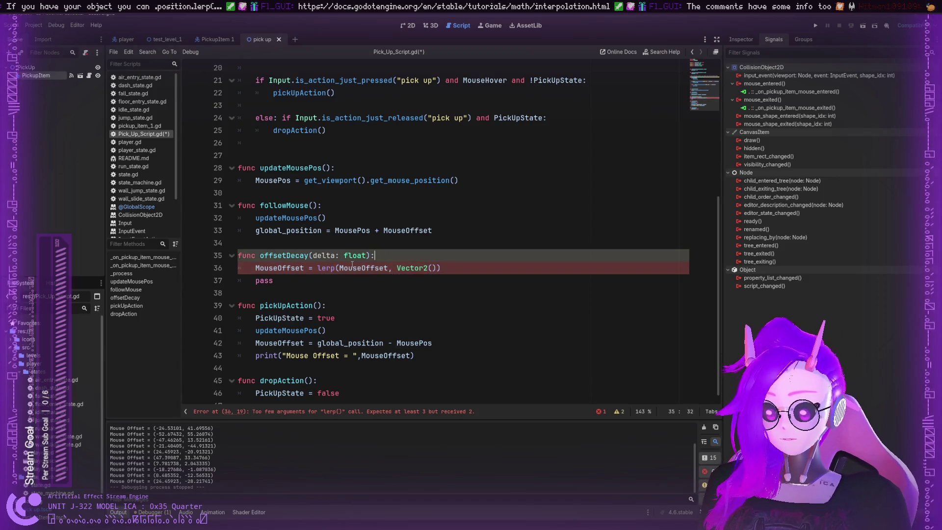
pyautogui.press('Down')
pyautogui.press('End')
pyautogui.press('Left')
pyautogui.press('Left')
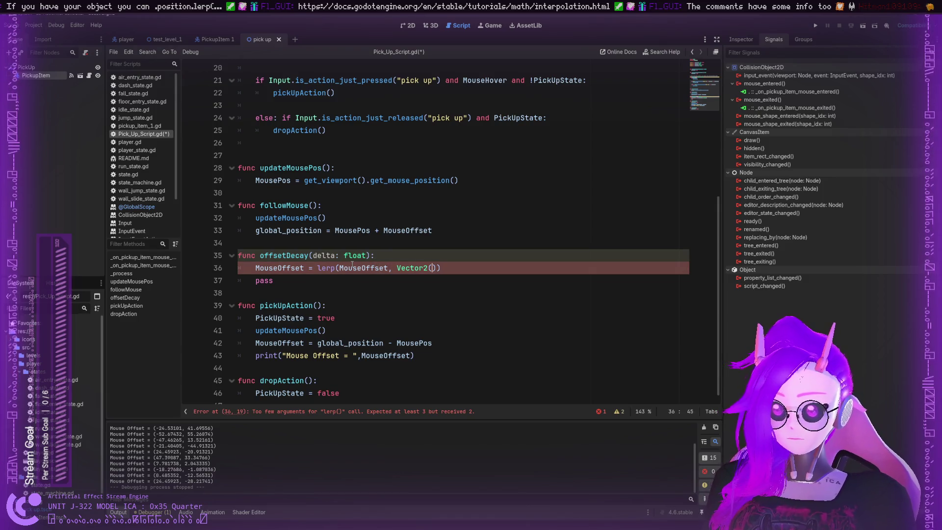
pyautogui.write('0.0,.')
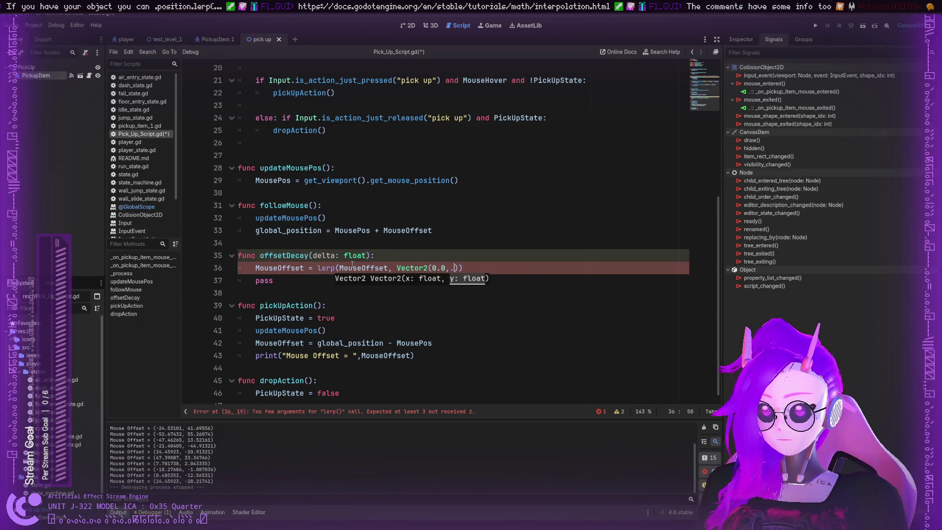
pyautogui.write('0')
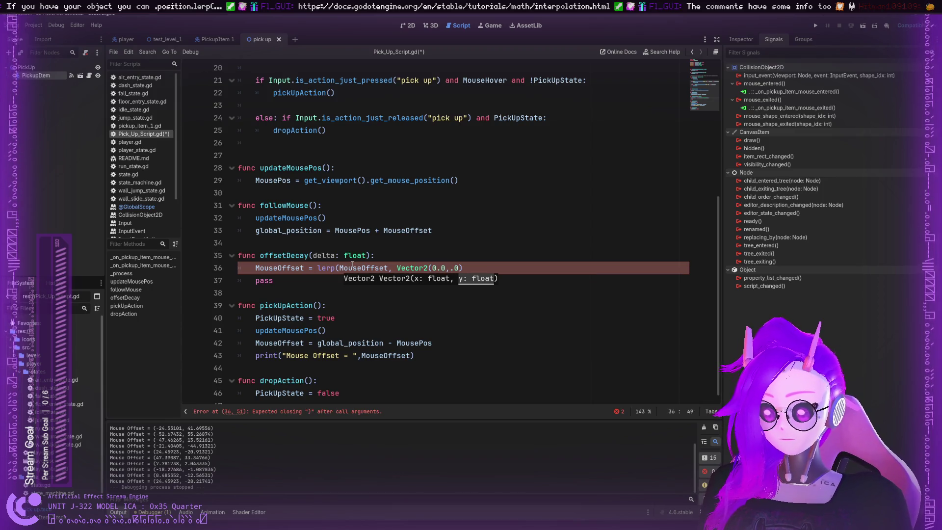
pyautogui.write('0')
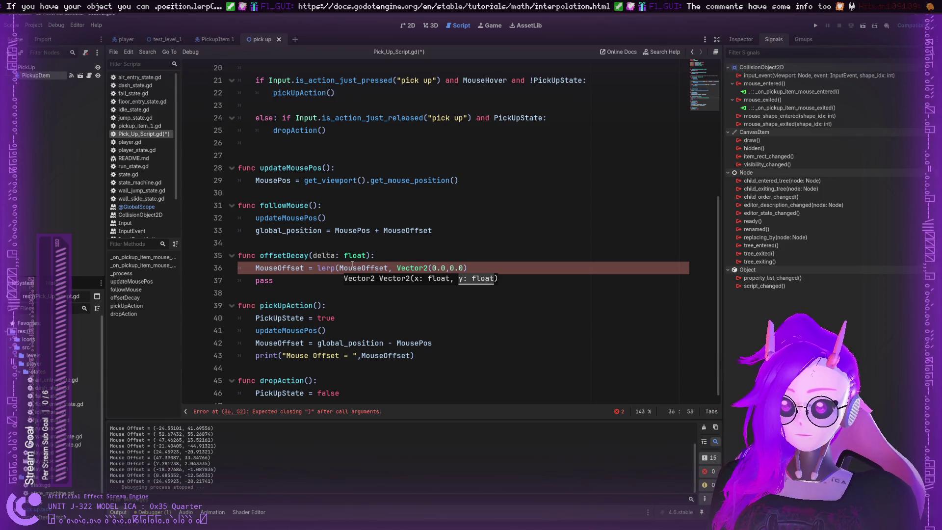
pyautogui.write(', )')
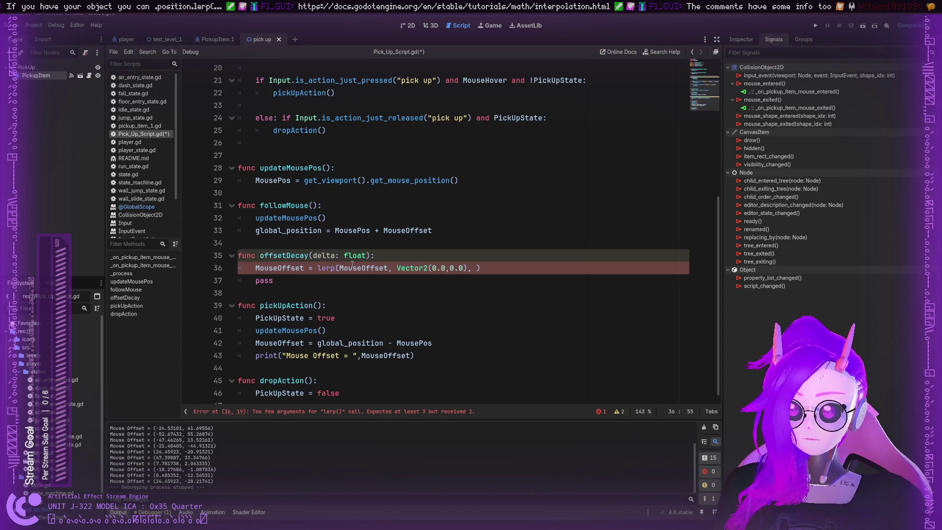
pyautogui.scroll(5, 359, 157)
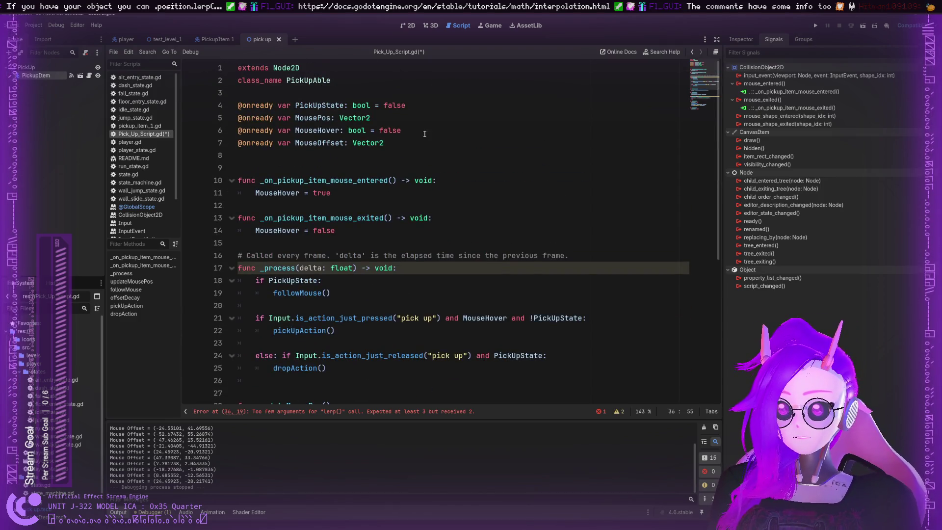
pyautogui.click(411, 144)
pyautogui.press('Return')
pyautogui.write('@')
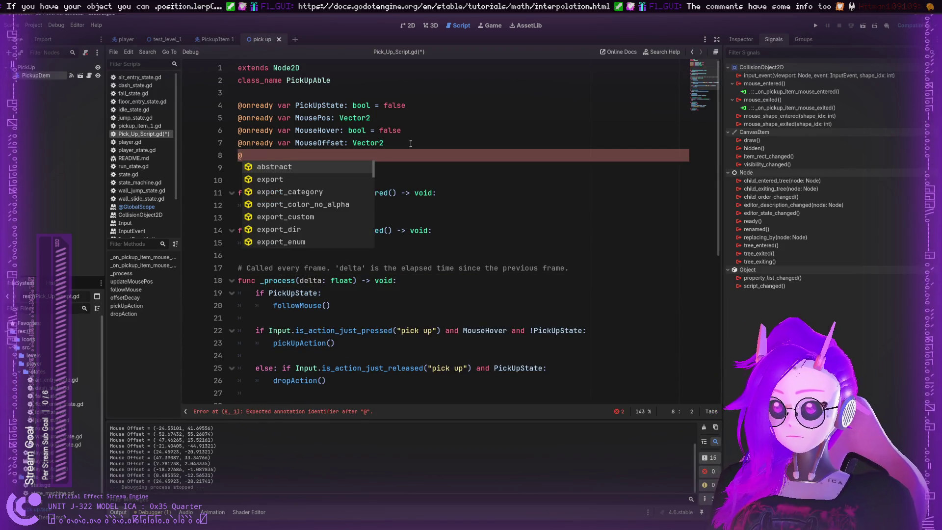
pyautogui.write('exprot')
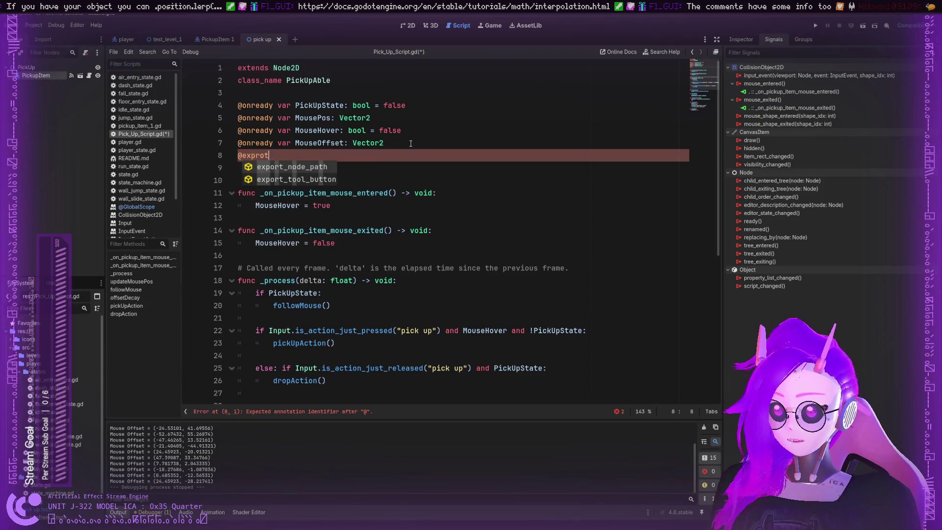
pyautogui.press('BackSpace')
pyautogui.press('BackSpace')
pyautogui.press('BackSpace')
pyautogui.write('ort ')
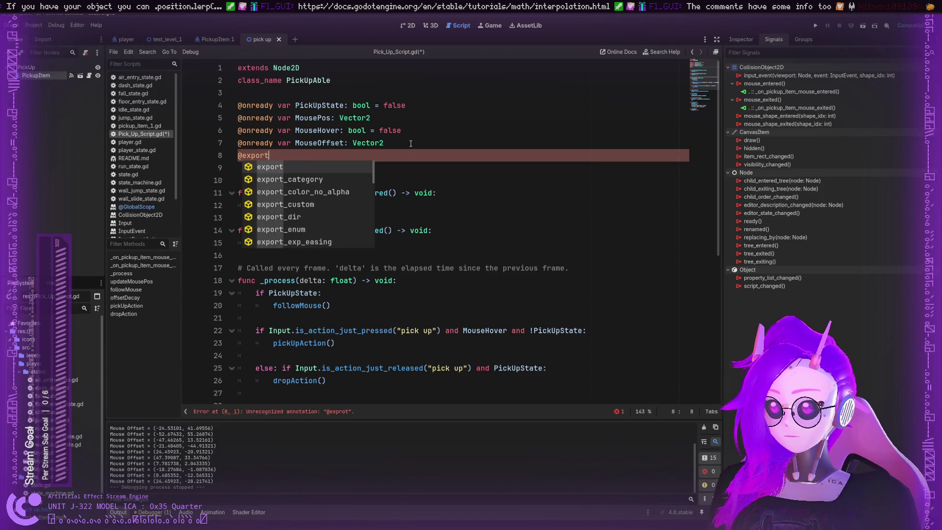
pyautogui.write('var')
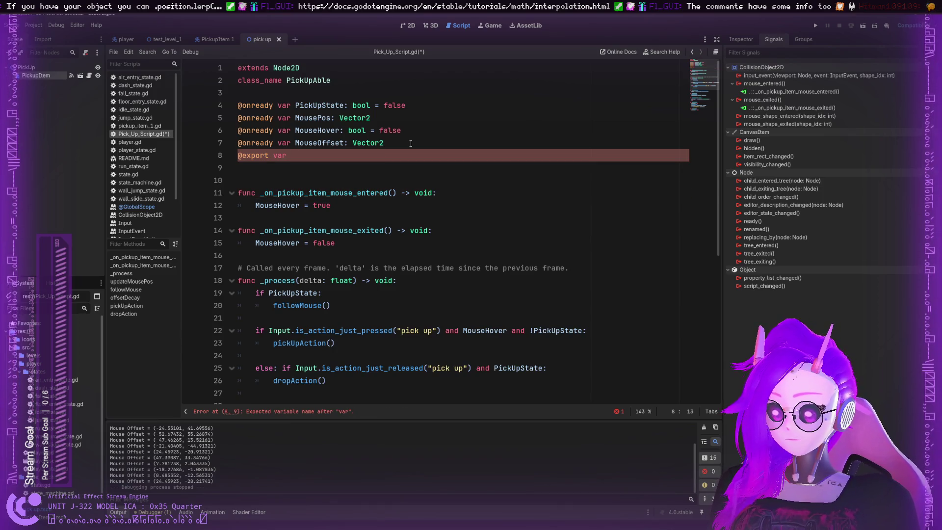
pyautogui.write('Offset Decay : ')
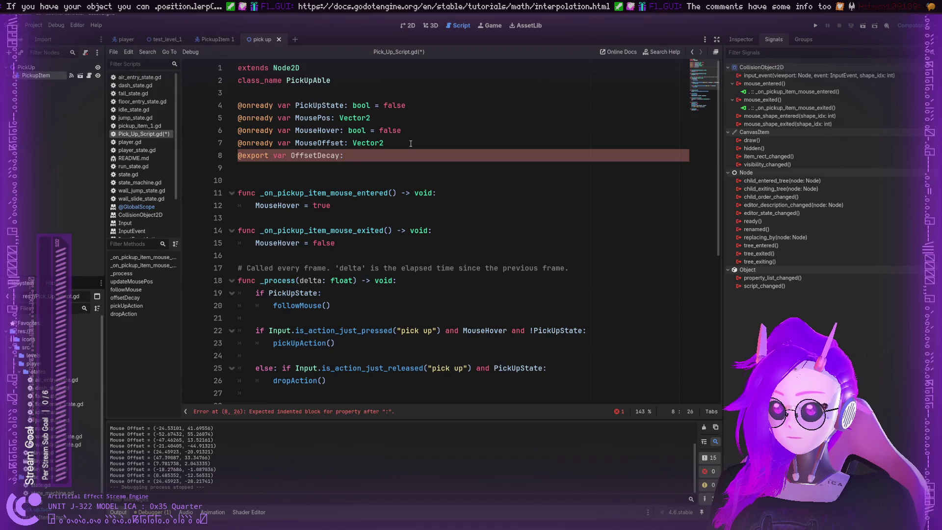
pyautogui.write('float ')
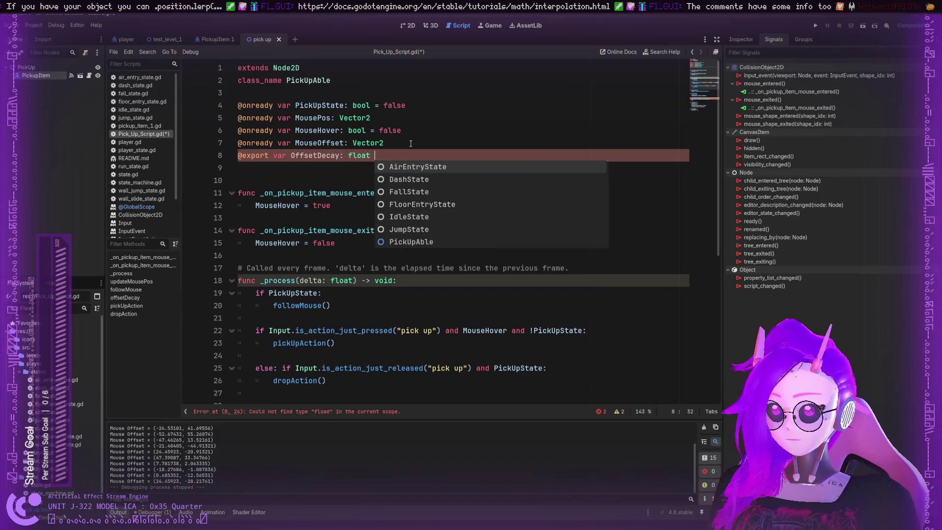
pyautogui.write('= ')
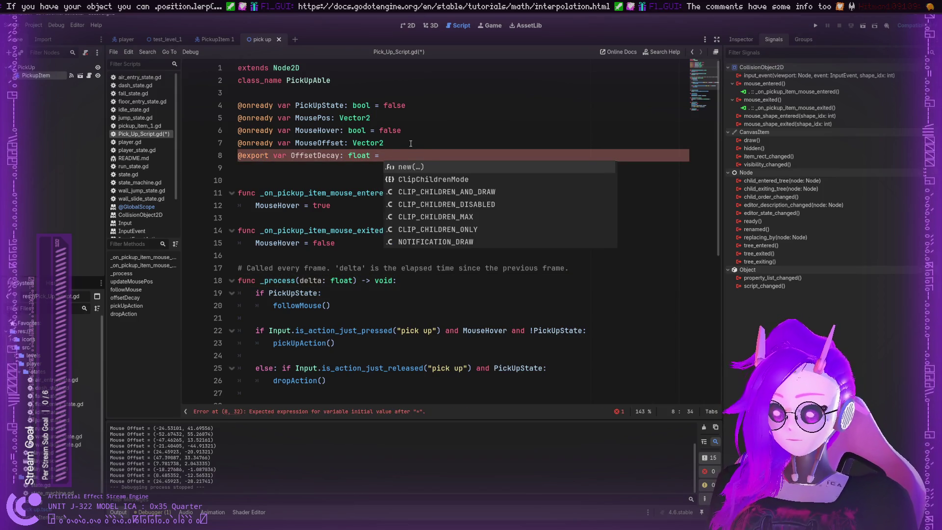
pyautogui.write('0.2')
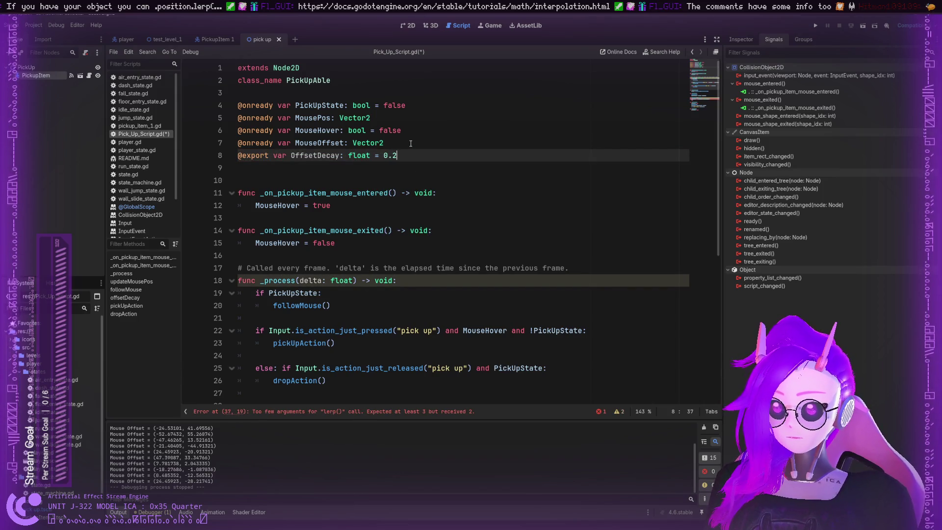
pyautogui.scroll(-7, 438, 143)
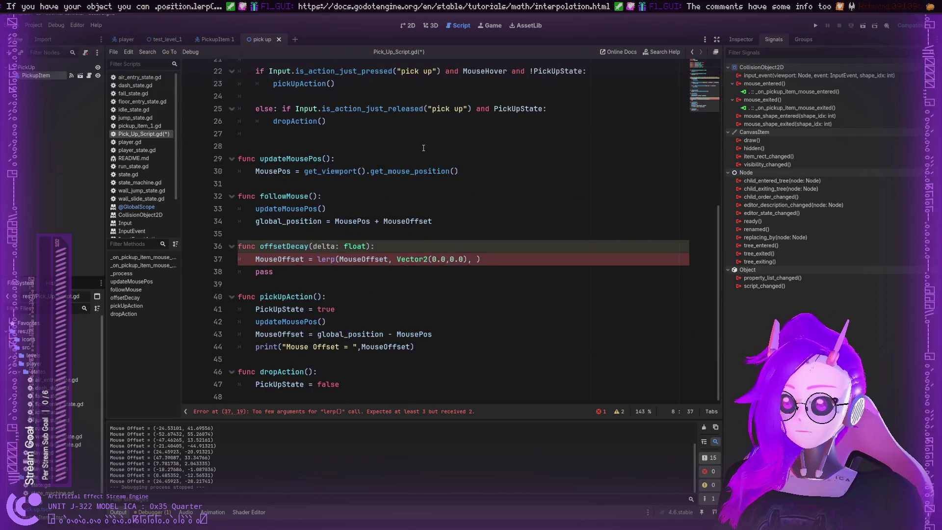
# Copy OffsetDecay from its declaration and paste it as the lerp call's weight.
pyautogui.scroll(7, 327, 184)
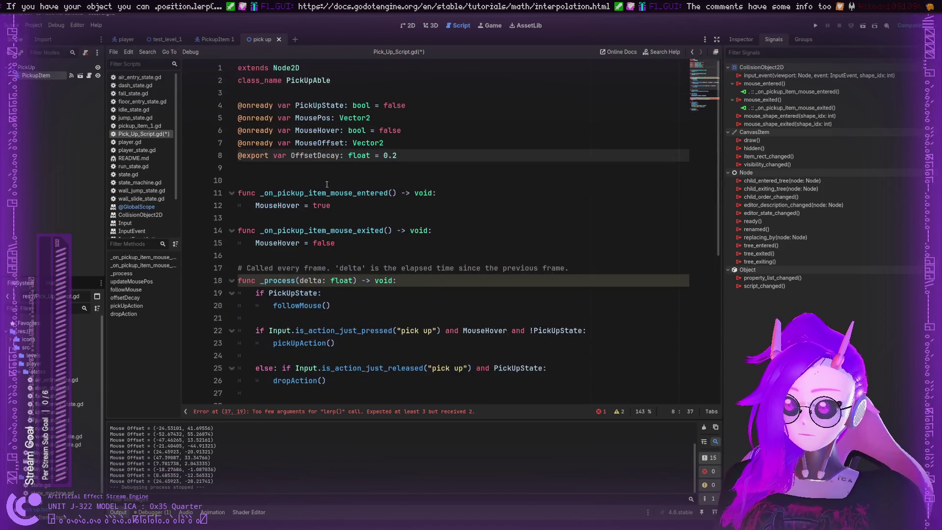
pyautogui.doubleClick(314, 155)
pyautogui.hotkey('ctrl', 'c')
pyautogui.scroll(-7, 385, 217)
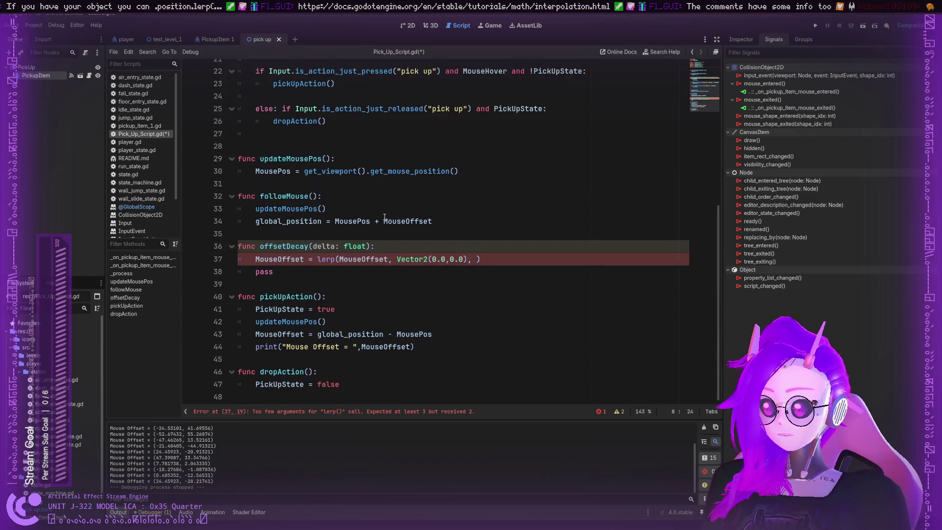
pyautogui.click(480, 259)
pyautogui.hotkey('ctrl', 'v')
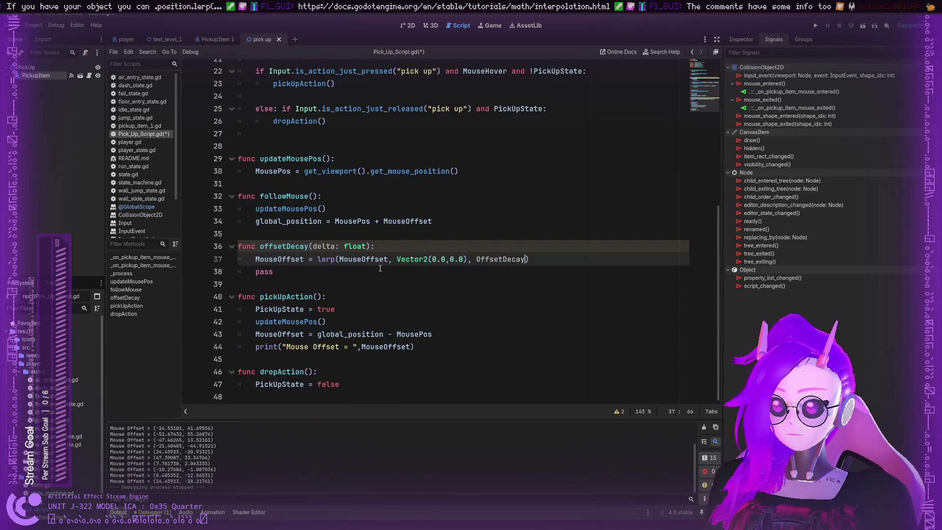
# Delete the leftover pass line under the lerp call in offsetDecay.
pyautogui.click(348, 271)
pyautogui.press('BackSpace')
pyautogui.press('BackSpace')
pyautogui.press('BackSpace')
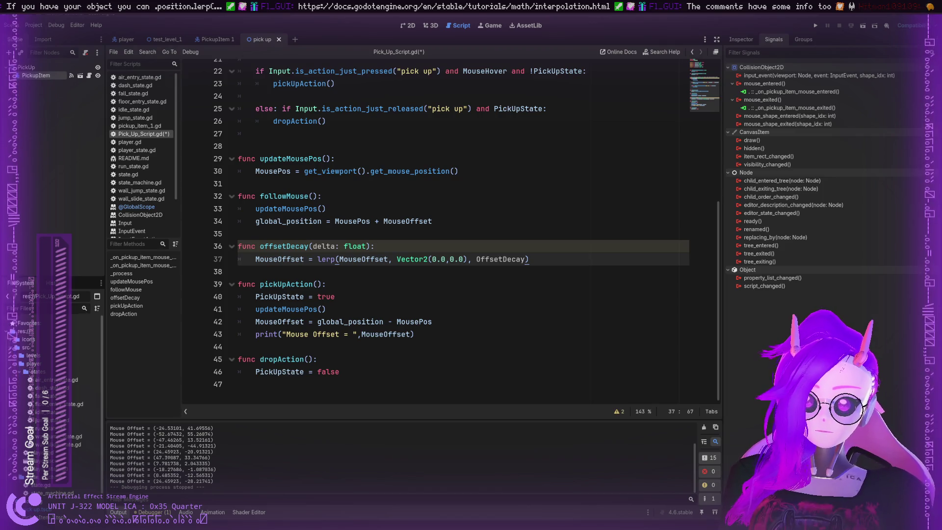
pyautogui.click(391, 260)
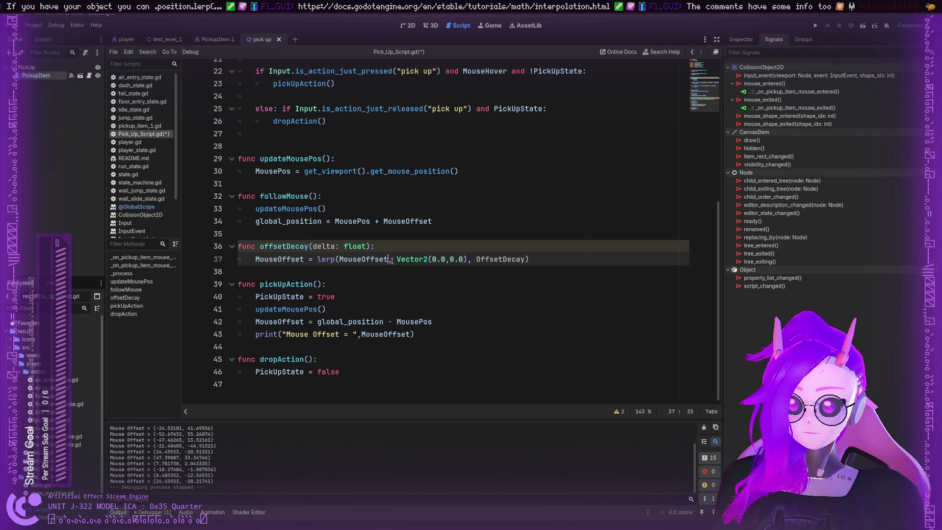
pyautogui.click(381, 259)
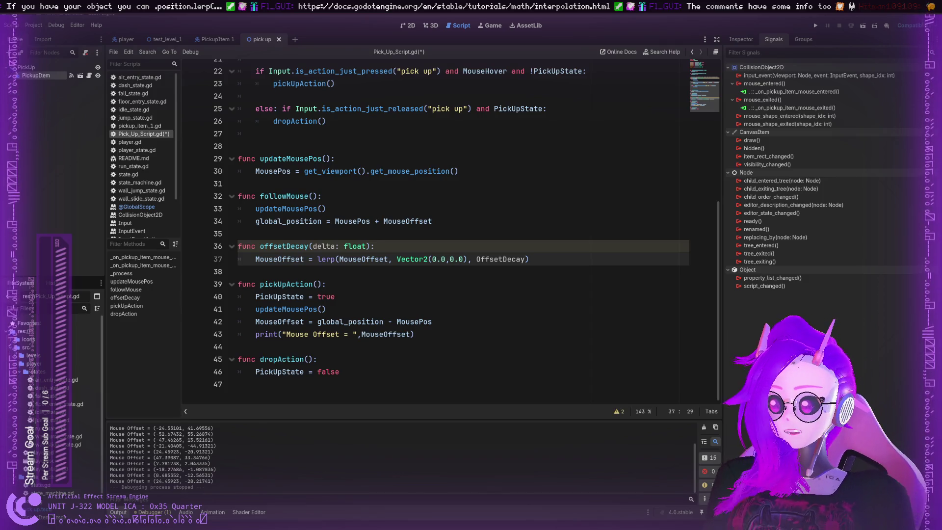
# Multiply the lerp weight by delta, making it 'delta * OffsetDecay'.
pyautogui.doubleClick(323, 246)
pyautogui.click(477, 259)
pyautogui.write('delta *')
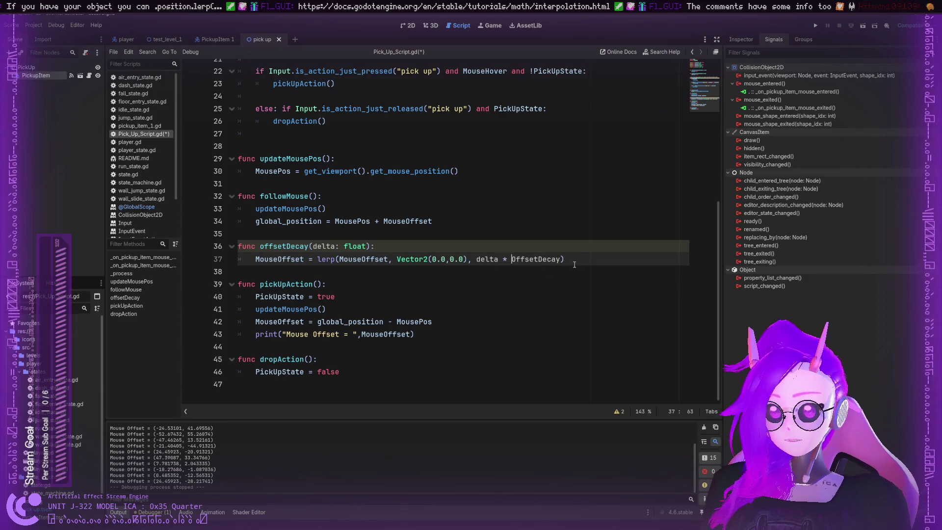
pyautogui.press('Left')
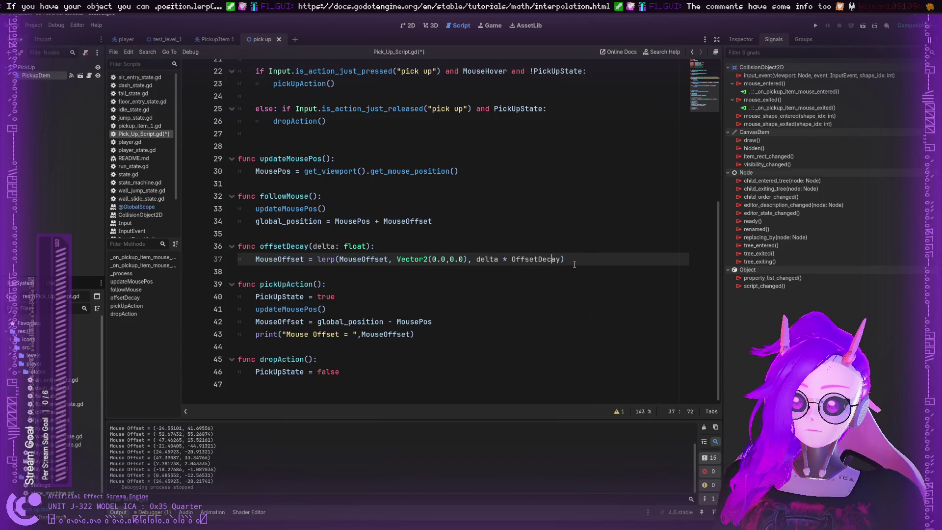
# Highlight delta and MouseOffset to check where they are used in the script.
pyautogui.doubleClick(324, 247)
pyautogui.click(286, 264)
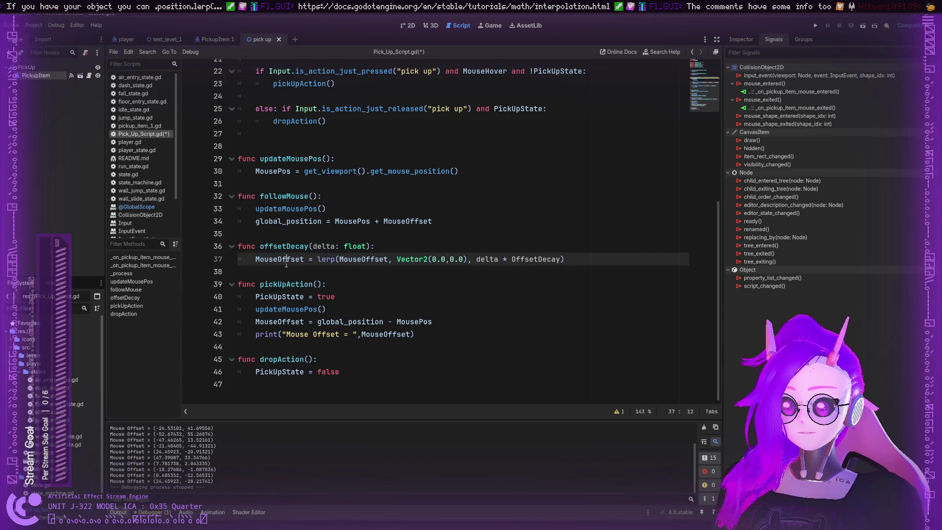
pyautogui.doubleClick(286, 259)
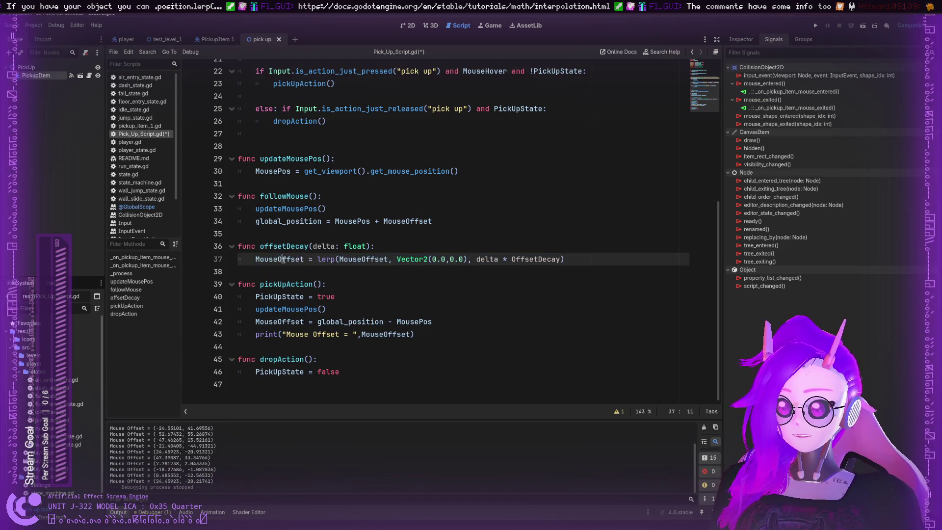
pyautogui.doubleClick(324, 247)
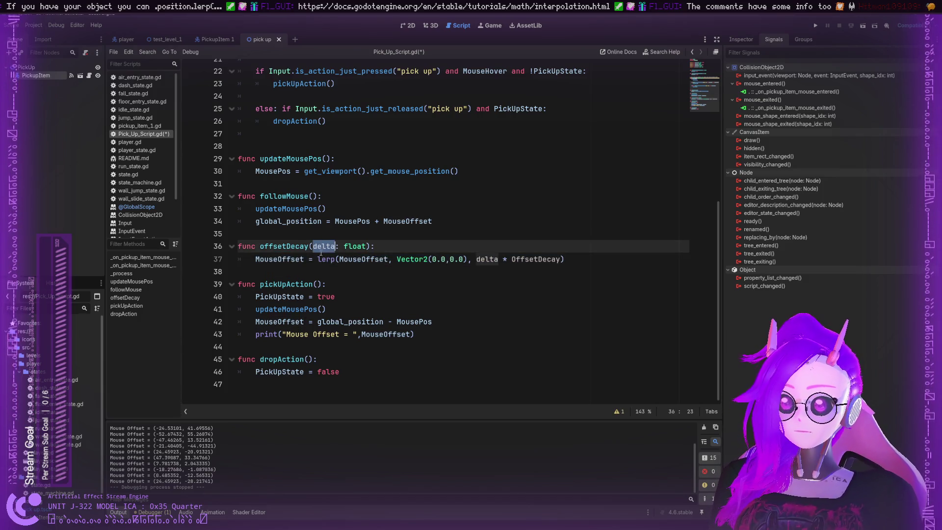
pyautogui.click(322, 246)
pyautogui.doubleClick(321, 246)
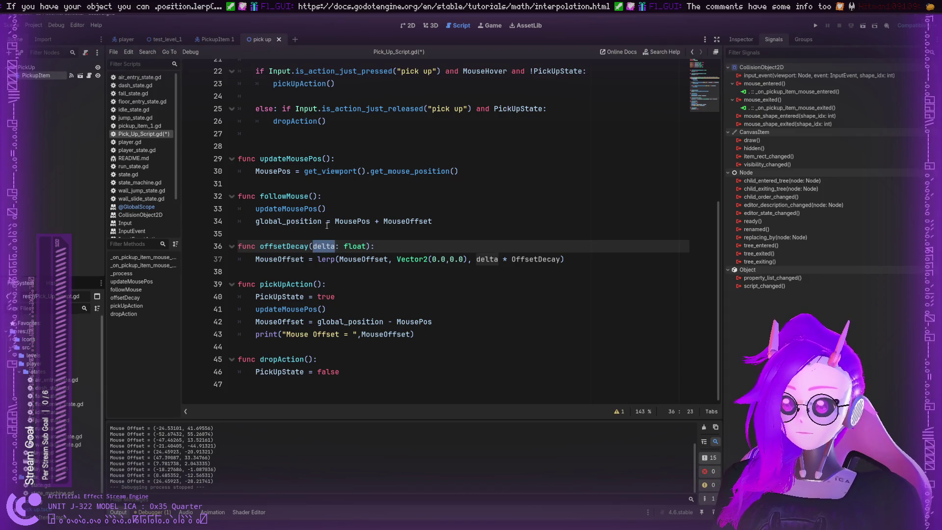
pyautogui.click(313, 196)
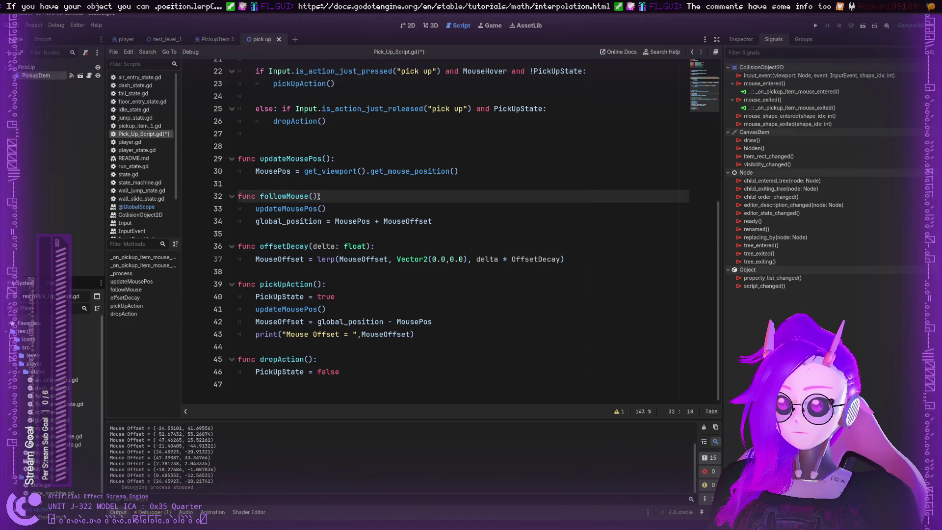
pyautogui.scroll(5, 318, 196)
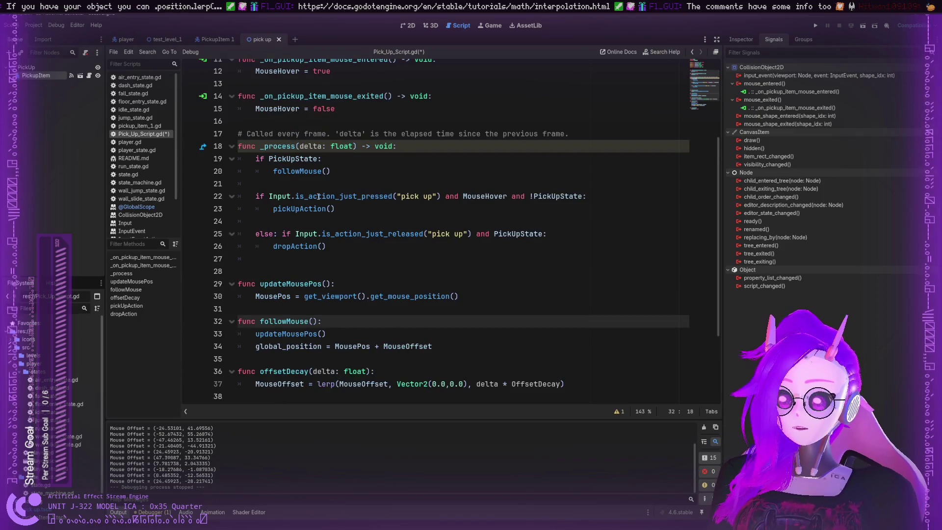
pyautogui.scroll(-1, 318, 196)
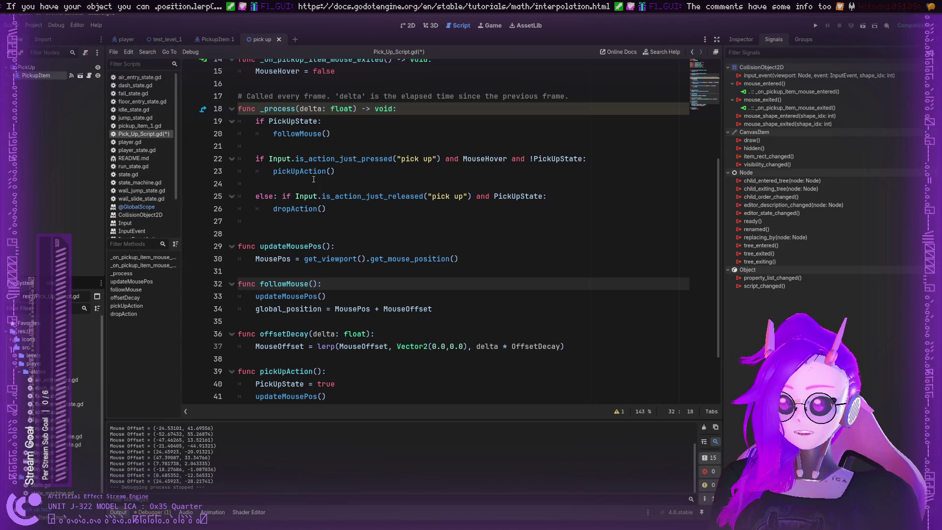
# Add an offsetDecay(delta) call on a new line below followMouse() in _process.
pyautogui.doubleClick(287, 333)
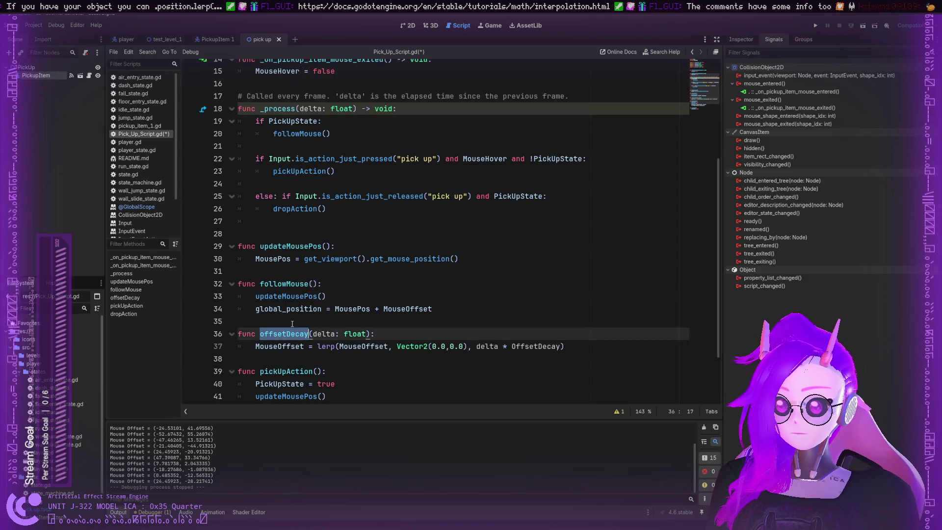
pyautogui.click(334, 134)
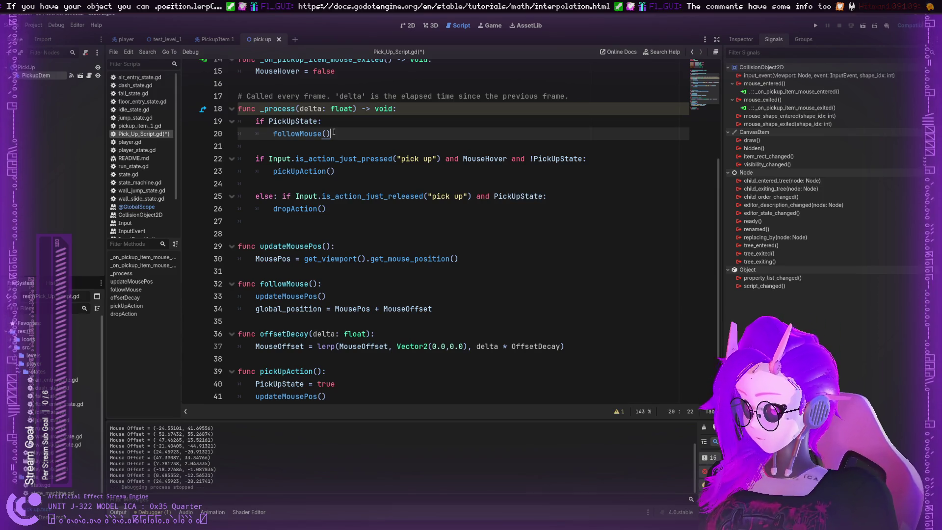
pyautogui.press('Return')
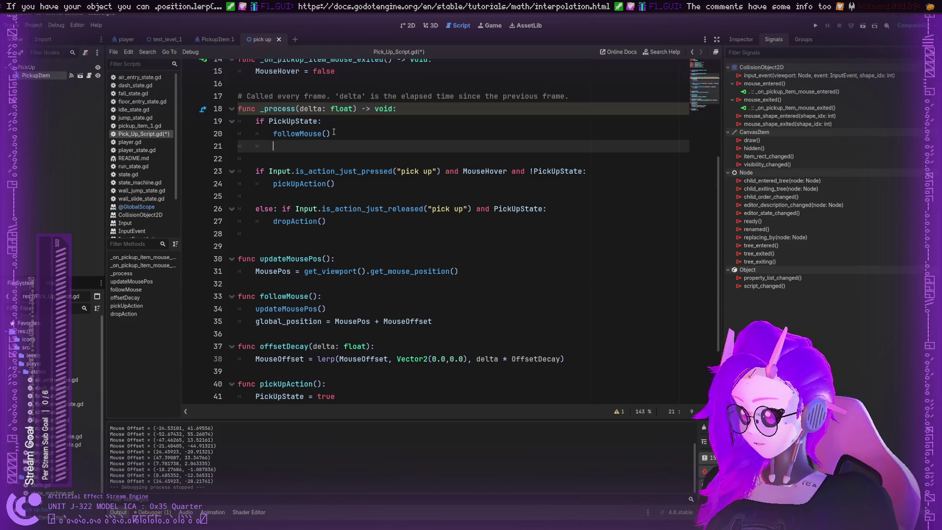
pyautogui.write('offsetDecay')
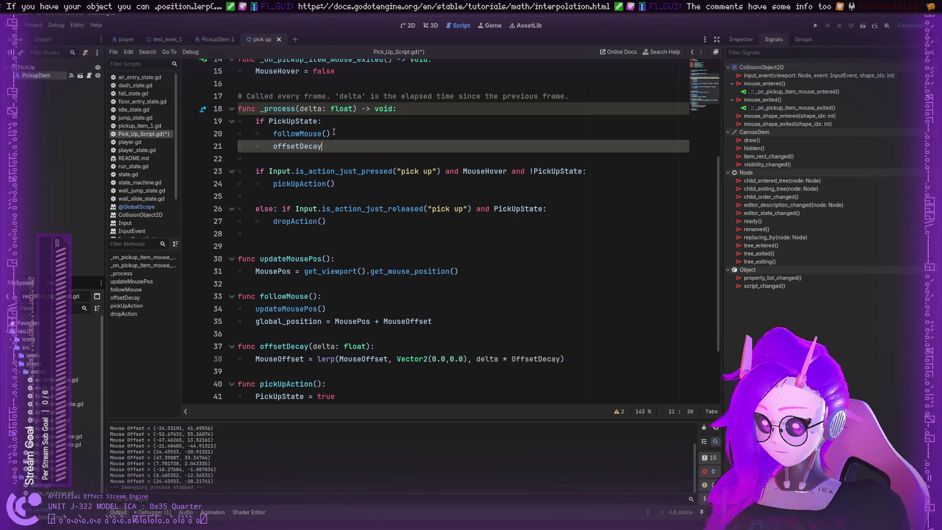
pyautogui.write('()')
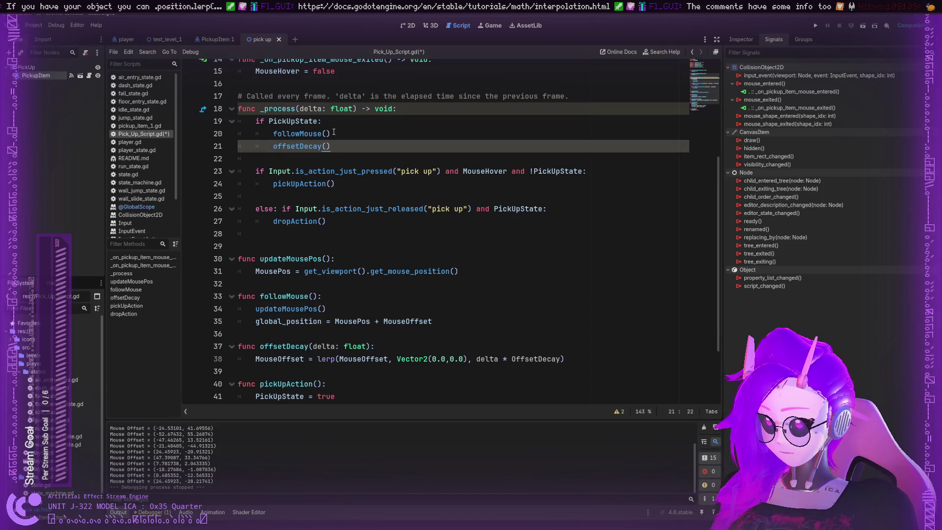
pyautogui.press('Left')
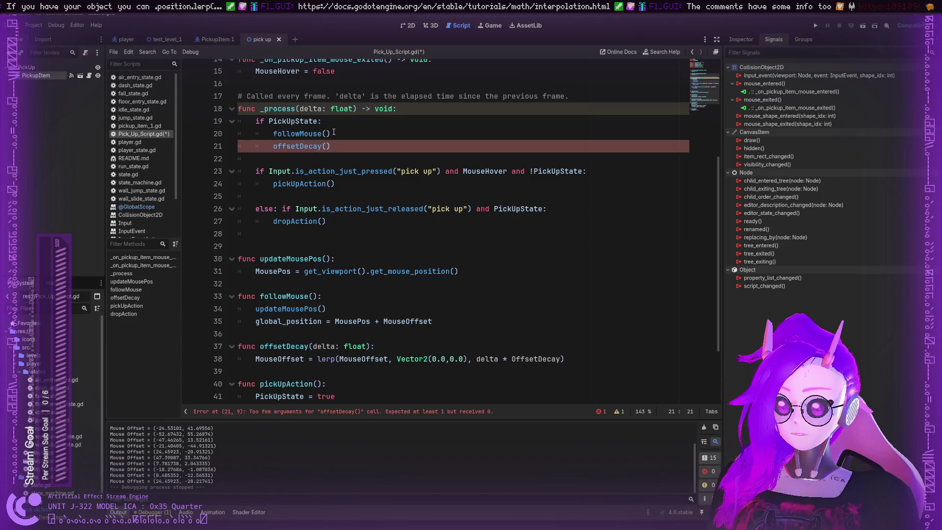
pyautogui.write('delta')
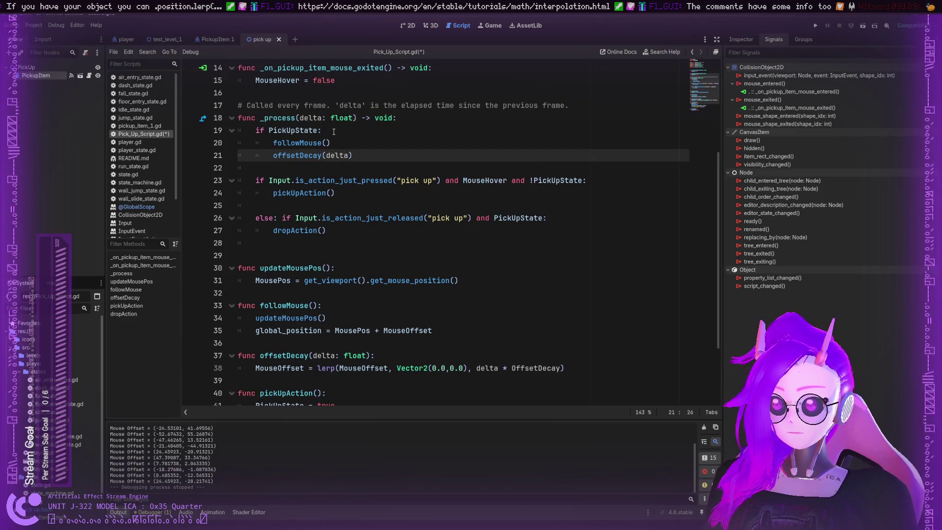
# Review the lerp and offsetDecay lines, save the script, and run the project.
pyautogui.click(363, 368)
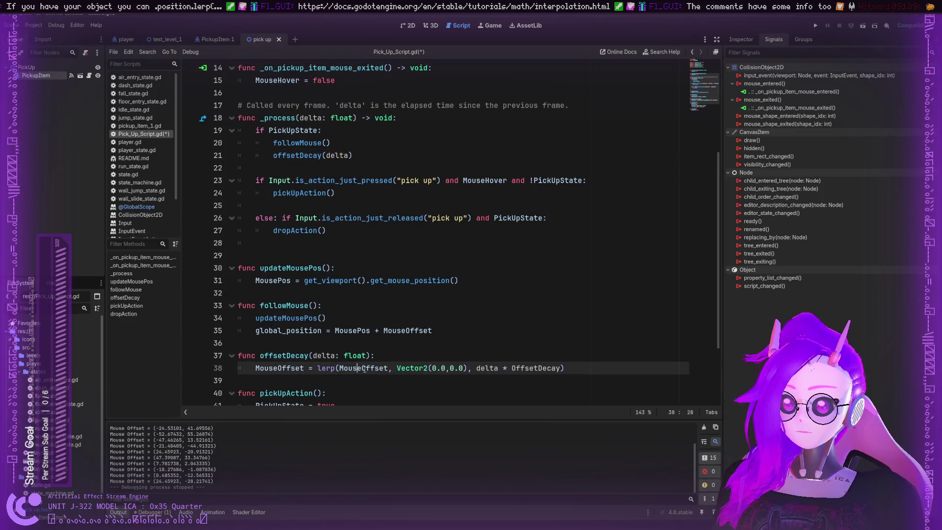
pyautogui.click(533, 368)
pyautogui.doubleClick(301, 155)
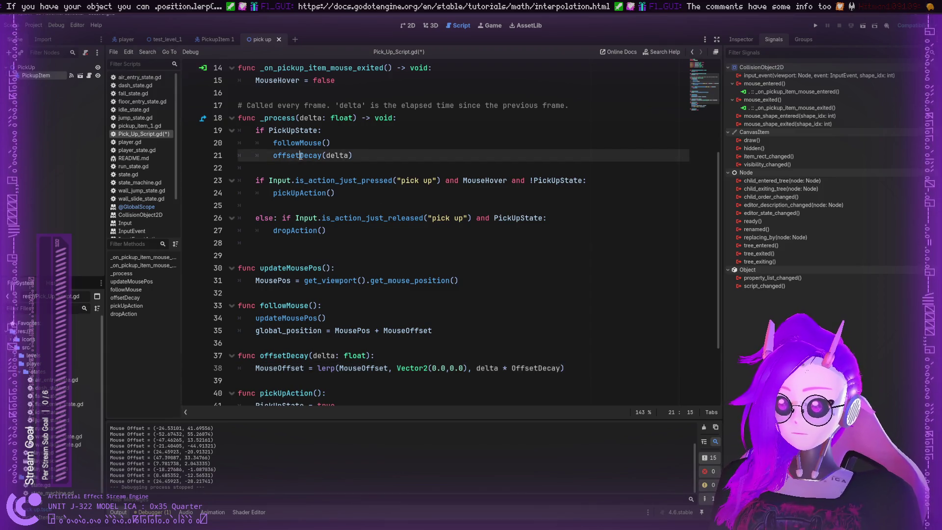
pyautogui.click(369, 159)
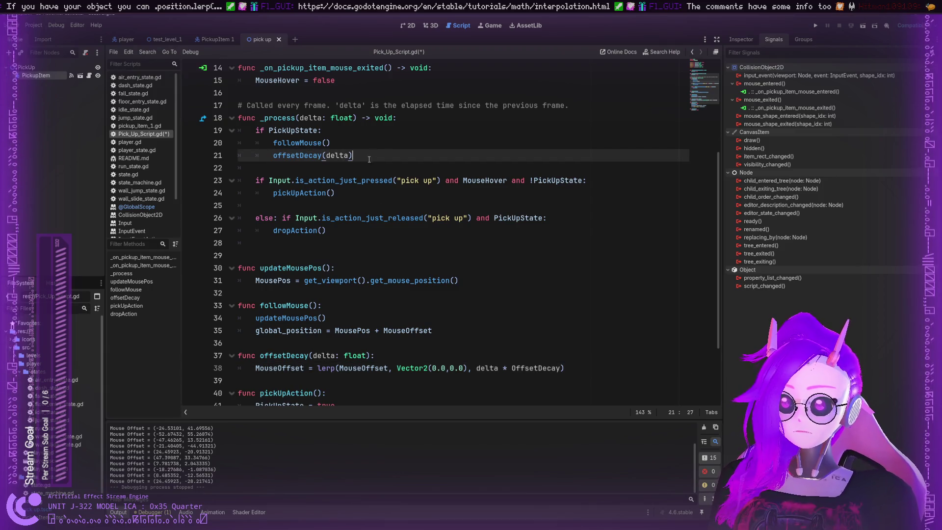
pyautogui.scroll(5, 321, 175)
pyautogui.hotkey('ctrl', 's')
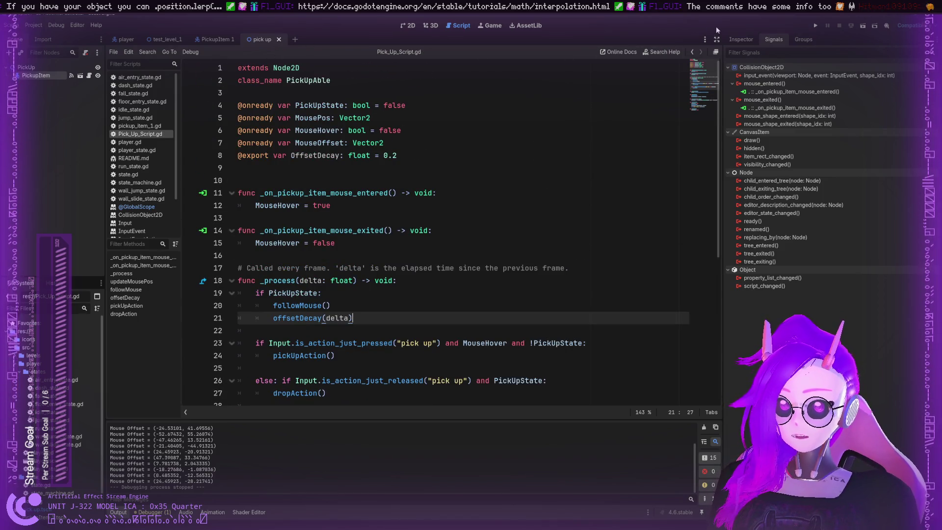
pyautogui.click(816, 26)
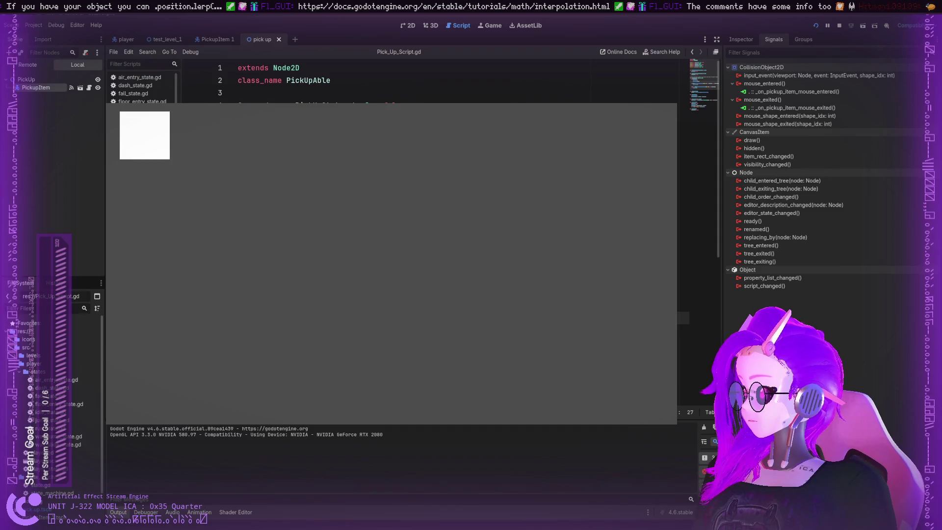
# Drag the white square down-right in the game, stop it, and select PickupItem.
pyautogui.moveTo(160, 139)
pyautogui.mouseDown()
pyautogui.moveTo(202, 181)
pyautogui.moveTo(348, 266)
pyautogui.moveTo(240, 185)
pyautogui.moveTo(221, 184)
pyautogui.moveTo(294, 249)
pyautogui.moveTo(322, 251)
pyautogui.mouseUp()
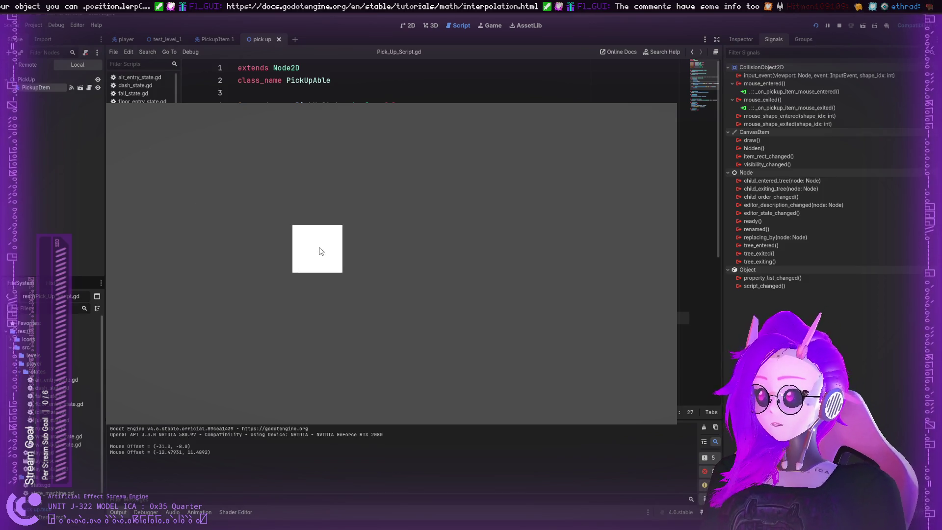
pyautogui.press('F8')
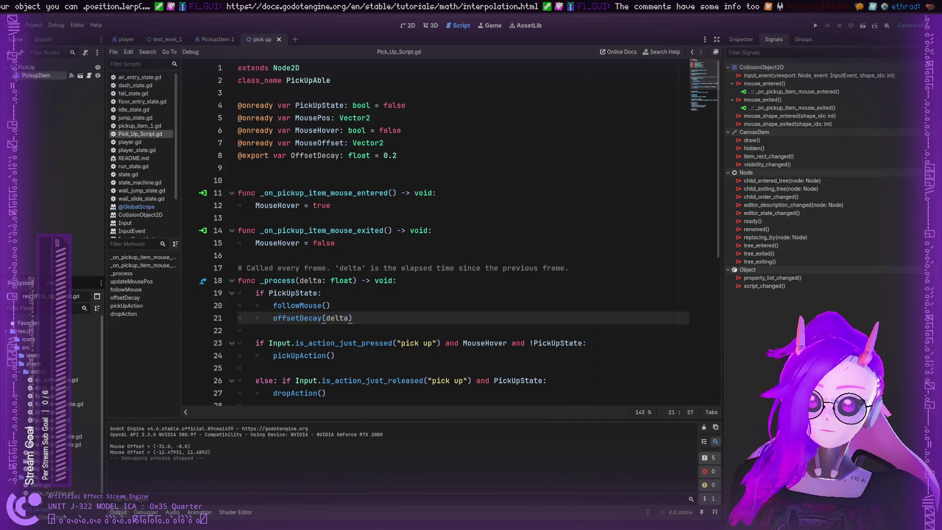
pyautogui.click(738, 39)
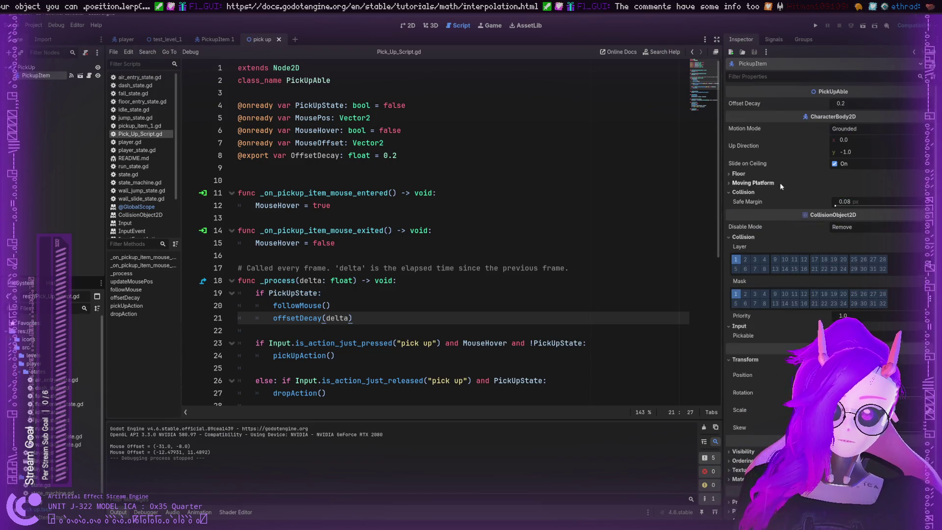
# Set Offset Decay to 0.1 and do a quick test run of the game.
pyautogui.moveTo(849, 103); pyautogui.dragTo(857, 103)
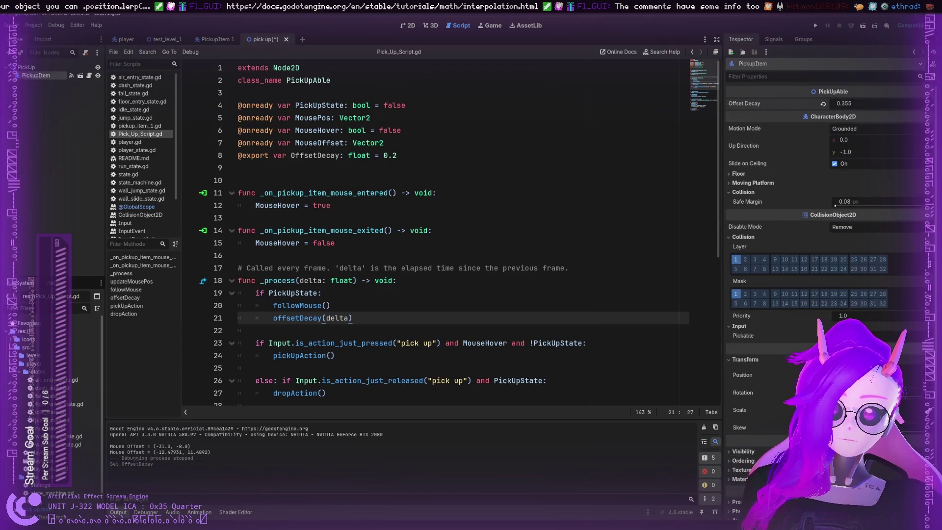
pyautogui.write('1')
pyautogui.press('Return')
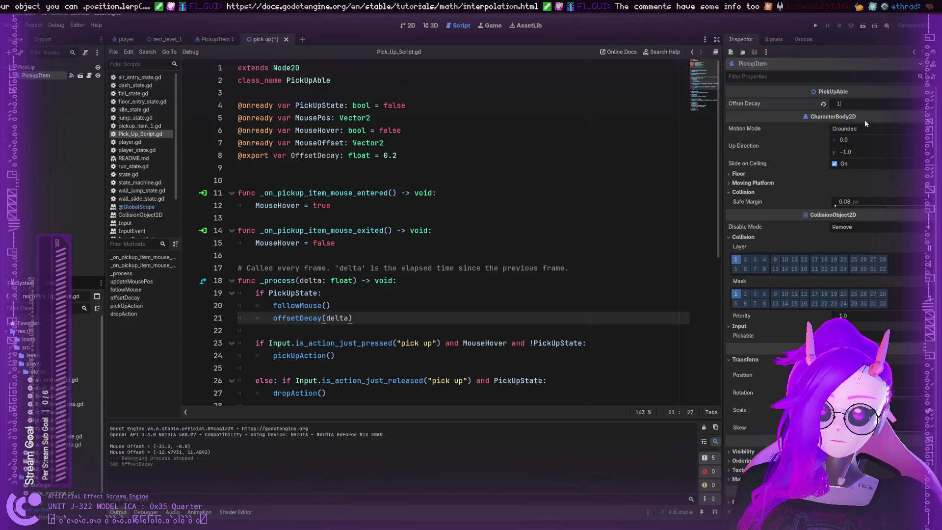
pyautogui.click(823, 103)
pyautogui.click(853, 103)
pyautogui.write('0.1')
pyautogui.press('Return')
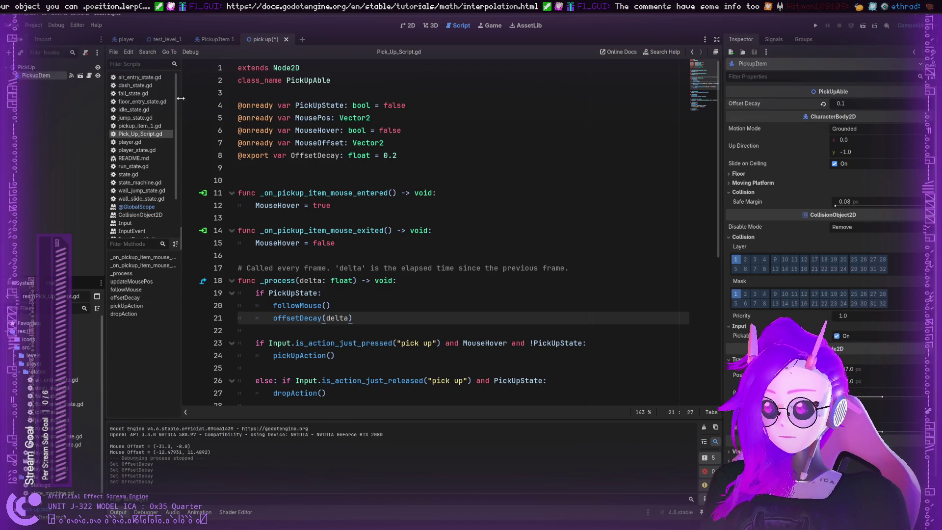
pyautogui.press('F5')
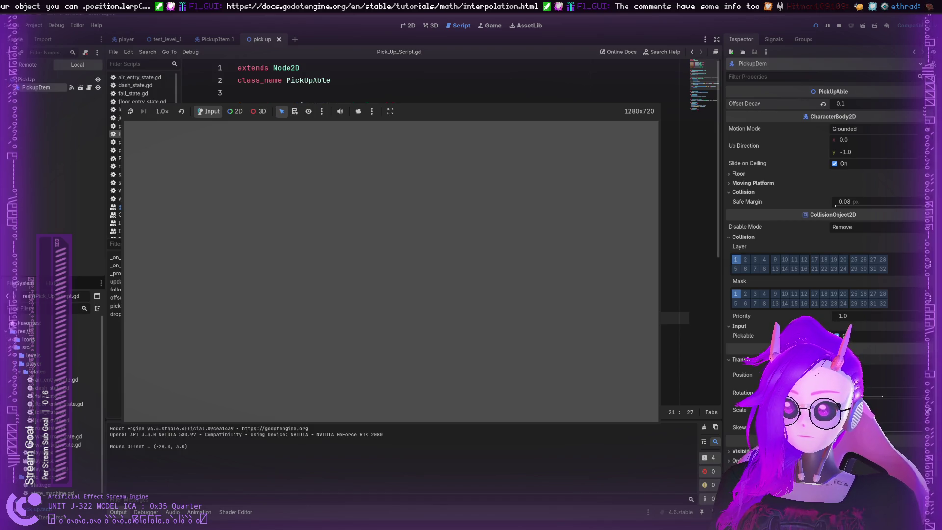
pyautogui.press('F8')
# Change Offset Decay to 1.0 and test-run the game again.
pyautogui.click(860, 104)
pyautogui.write('1')
pyautogui.press('Return')
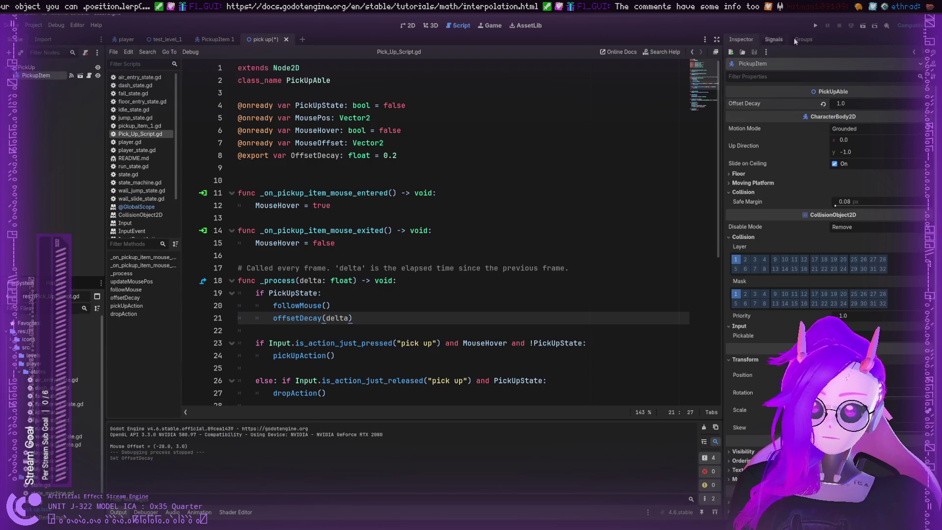
pyautogui.click(811, 28)
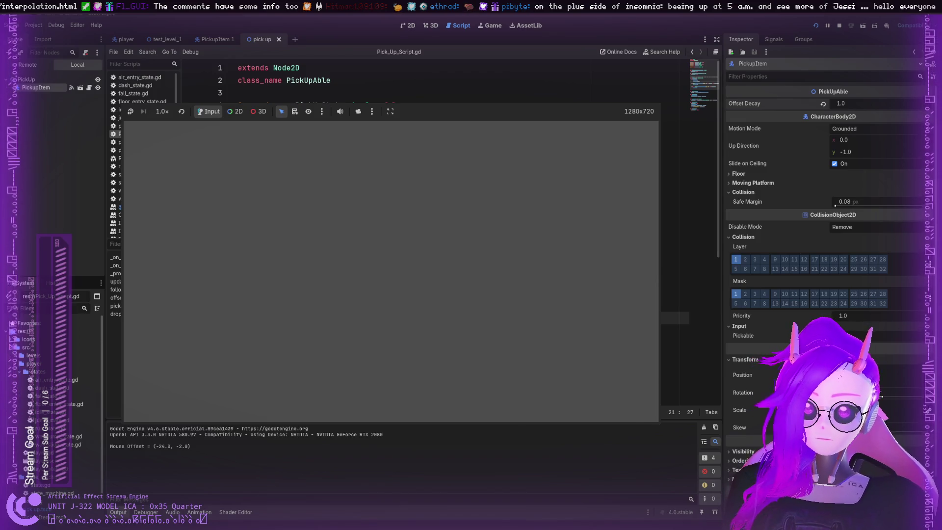
pyautogui.click(840, 25)
pyautogui.click(783, 77)
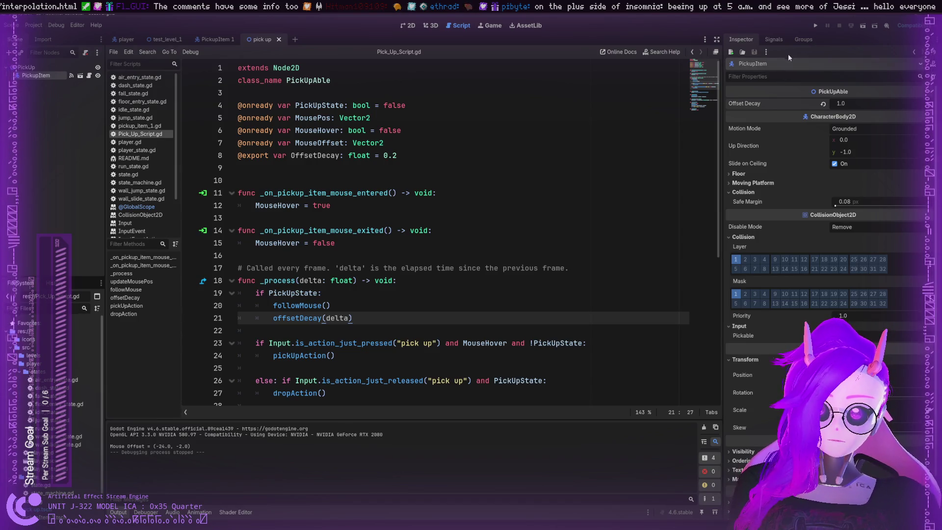
# Try Offset Decay values 0.53 and 3, settle on 4, and relaunch the game.
pyautogui.click(868, 103)
pyautogui.write('0.53')
pyautogui.press('Return')
pyautogui.write('3')
pyautogui.press('Return')
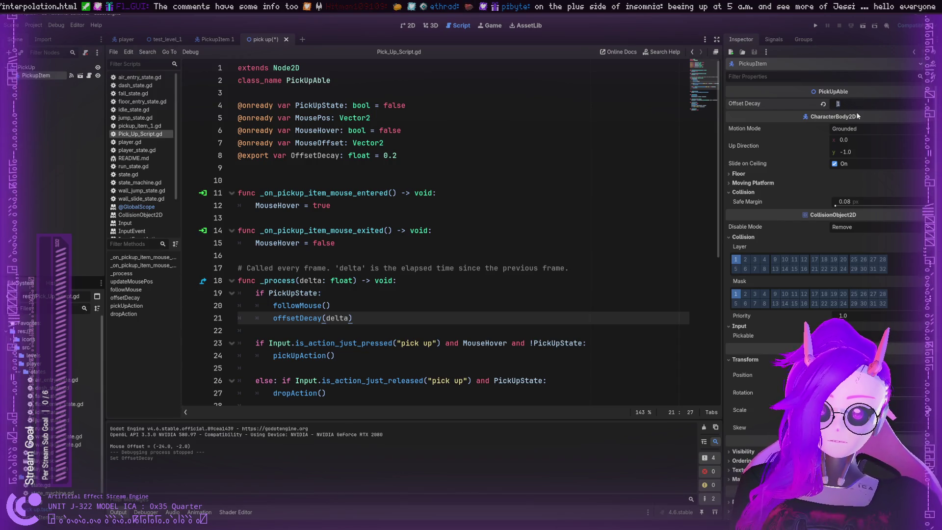
pyautogui.click(851, 101)
pyautogui.write('4')
pyautogui.press('Return')
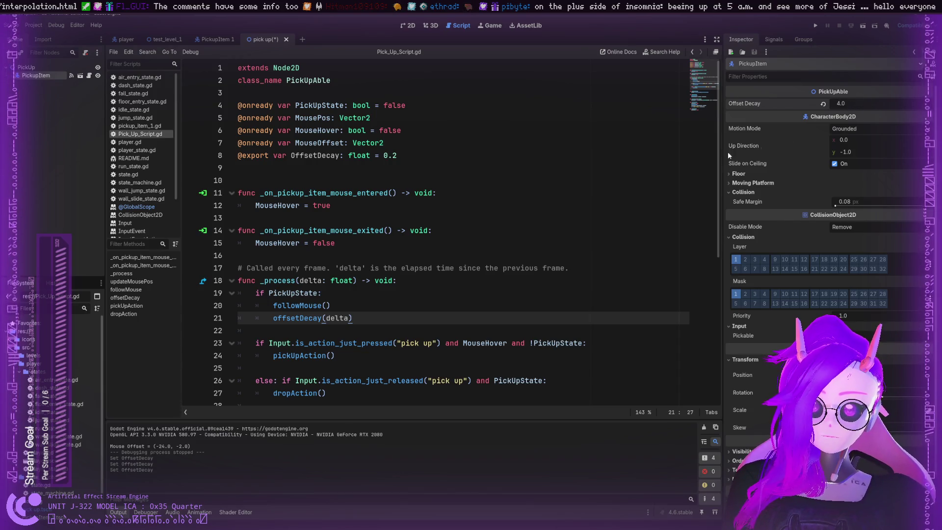
pyautogui.click(818, 26)
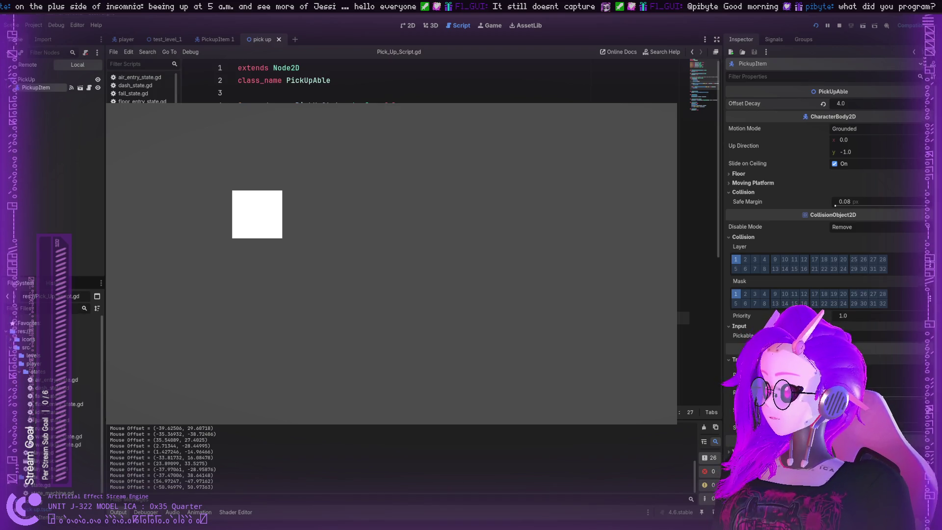
# Carry the white square left, right, up and down in the game, then stop with F8.
pyautogui.moveTo(255, 216)
pyautogui.mouseDown()
pyautogui.moveTo(242, 187)
pyautogui.moveTo(213, 219)
pyautogui.moveTo(225, 222)
pyautogui.moveTo(223, 203)
pyautogui.moveTo(282, 189)
pyautogui.moveTo(404, 211)
pyautogui.moveTo(349, 230)
pyautogui.mouseUp()
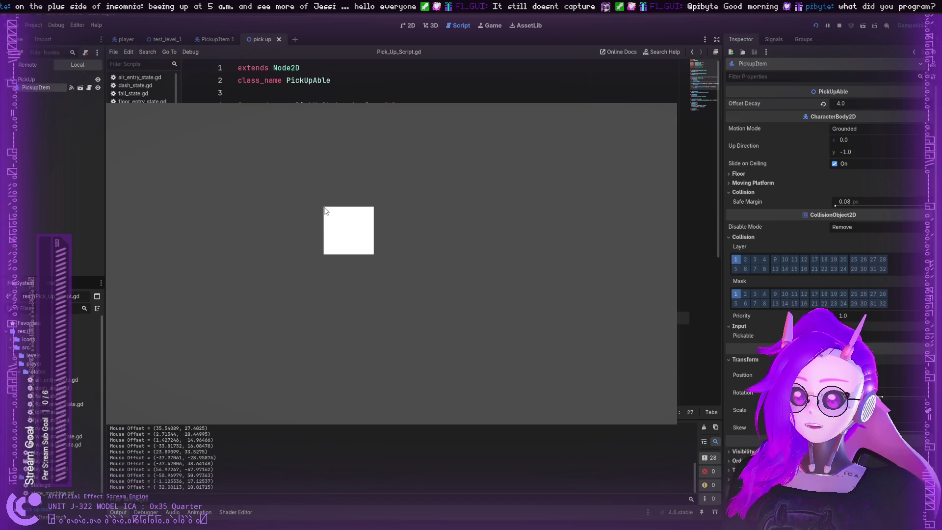
pyautogui.moveTo(325, 211)
pyautogui.mouseDown()
pyautogui.moveTo(312, 197)
pyautogui.moveTo(128, 191)
pyautogui.moveTo(122, 214)
pyautogui.moveTo(166, 218)
pyautogui.mouseUp()
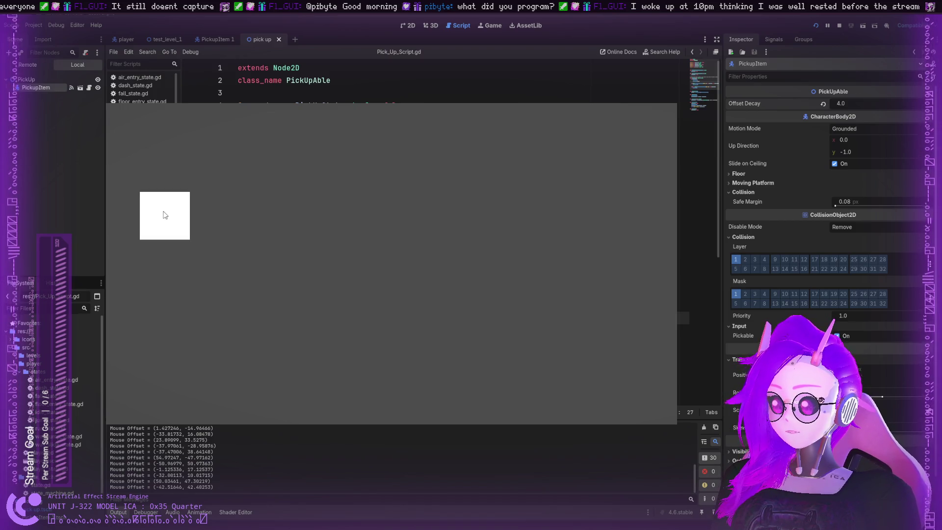
pyautogui.moveTo(164, 215); pyautogui.dragTo(156, 202)
pyautogui.click(180, 187)
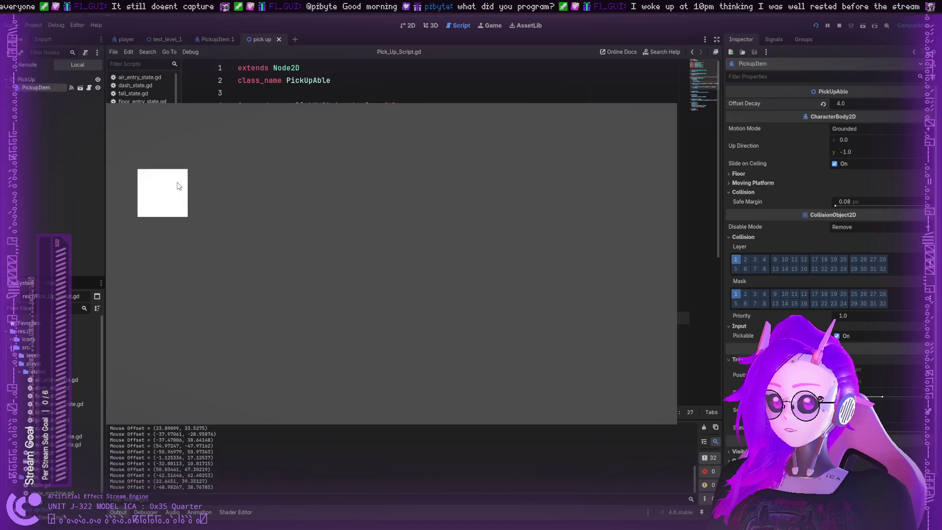
pyautogui.click(196, 204)
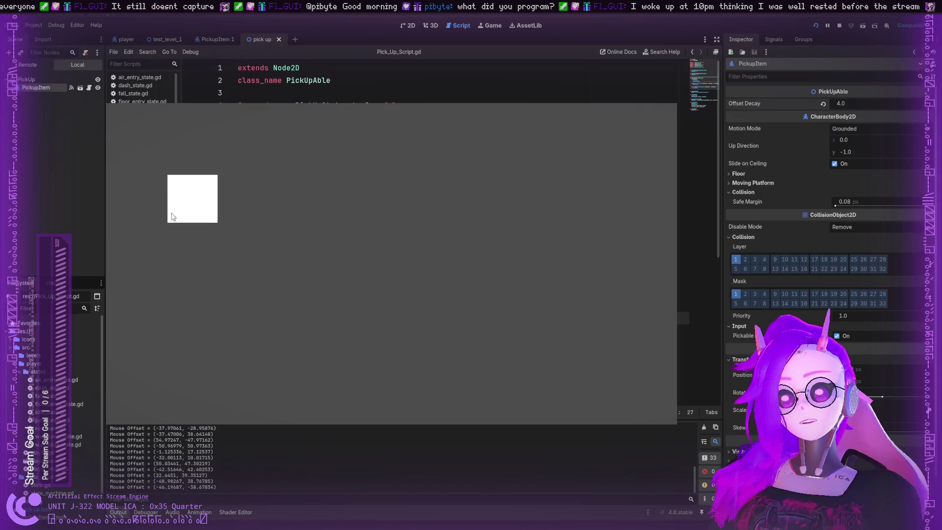
pyautogui.click(173, 215)
pyautogui.click(161, 207)
pyautogui.click(143, 192)
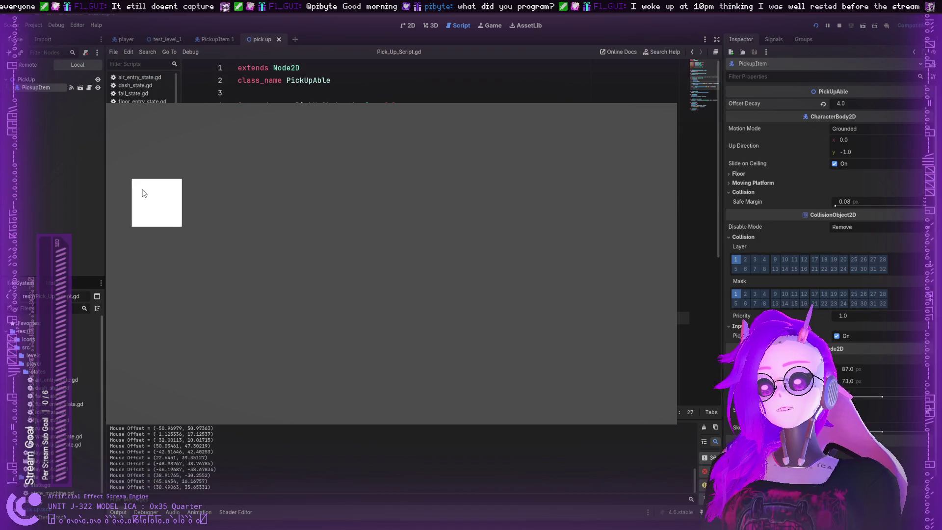
pyautogui.click(233, 267)
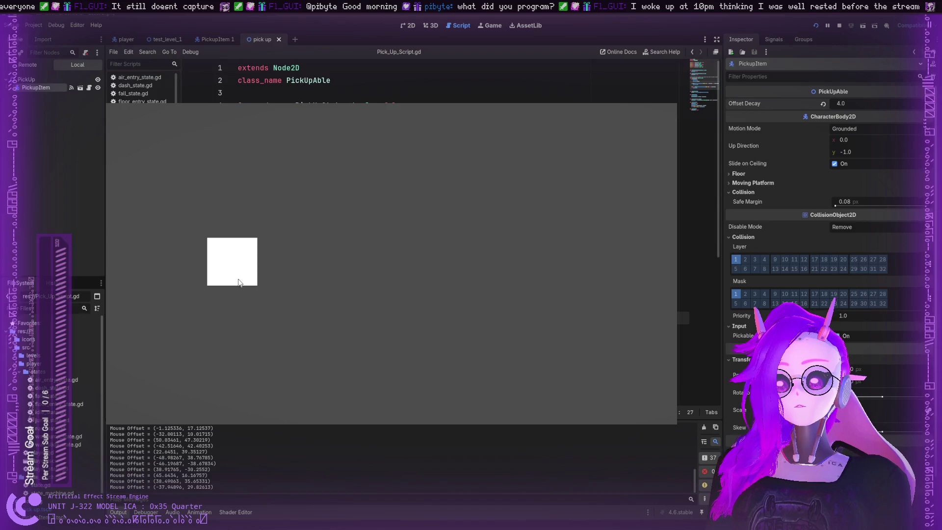
pyautogui.moveTo(254, 246)
pyautogui.mouseDown()
pyautogui.moveTo(233, 237)
pyautogui.moveTo(277, 270)
pyautogui.moveTo(428, 206)
pyautogui.moveTo(168, 242)
pyautogui.moveTo(187, 263)
pyautogui.moveTo(471, 258)
pyautogui.moveTo(480, 245)
pyautogui.moveTo(213, 187)
pyautogui.moveTo(217, 211)
pyautogui.moveTo(204, 204)
pyautogui.moveTo(460, 320)
pyautogui.moveTo(244, 260)
pyautogui.moveTo(305, 272)
pyautogui.moveTo(250, 207)
pyautogui.moveTo(272, 182)
pyautogui.moveTo(291, 236)
pyautogui.moveTo(301, 225)
pyautogui.mouseUp()
pyautogui.press('F8')
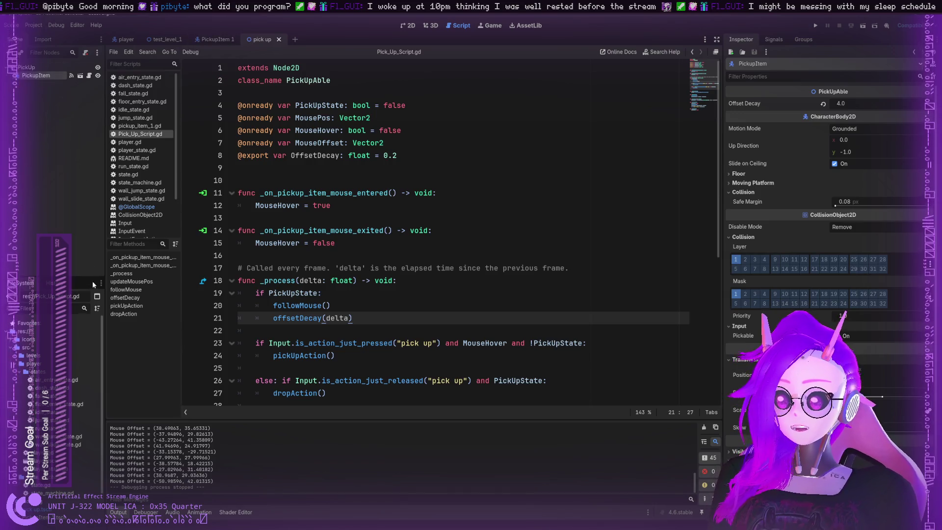
# Rename Pick_Up_Script.gd to Pick_Up_Module.gd and open the PickupItem scene in 2D.
pyautogui.scroll(-2, 83, 363)
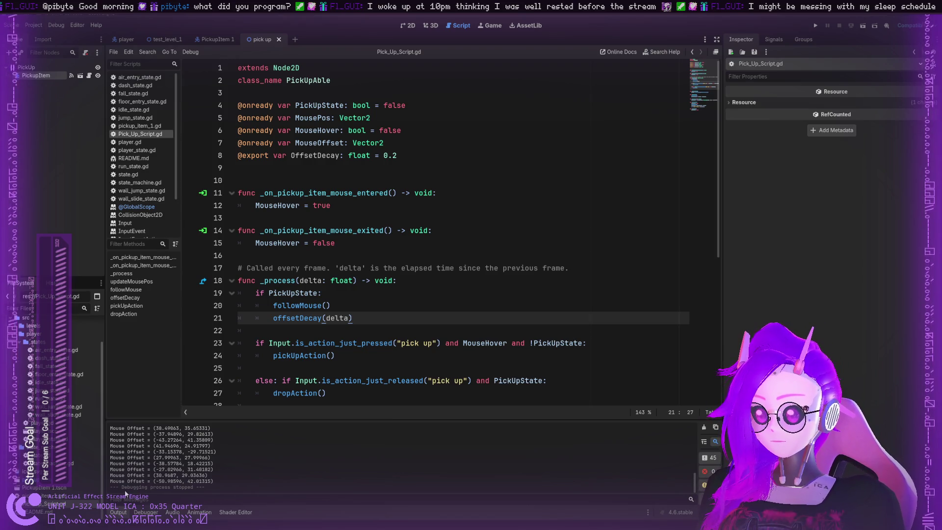
pyautogui.press('Return')
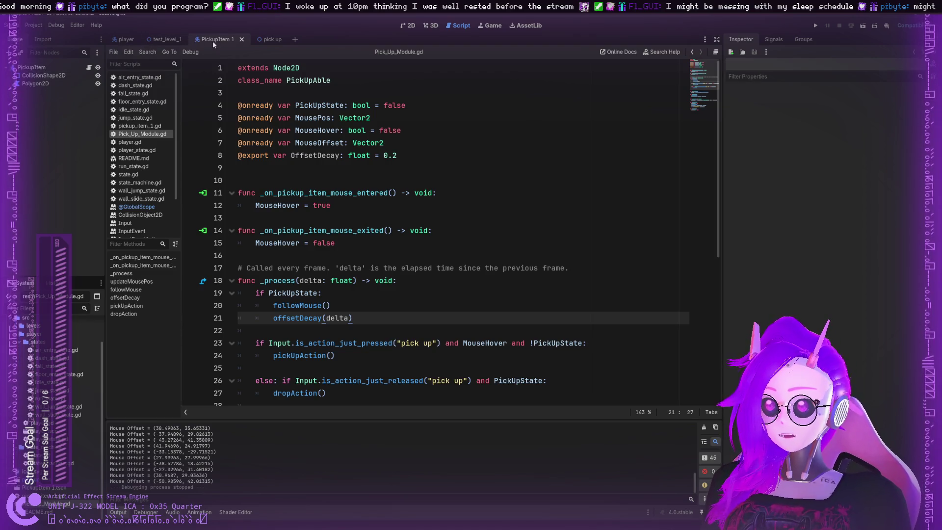
pyautogui.click(408, 26)
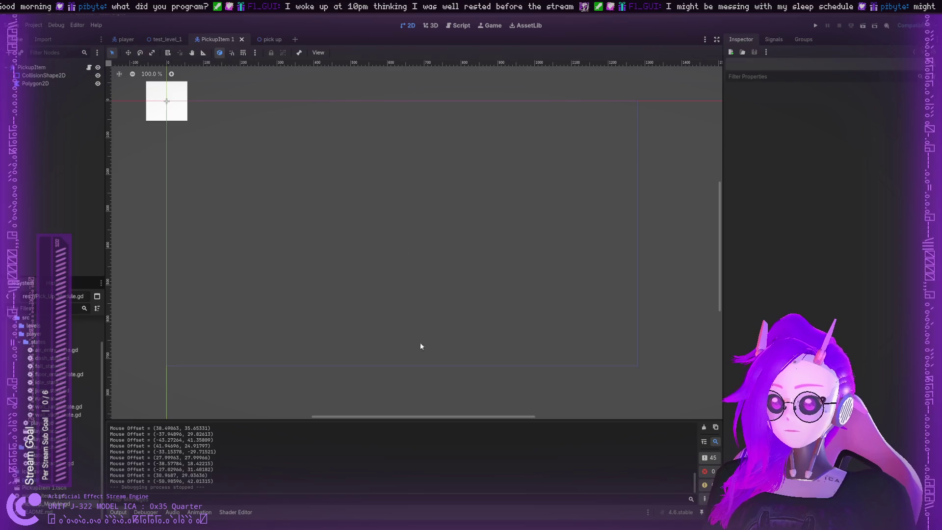
# Add a Node2D child under PickupItem named 'Pick Up Module'.
pyautogui.hotkey('ctrl', 'a')
pyautogui.press('Return')
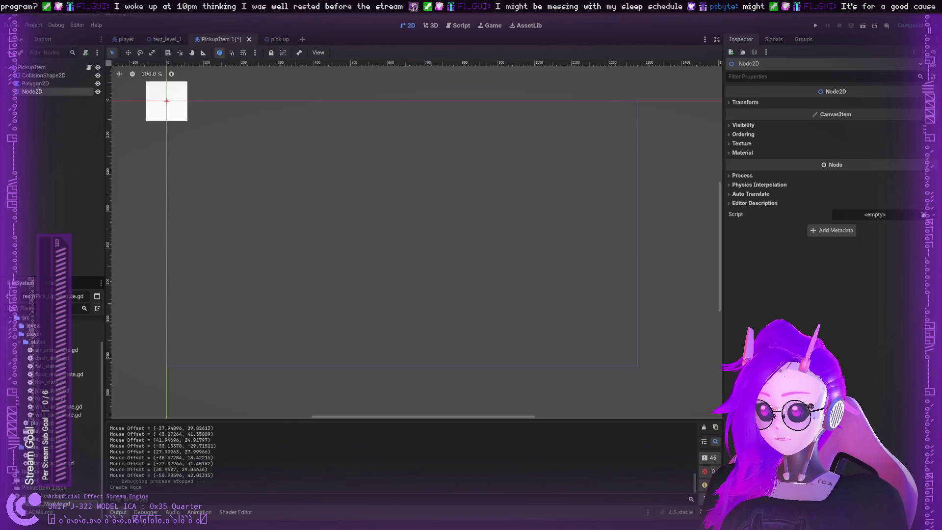
pyautogui.press('F2')
pyautogui.write('Pick Up Module')
pyautogui.press('Return')
# Attach Pick_Up_Module.gd to Pick Up Module, save the scene, and return to the pick up scene.
pyautogui.moveTo(44, 504)
pyautogui.mouseDown()
pyautogui.moveTo(746, 277)
pyautogui.moveTo(852, 215)
pyautogui.moveTo(875, 215)
pyautogui.mouseUp()
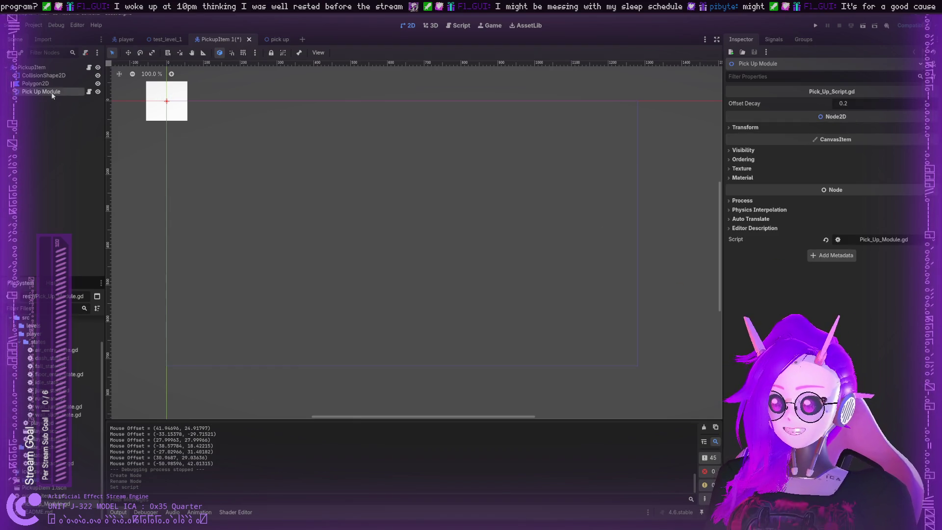
pyautogui.click(38, 100)
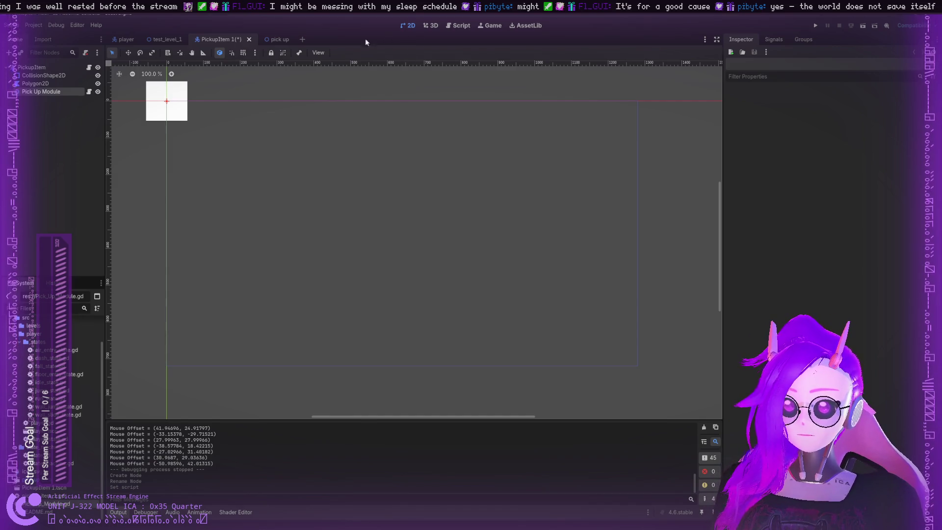
pyautogui.hotkey('ctrl', 's')
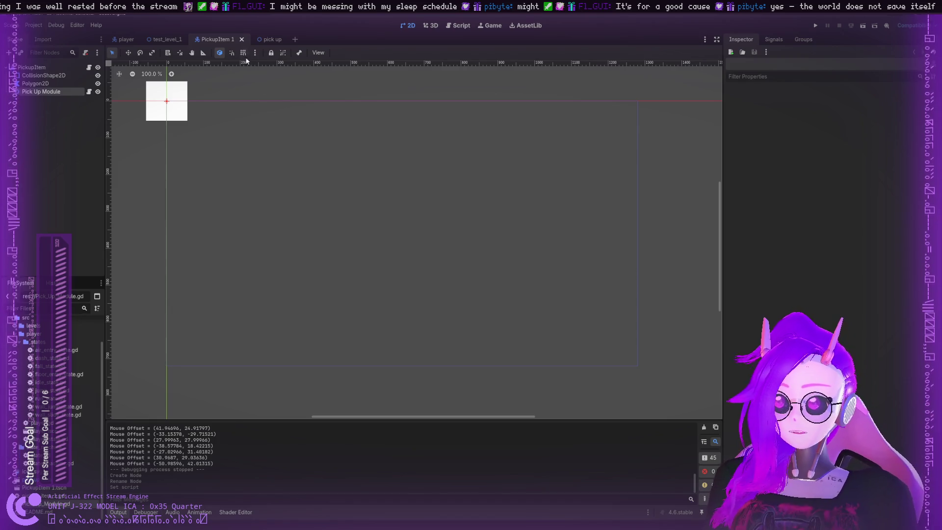
pyautogui.click(263, 39)
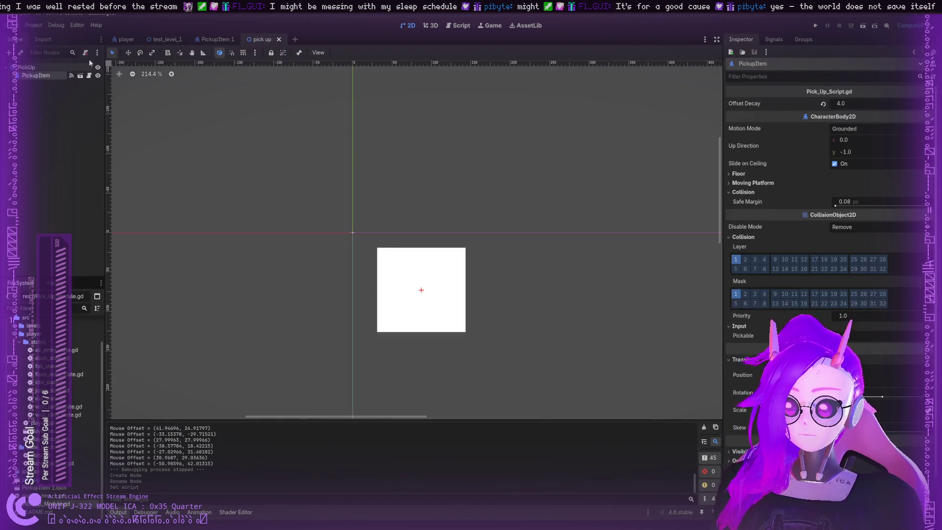
# Open the Pick_Up_Module.gd script from the pick up scene and place the cursor below the variables.
pyautogui.click(214, 39)
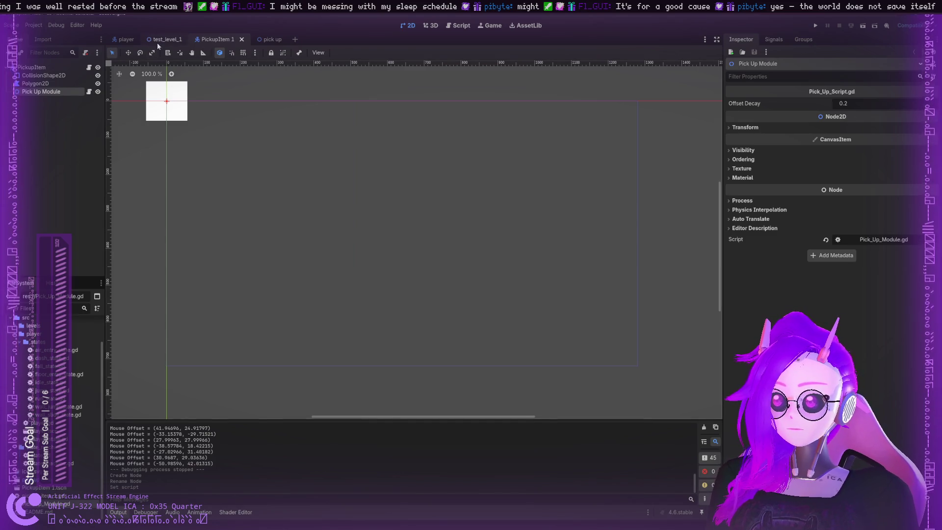
pyautogui.click(262, 40)
pyautogui.click(458, 26)
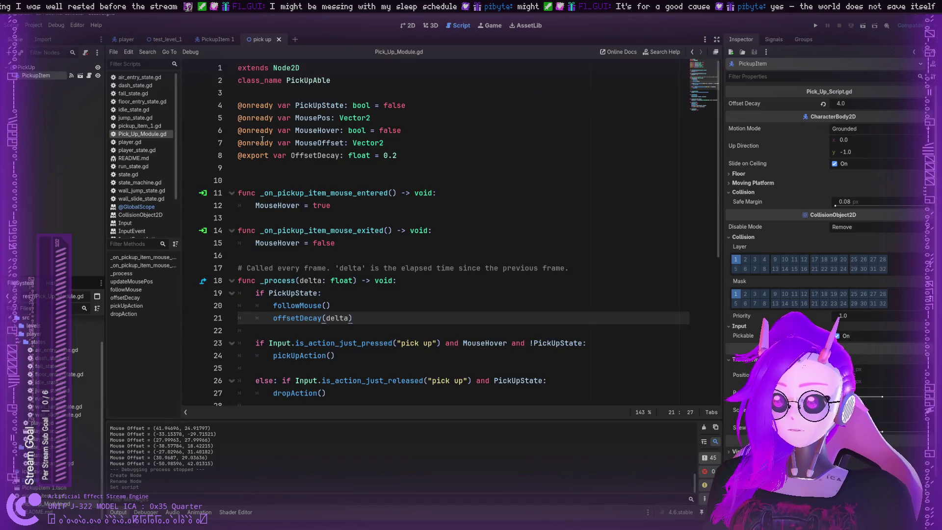
pyautogui.click(286, 80)
pyautogui.click(364, 208)
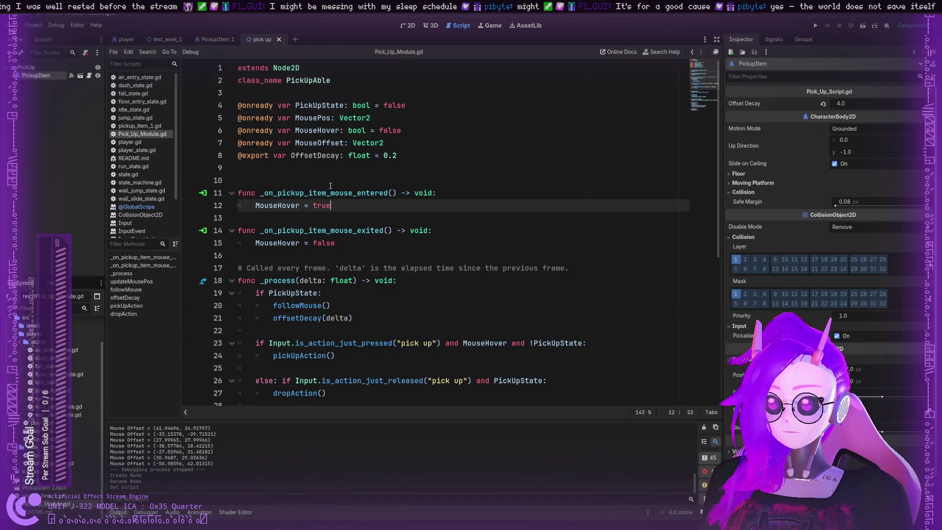
pyautogui.scroll(-2, 344, 196)
pyautogui.scroll(2, 316, 186)
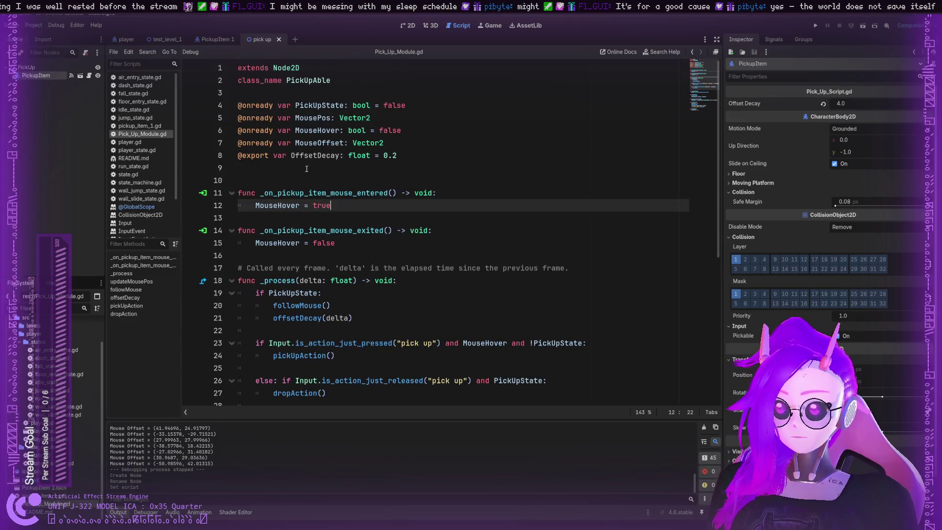
pyautogui.click(305, 177)
pyautogui.press('Return')
pyautogui.press('Return')
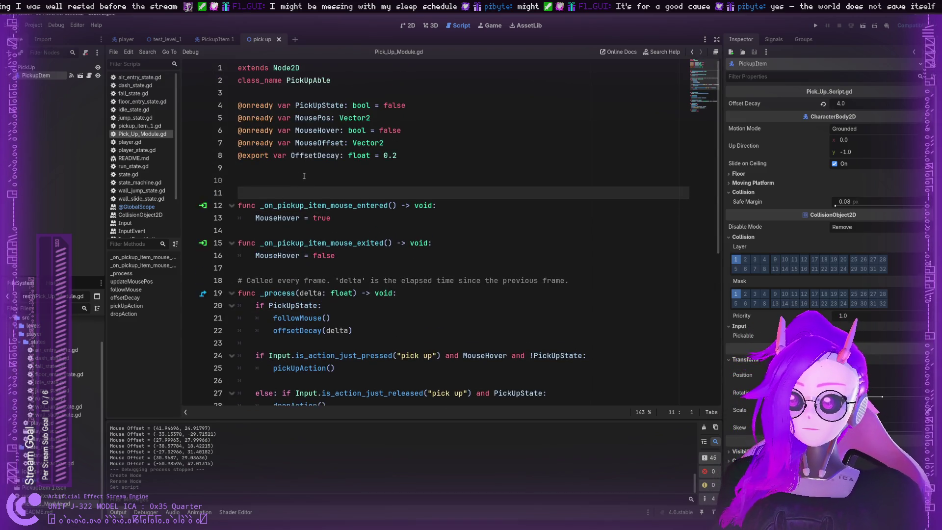
pyautogui.press('BackSpace')
pyautogui.press('BackSpace')
pyautogui.press('Up')
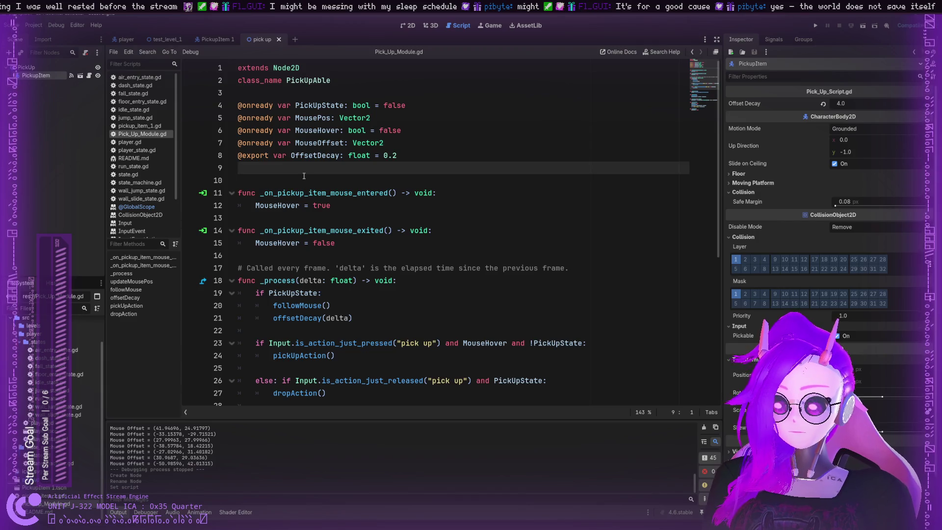
pyautogui.write('@onr')
pyautogui.press('Return')
pyautogui.write('vart')
pyautogui.press('BackSpace')
pyautogui.press('BackSpace')
pyautogui.write('ParentTarget: Node')
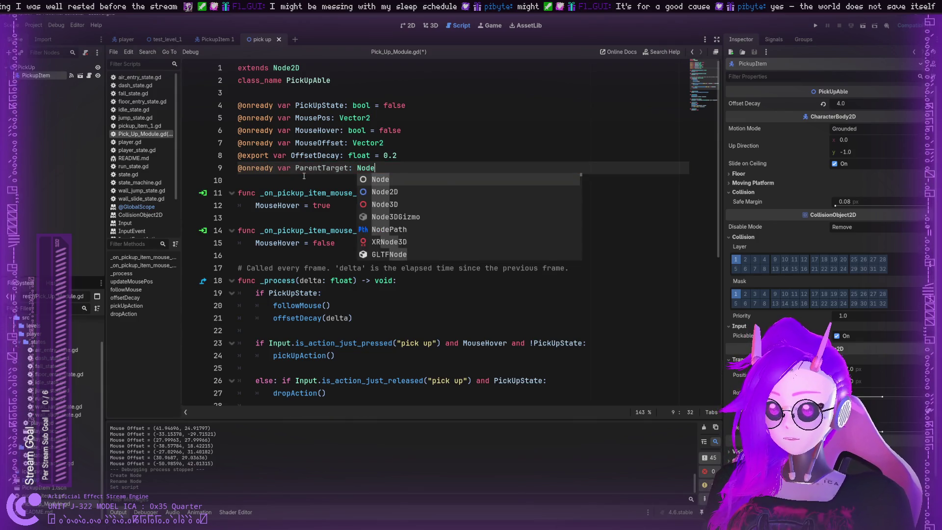
pyautogui.write('2D')
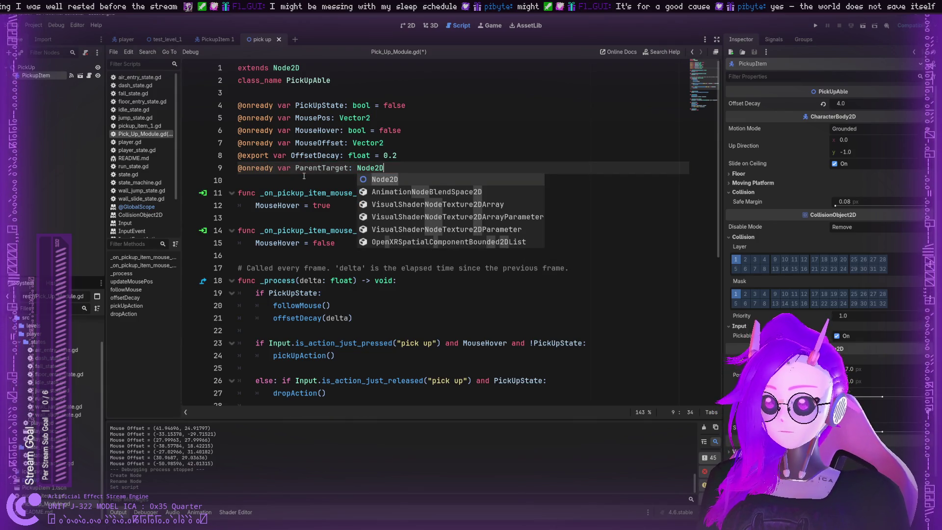
pyautogui.press('Escape')
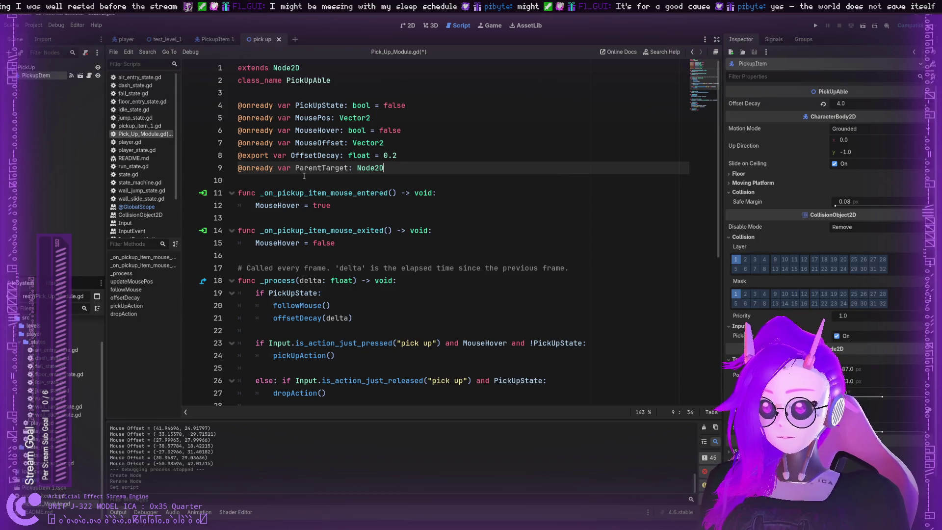
# Add a 'func _ready() -> void:' function below the ParentTarget declaration.
pyautogui.click(270, 251)
pyautogui.click(253, 180)
pyautogui.press('Return')
pyautogui.press('Return')
pyautogui.press('Up')
pyautogui.press('Up')
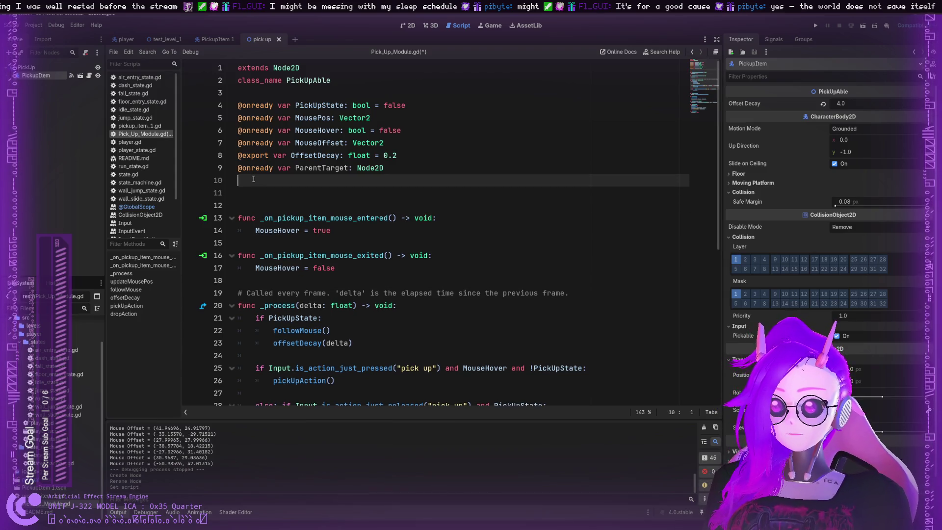
pyautogui.press('Down')
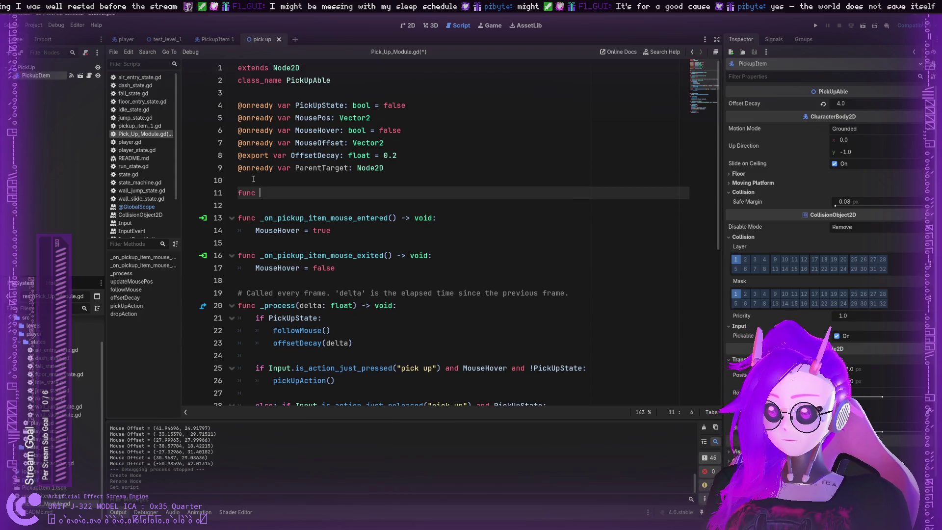
pyautogui.write('onre')
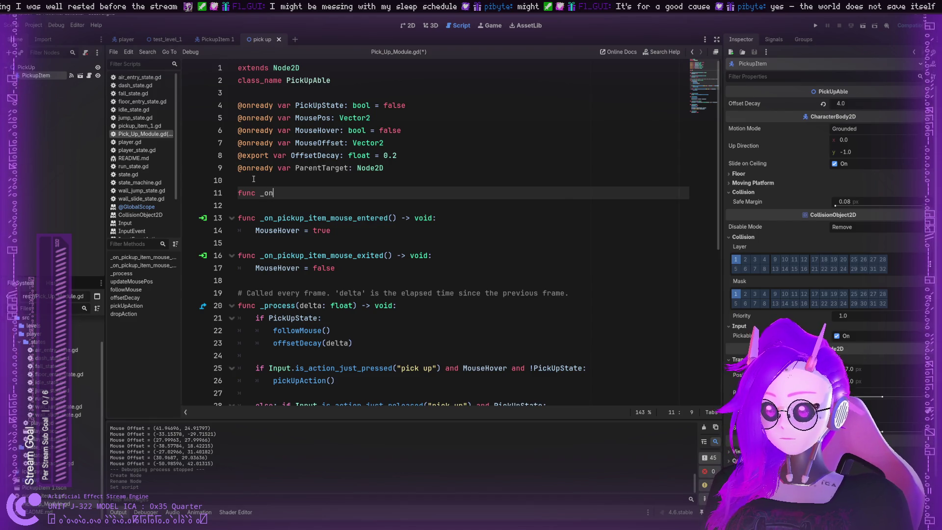
pyautogui.write('read')
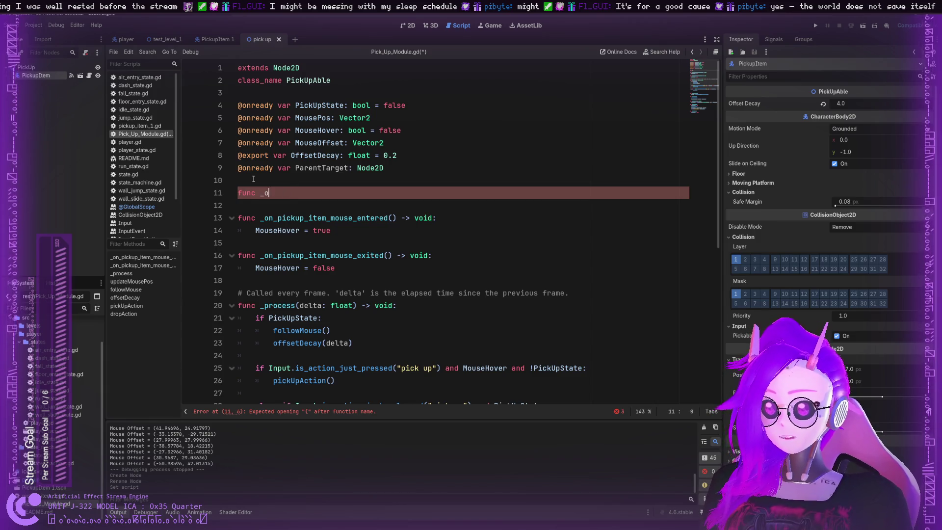
pyautogui.write('ady')
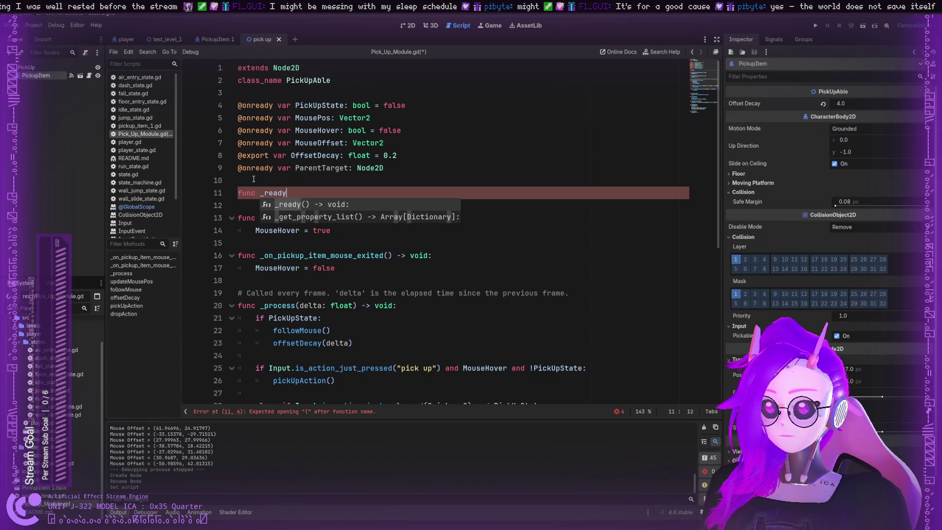
pyautogui.write('() -> : void:')
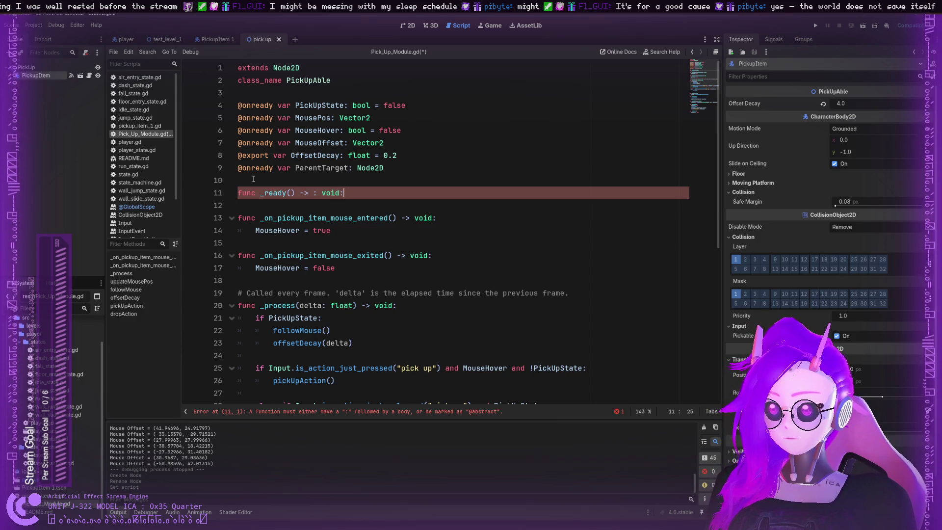
pyautogui.press('Return')
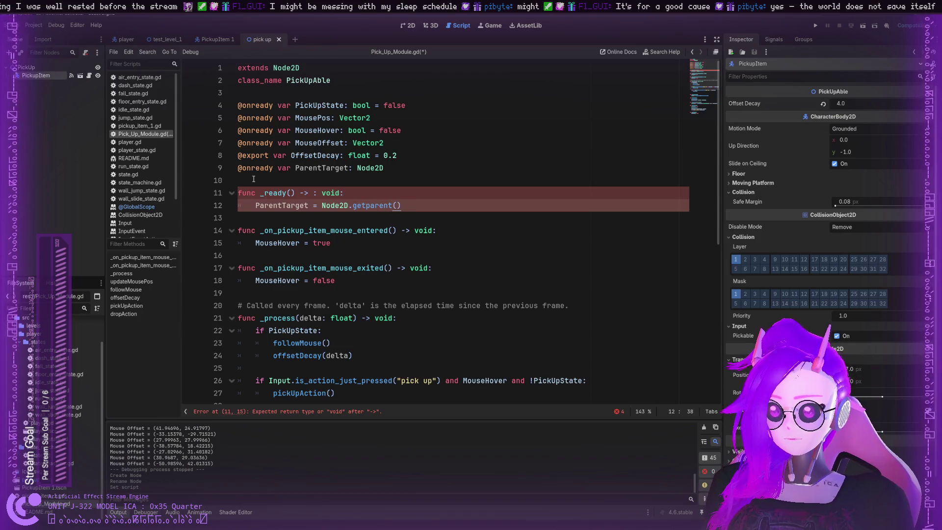
# Fix the body of _ready so it assigns ParentTarget = get_parent().
pyautogui.press('Return')
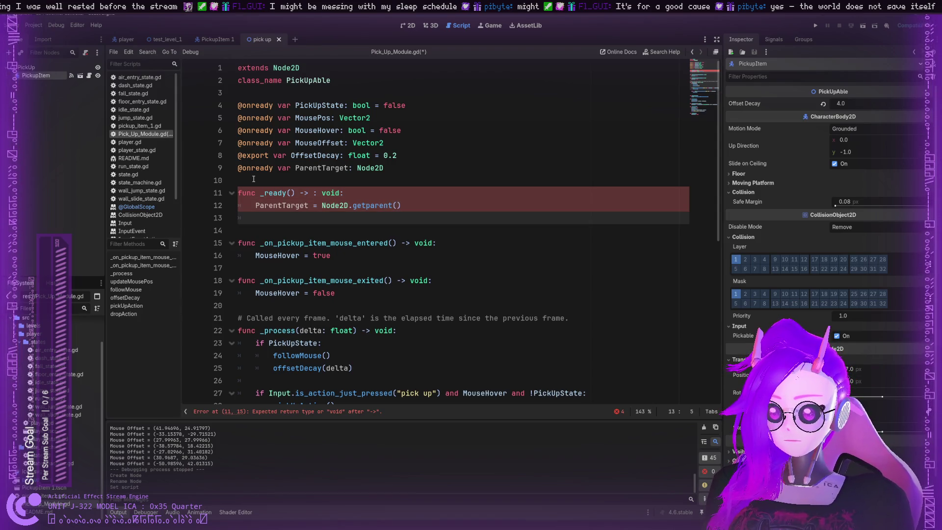
pyautogui.press('BackSpace')
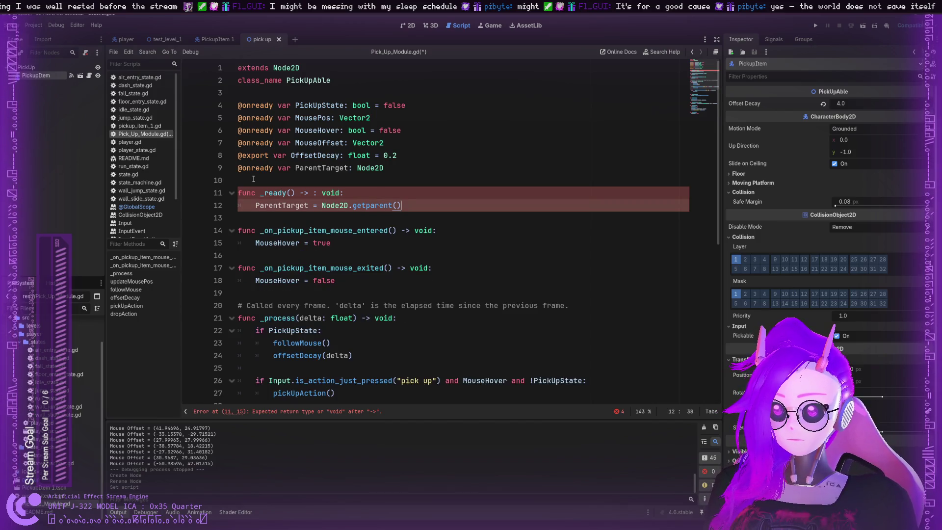
pyautogui.press('Up')
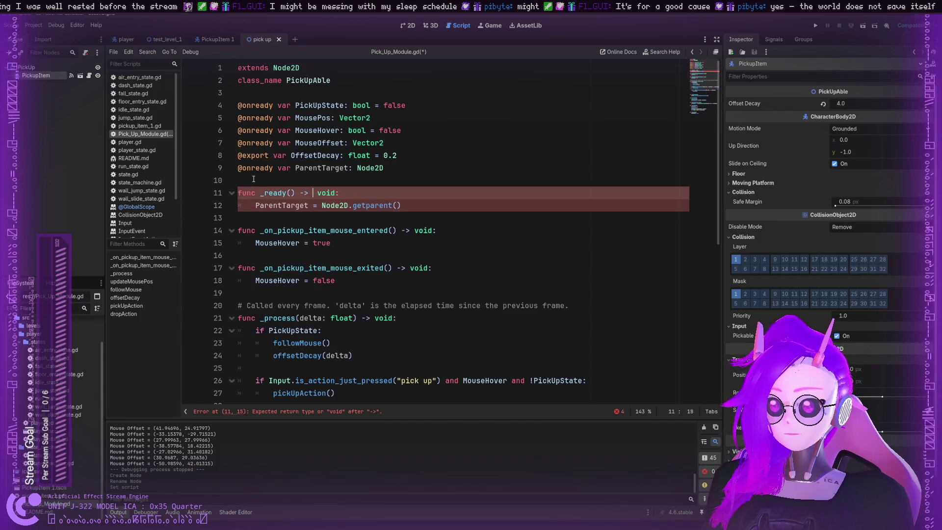
pyautogui.press('Down')
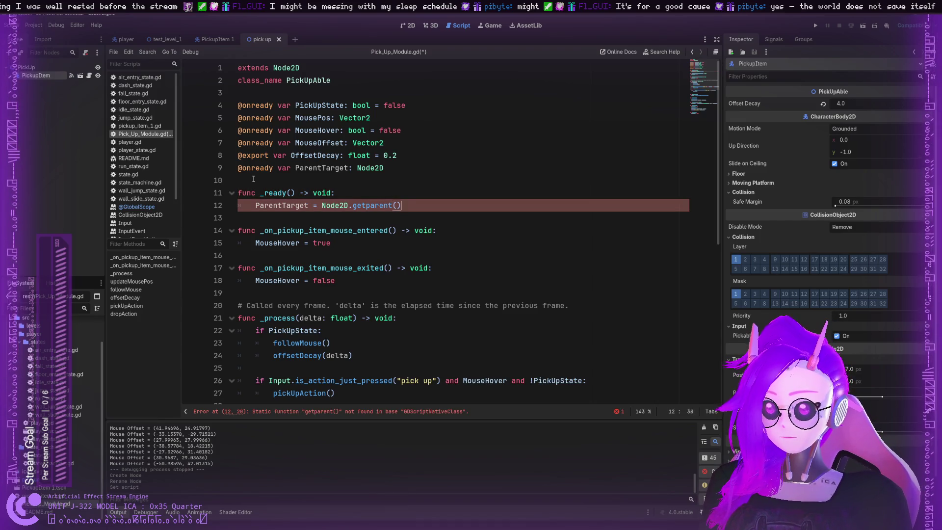
pyautogui.hotkey('ctrl', 'BackSpace')
pyautogui.hotkey('ctrl', 'BackSpace')
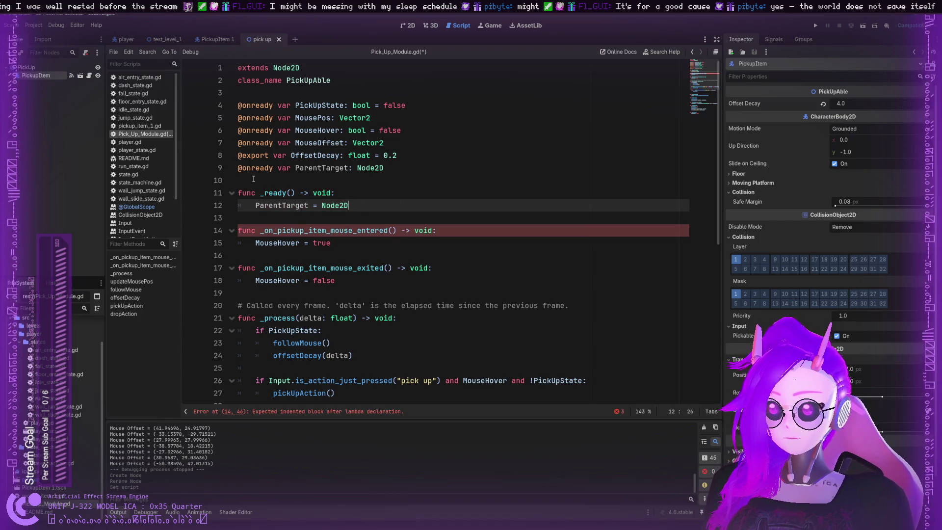
pyautogui.write('.')
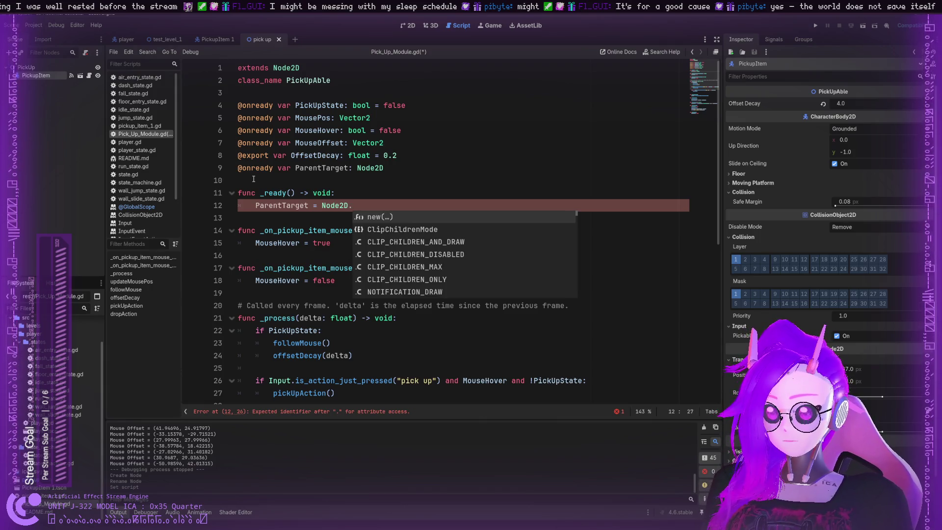
pyautogui.write('parentl')
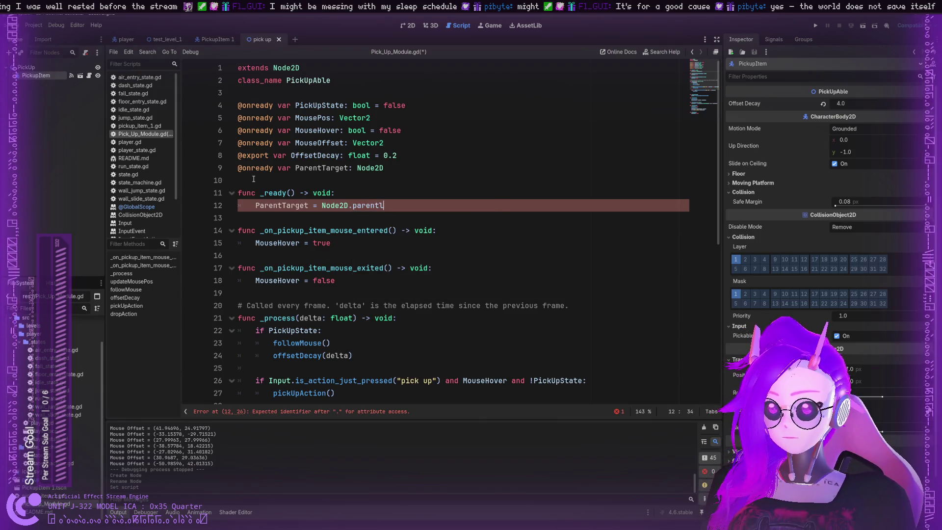
pyautogui.press('BackSpace')
pyautogui.press('BackSpace')
pyautogui.press('BackSpace')
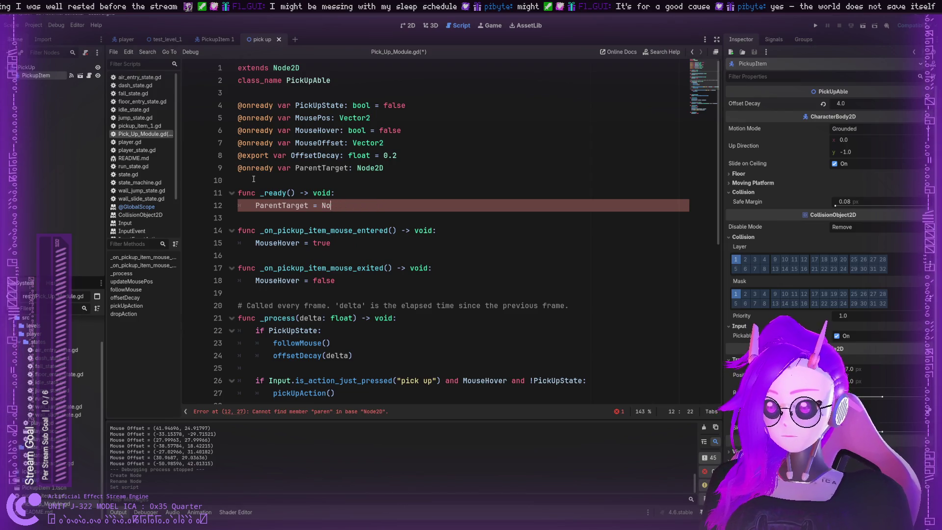
pyautogui.write('nt')
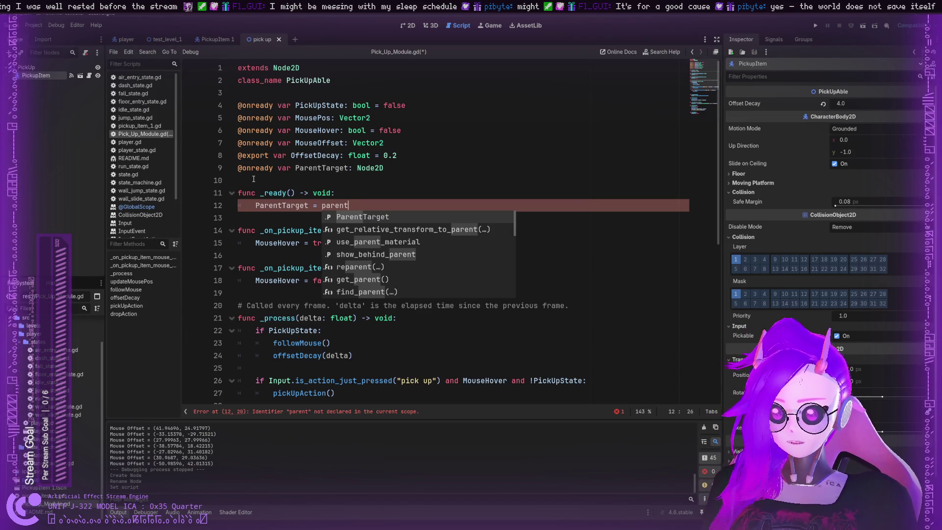
pyautogui.click(362, 279)
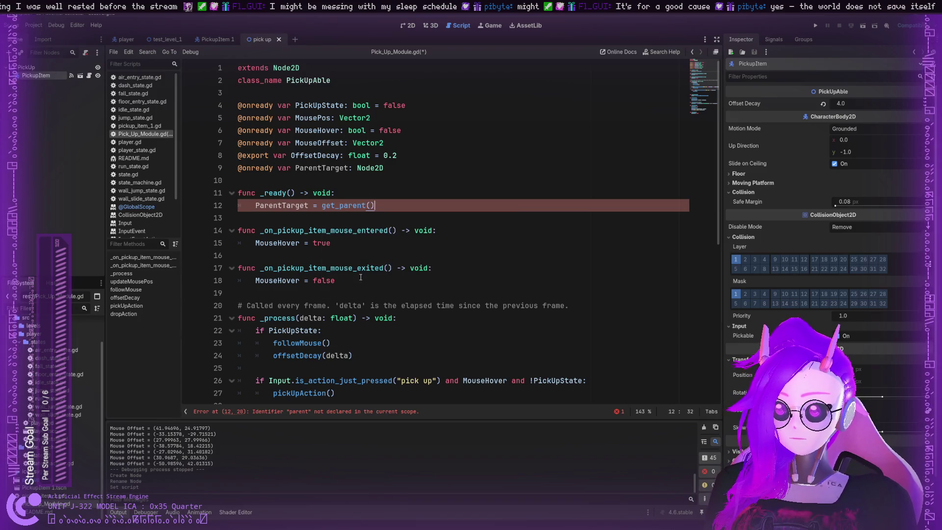
# Look up the documentation for get_parent, then return to the pick up scene's script.
pyautogui.doubleClick(340, 205)
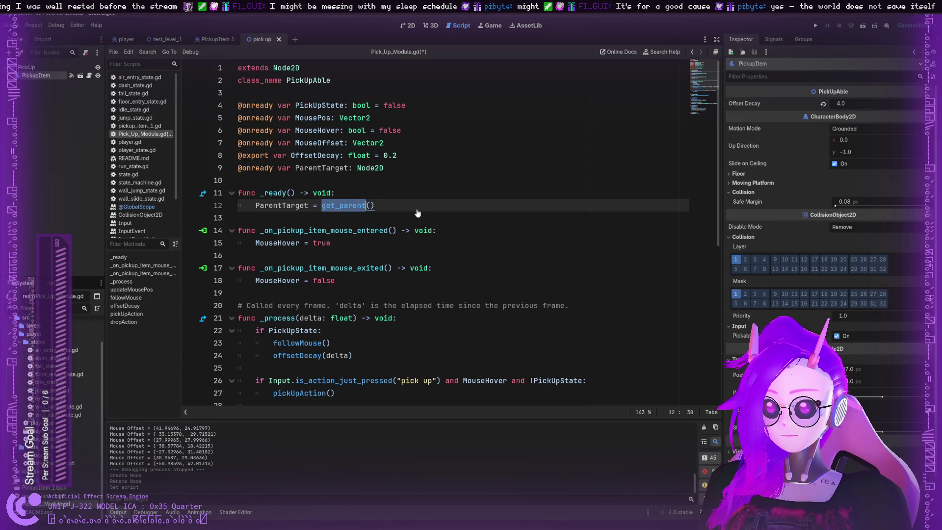
pyautogui.hotkey('alt', 'F1')
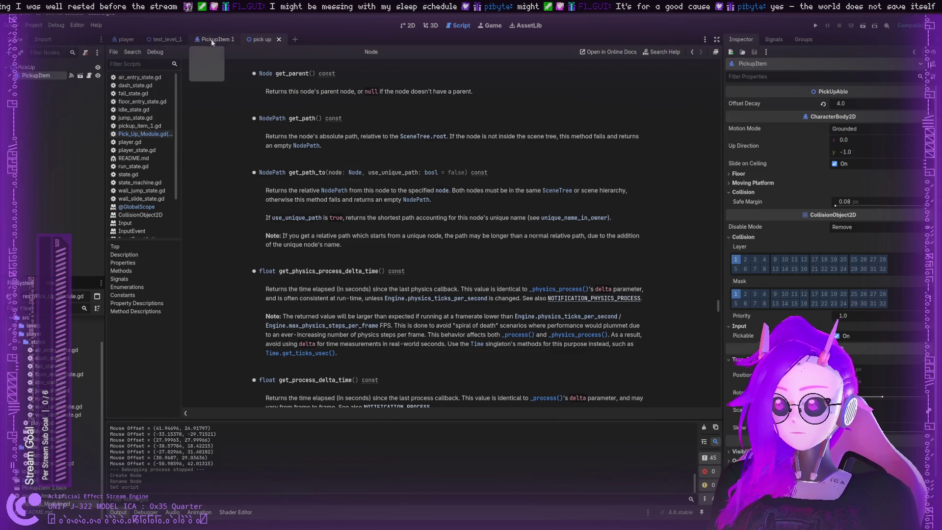
pyautogui.click(165, 40)
pyautogui.click(270, 39)
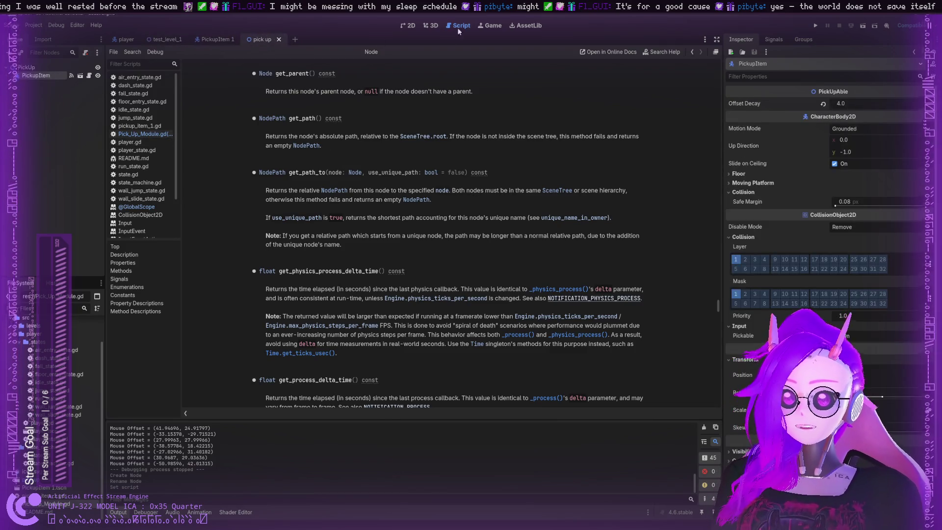
# Rename the ParentTarget variable on line 9 to PickupTarget.
pyautogui.doubleClick(348, 167)
pyautogui.moveTo(322, 168); pyautogui.dragTo(296, 168)
pyautogui.write('Pickup')
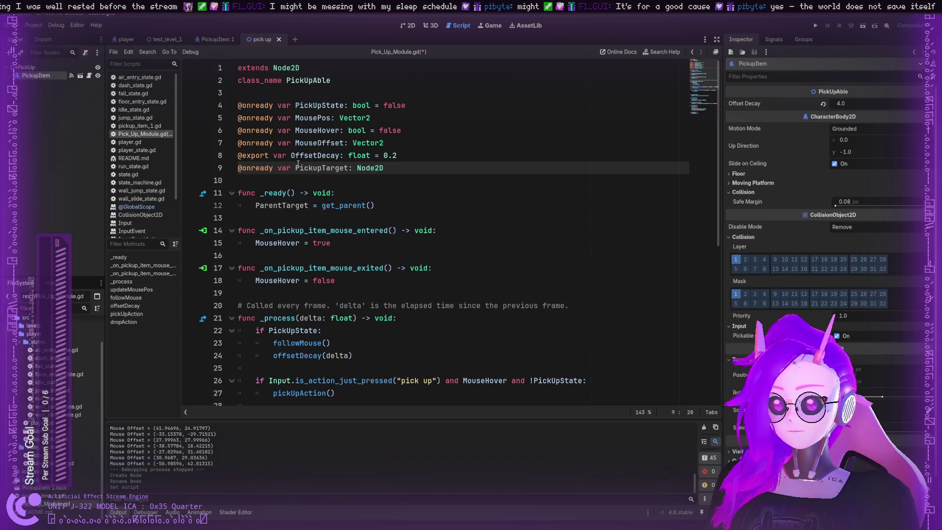
# Replace ParentTarget with PickupTarget in the get_parent() assignment on line 12.
pyautogui.doubleClick(321, 168)
pyautogui.hotkey('ctrl', 'c')
pyautogui.doubleClick(281, 205)
pyautogui.hotkey('ctrl', 'v')
pyautogui.click(397, 209)
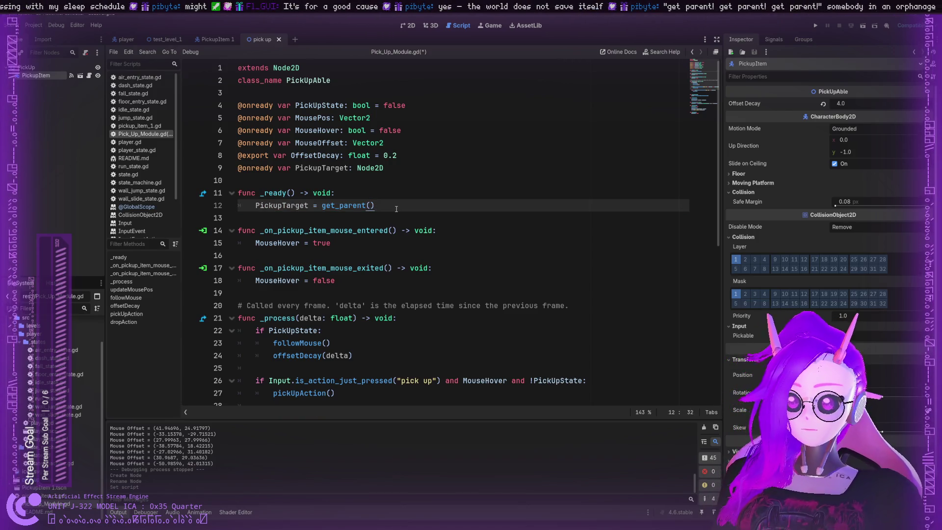
# Add 'if PickupTarget == null:' with an indented 'PickupTarget = self' below it.
pyautogui.press('Return')
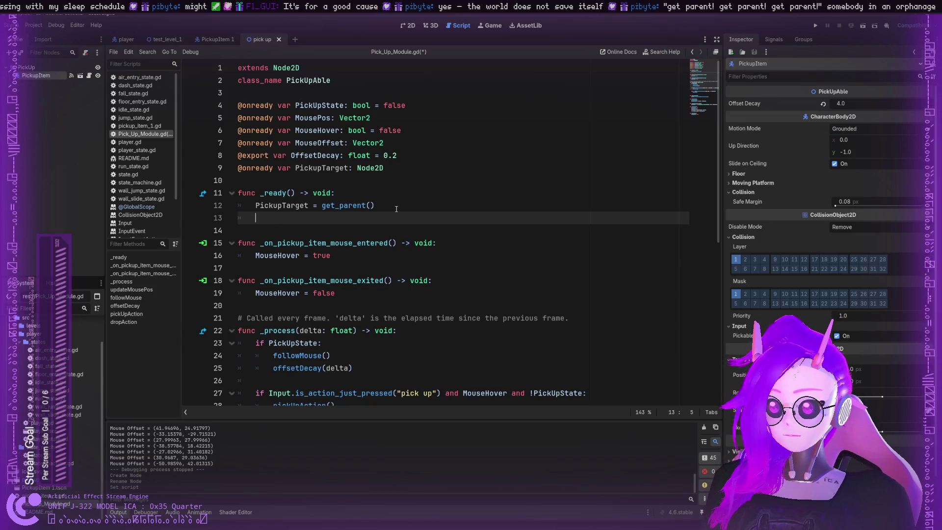
pyautogui.write('ickup')
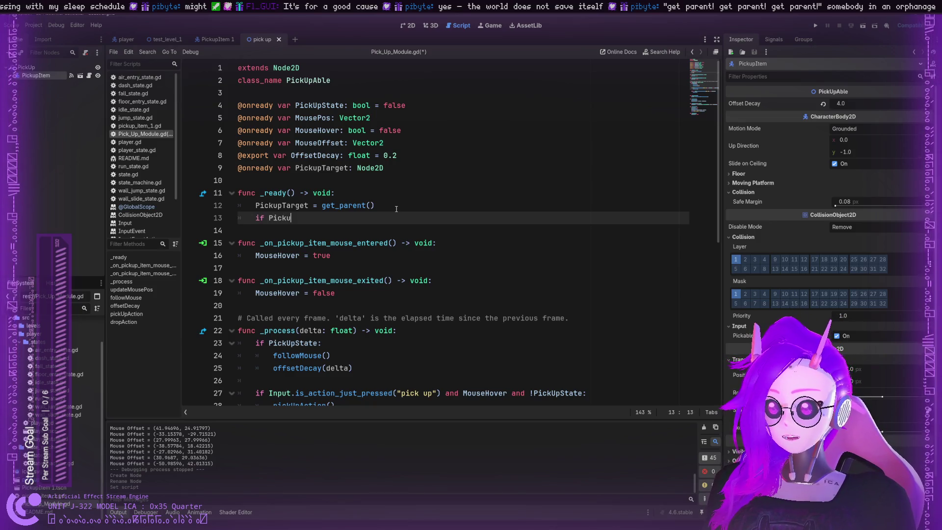
pyautogui.write('Target')
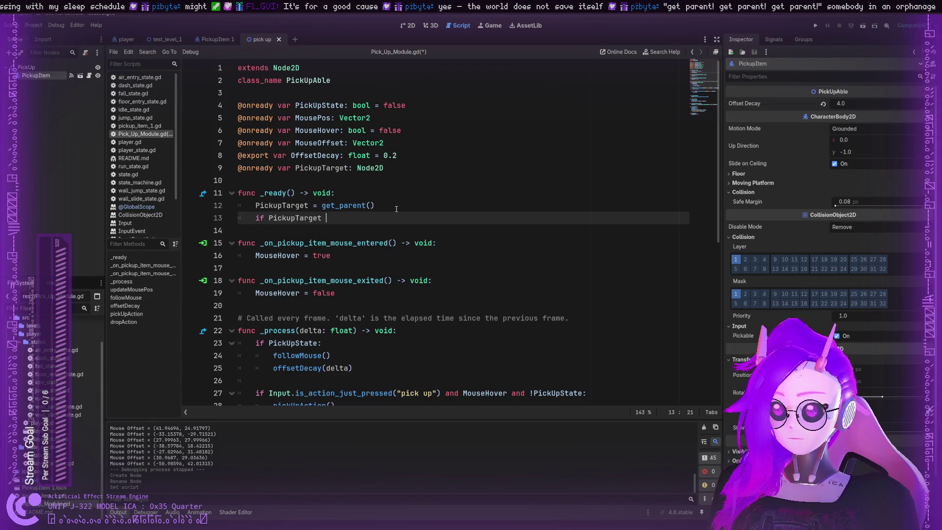
pyautogui.write(' = null')
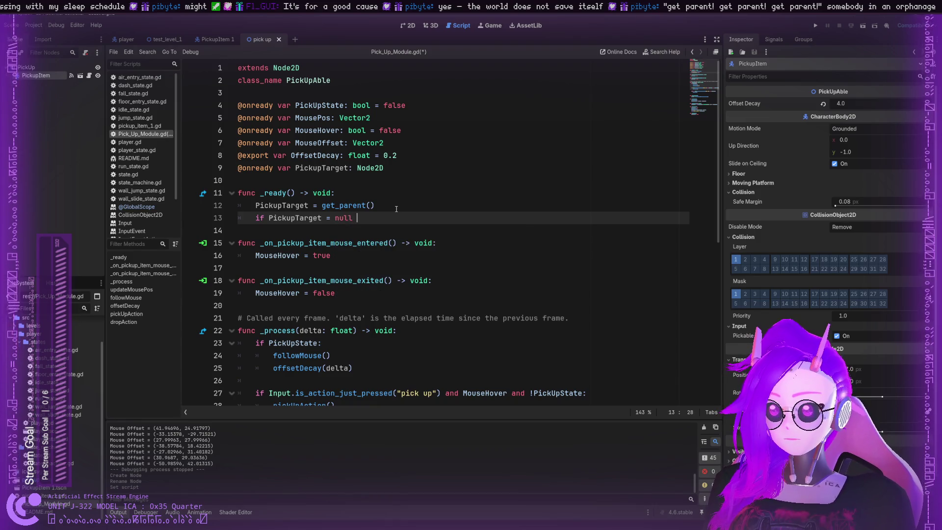
pyautogui.press('BackSpace')
pyautogui.press('BackSpace')
pyautogui.press('BackSpace')
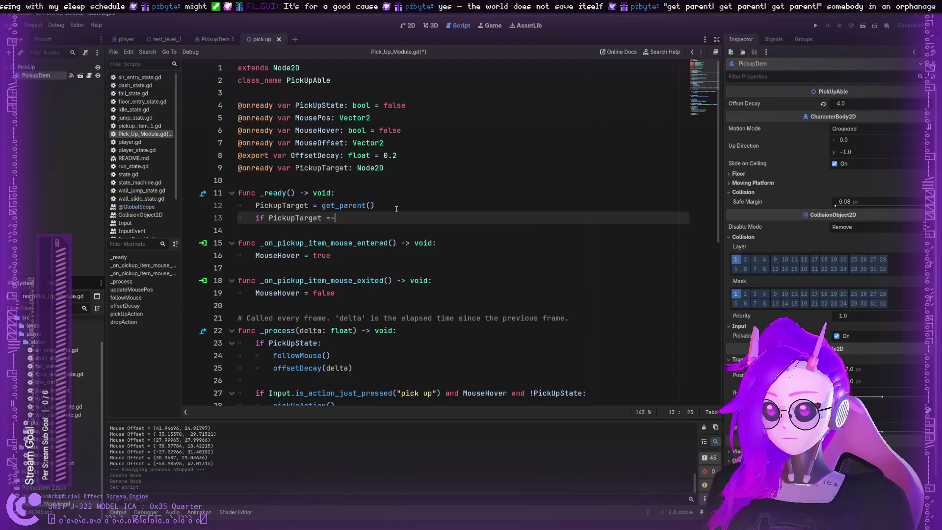
pyautogui.write('= null :')
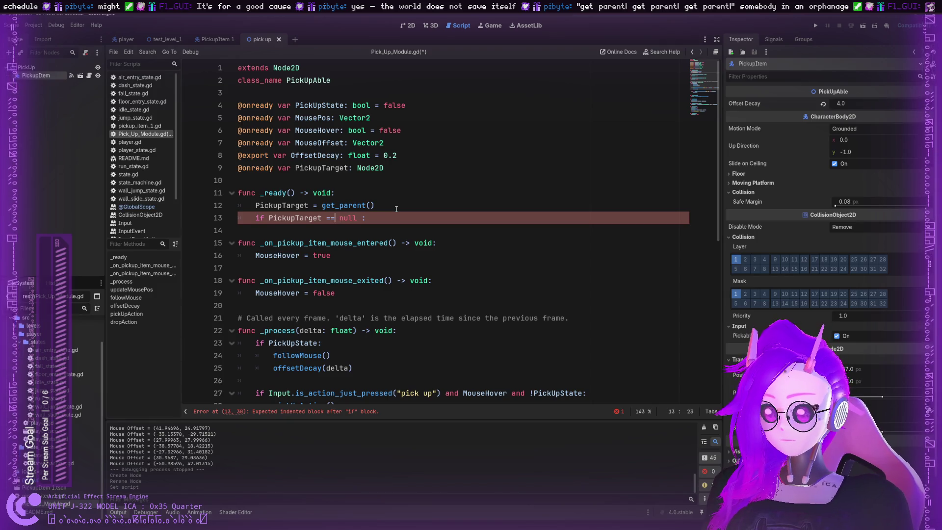
pyautogui.press('Return')
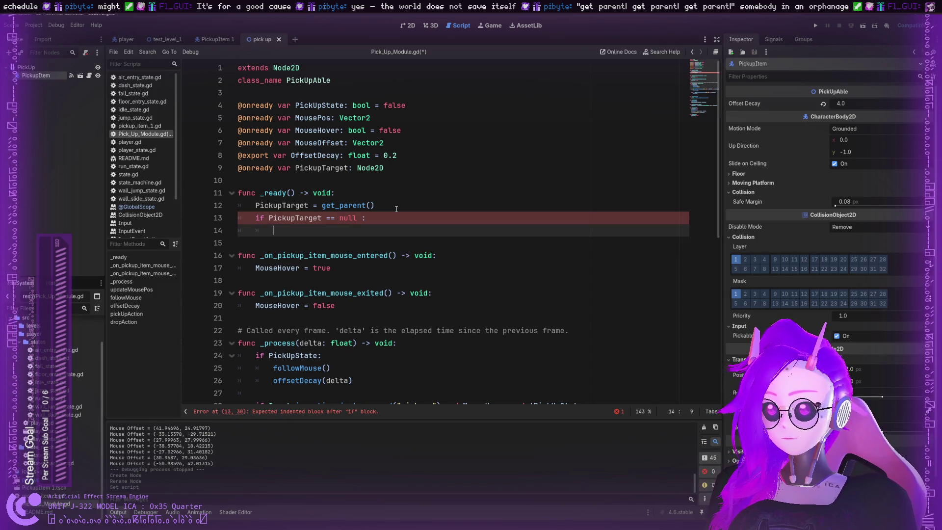
pyautogui.write('ickup')
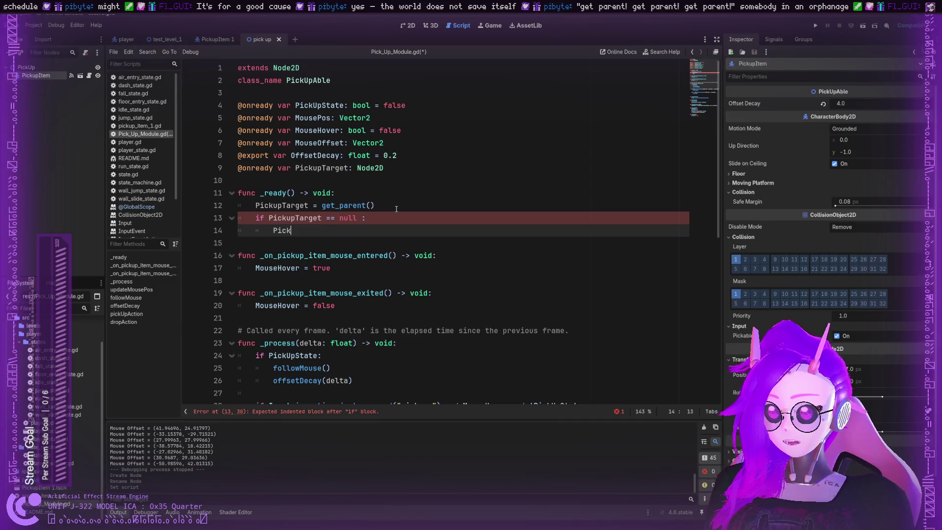
pyautogui.write('Tar')
pyautogui.press('Return')
pyautogui.write('=')
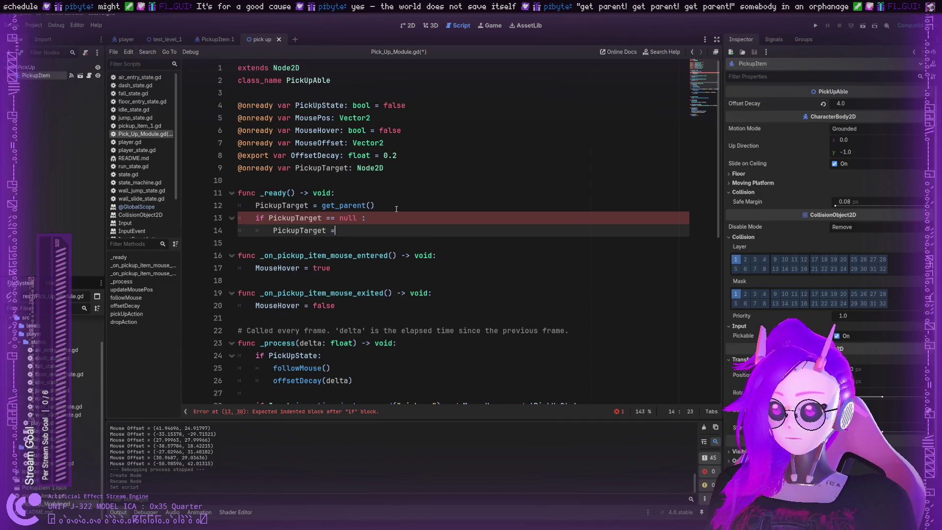
pyautogui.write(' self')
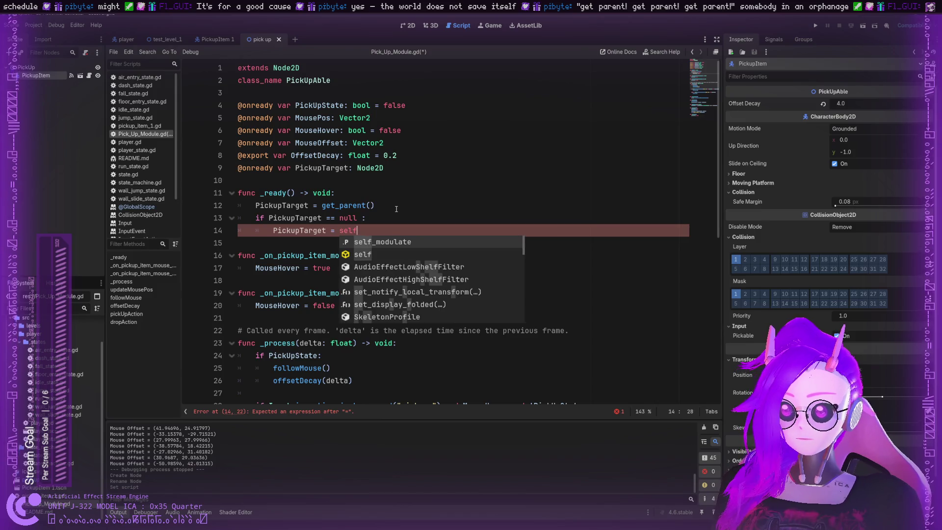
pyautogui.click(362, 255)
# Review the PickupTarget uses in _ready and save the script.
pyautogui.click(268, 208)
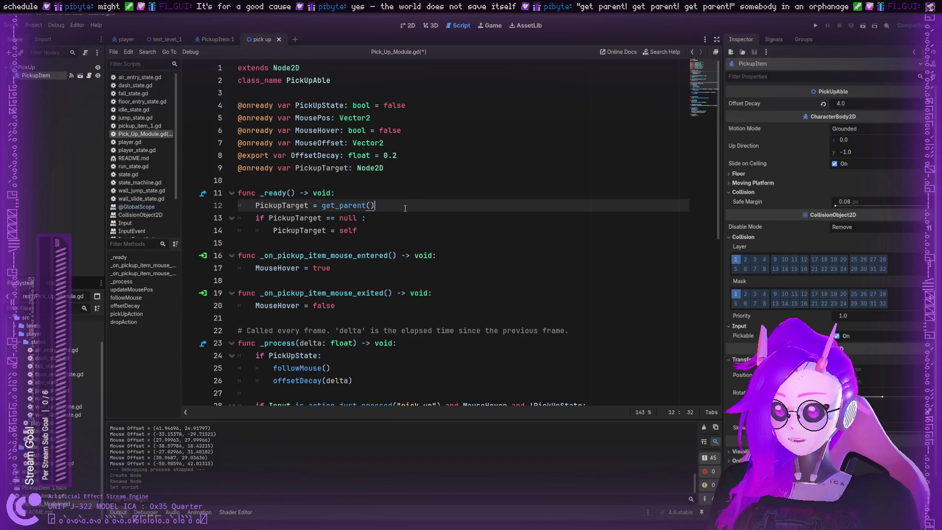
pyautogui.click(372, 220)
pyautogui.click(372, 233)
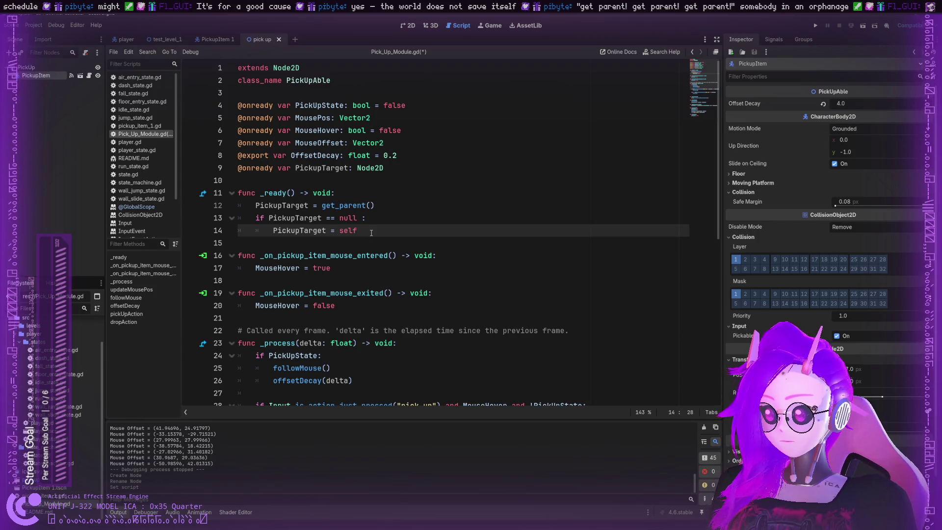
pyautogui.moveTo(373, 233); pyautogui.dragTo(297, 218)
pyautogui.doubleClick(297, 219)
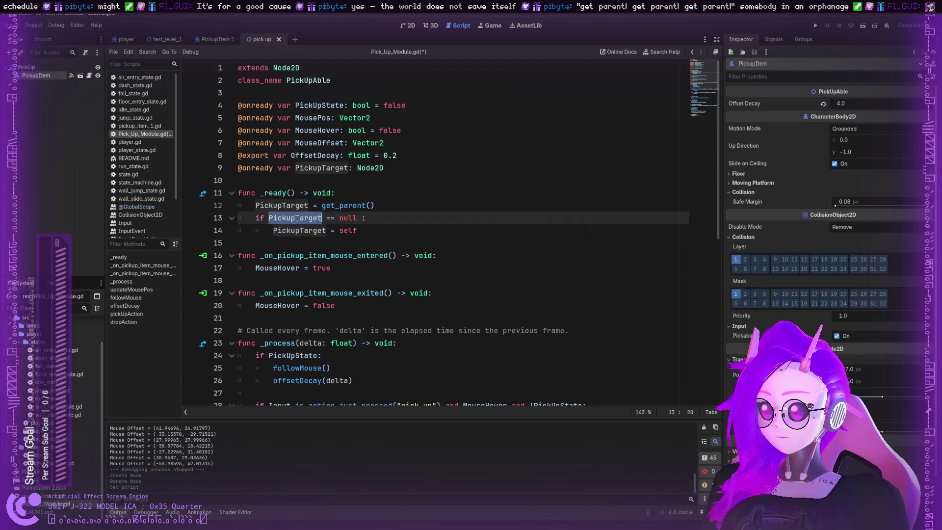
pyautogui.doubleClick(283, 206)
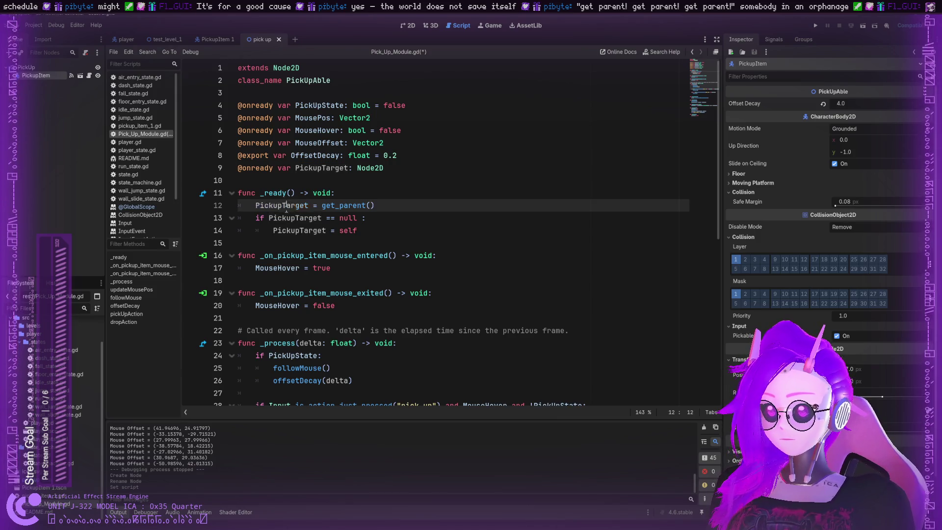
pyautogui.doubleClick(297, 218)
pyautogui.doubleClick(300, 231)
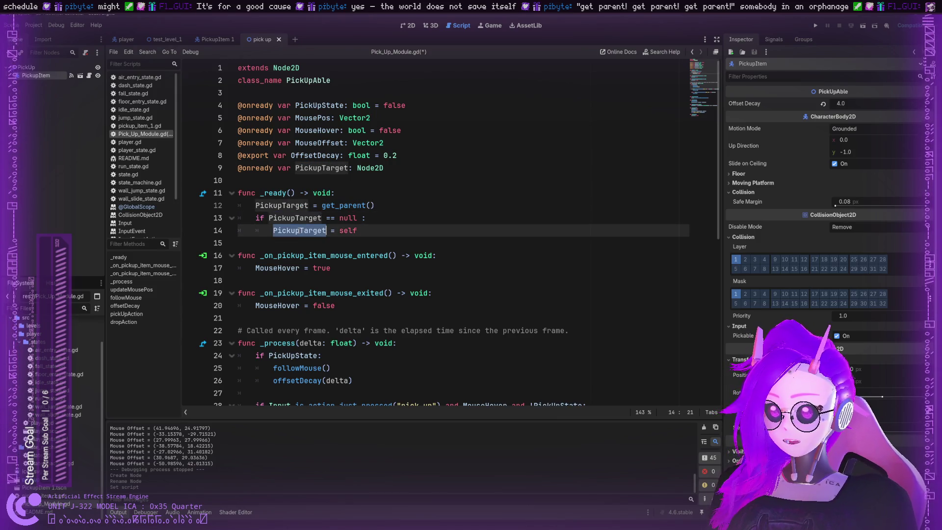
pyautogui.click(364, 227)
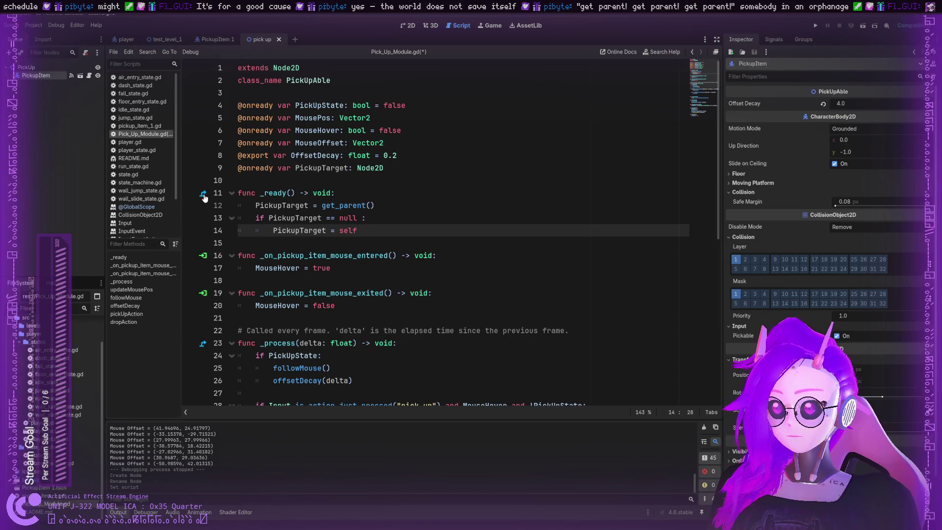
pyautogui.hotkey('ctrl', 's')
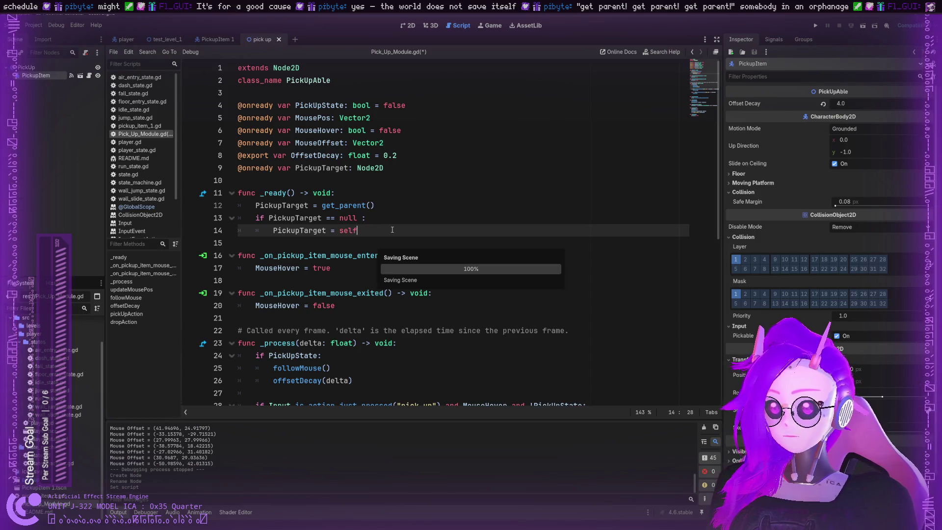
# Add a print_debug call on a new line after the PickupTarget = self fallback.
pyautogui.doubleClick(328, 168)
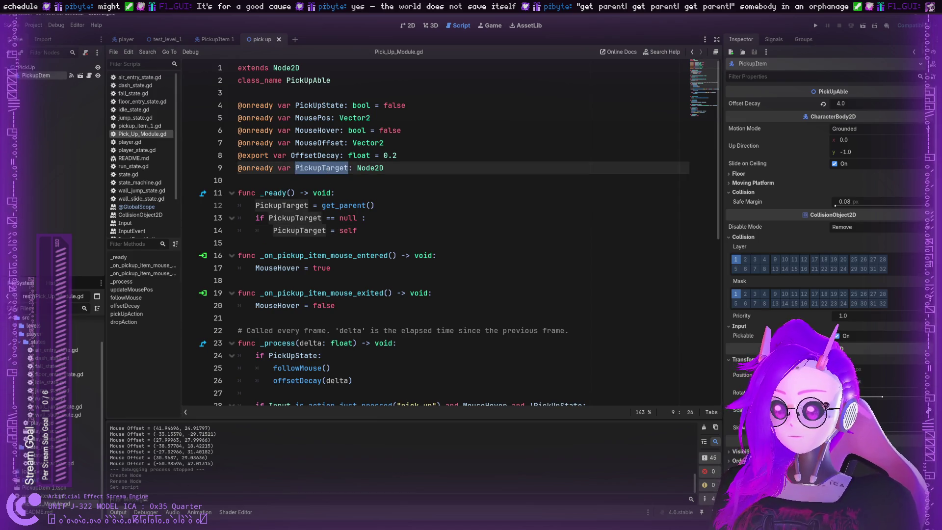
pyautogui.click(348, 231)
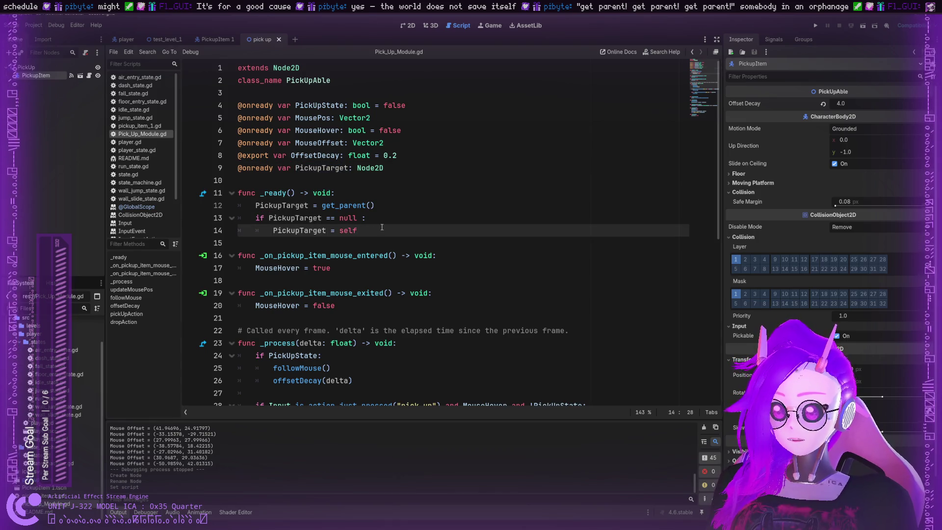
pyautogui.press('Return')
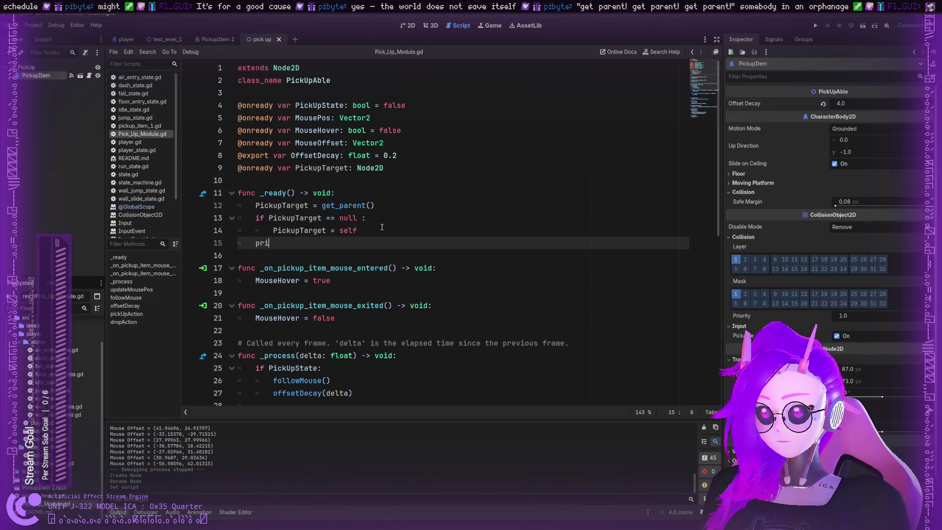
pyautogui.write('nt')
pyautogui.press('BackSpace')
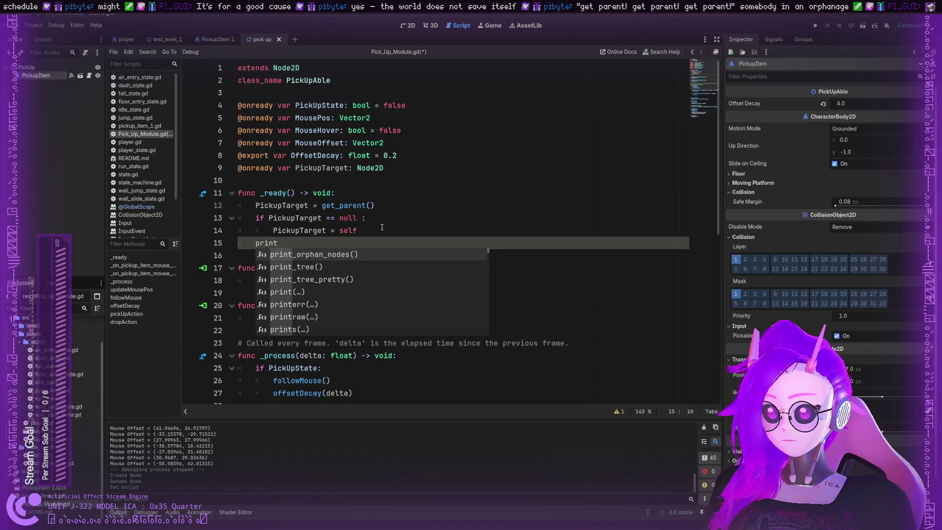
pyautogui.write('de')
pyautogui.press('Return')
pyautogui.press('BackSpace')
pyautogui.press('BackSpace')
pyautogui.press('BackSpace')
pyautogui.write('de')
pyautogui.press('Return')
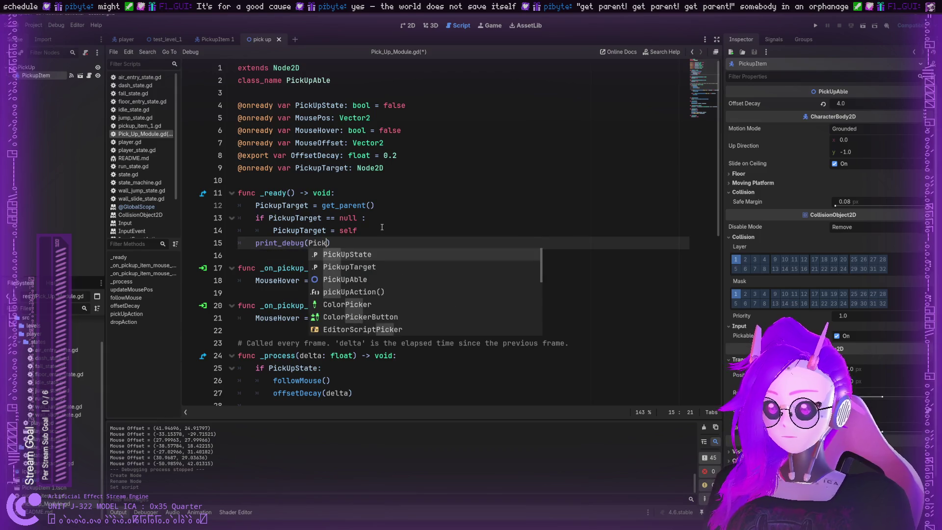
# Give print_debug the arguments self, " set PickupTarget to ", PickupTarget and save.
pyautogui.press('BackSpace')
pyautogui.press('BackSpace')
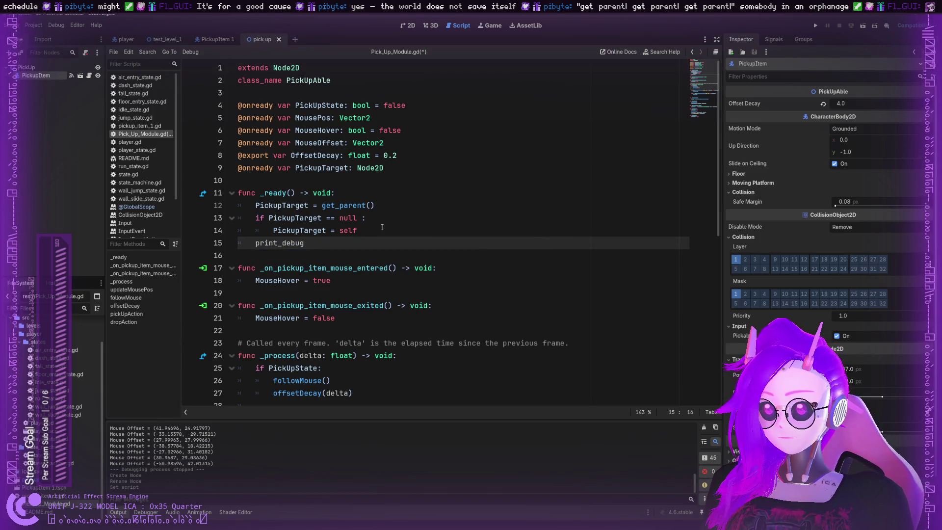
pyautogui.write('(')
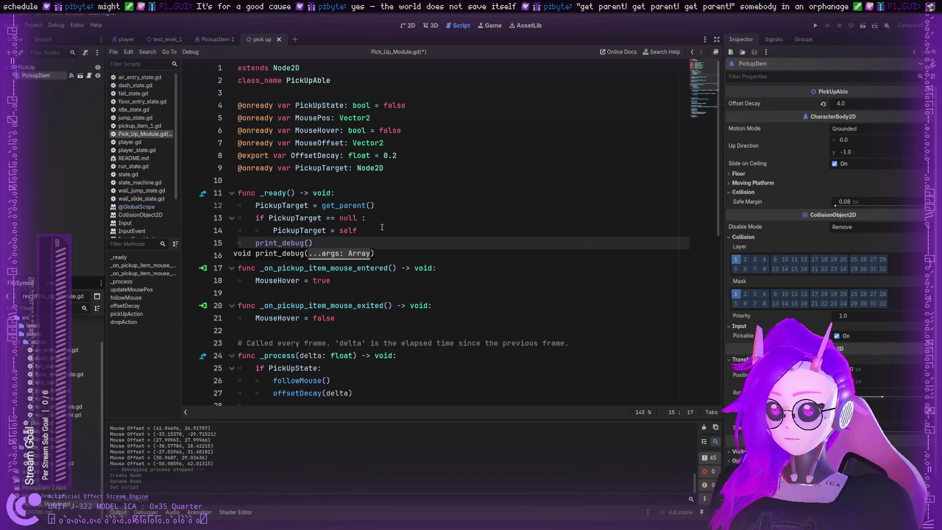
pyautogui.write('self')
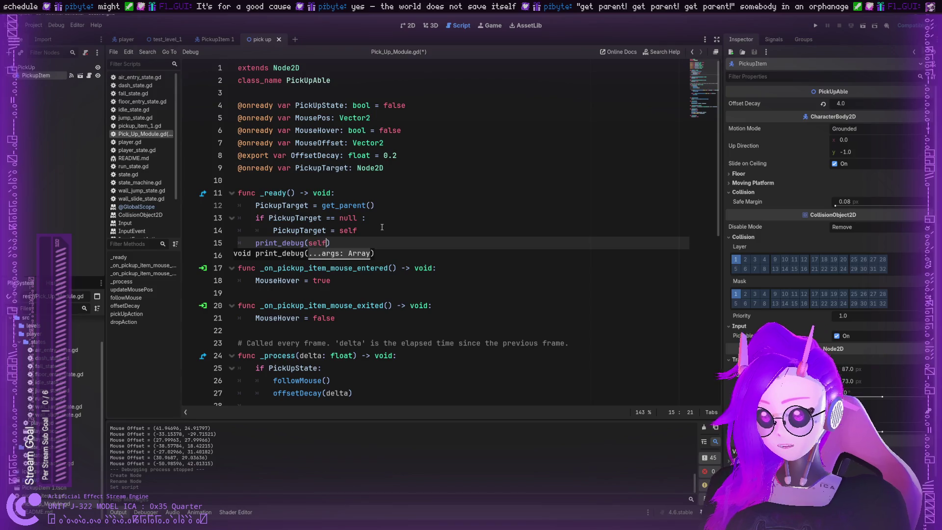
pyautogui.press('BackSpace')
pyautogui.write(',')
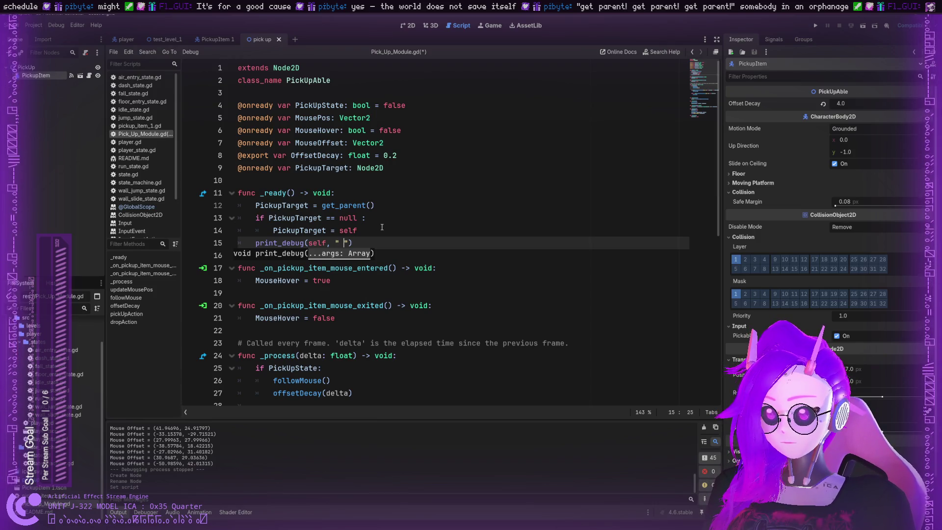
pyautogui.write('set P')
pyautogui.write('ickupTarget')
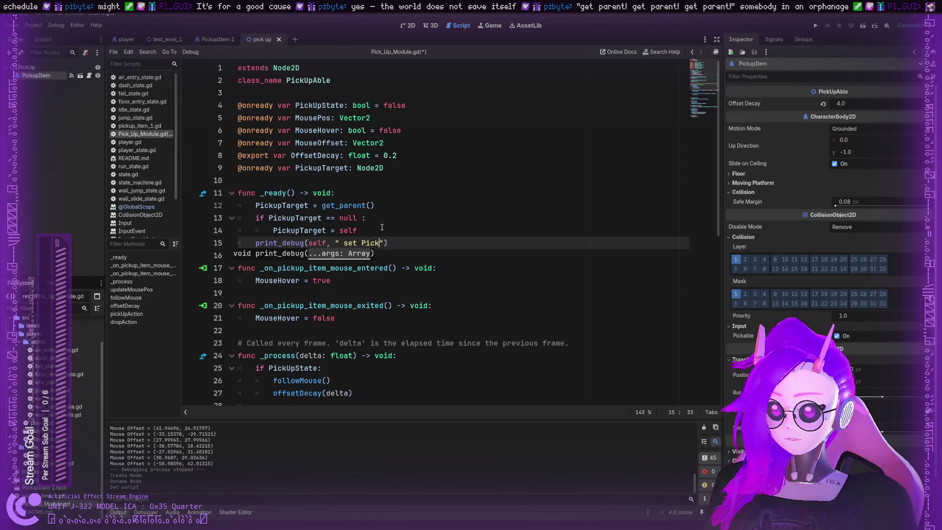
pyautogui.write(' to ",')
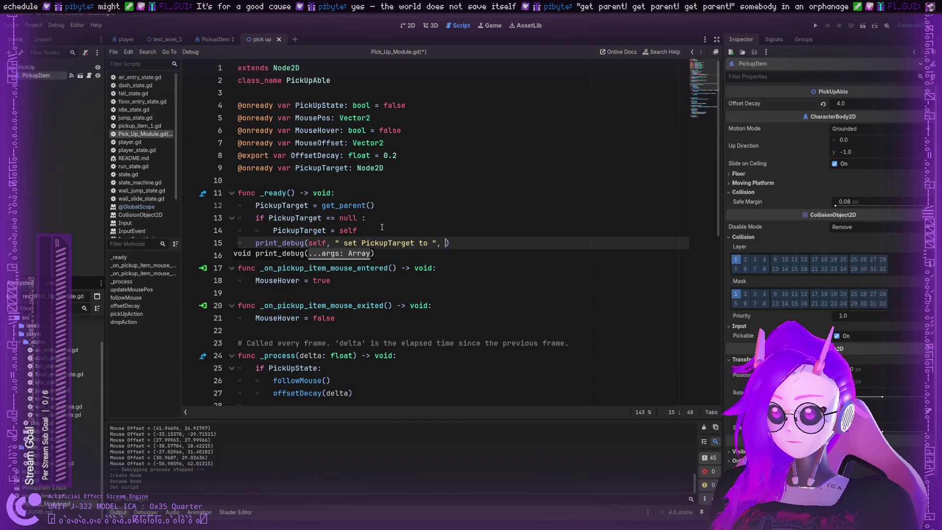
pyautogui.write(' PickupTarget')
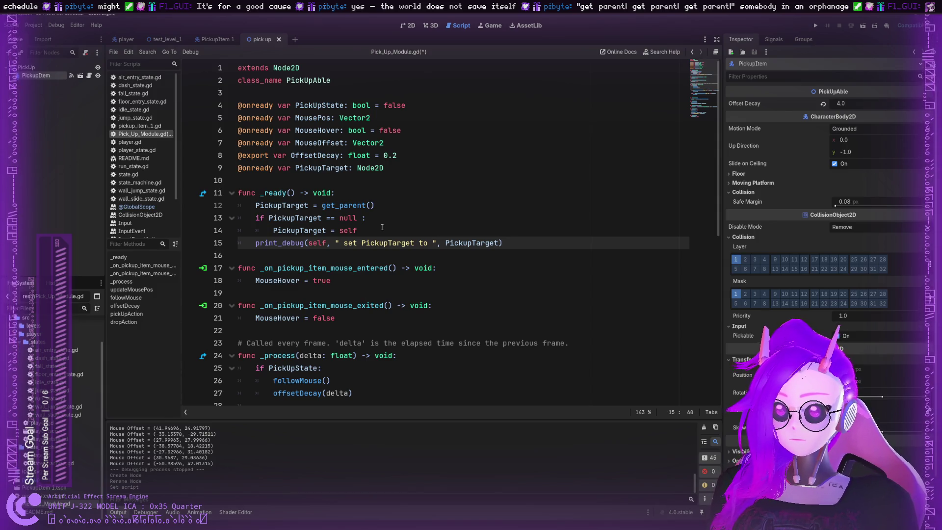
pyautogui.hotkey('ctrl', 's')
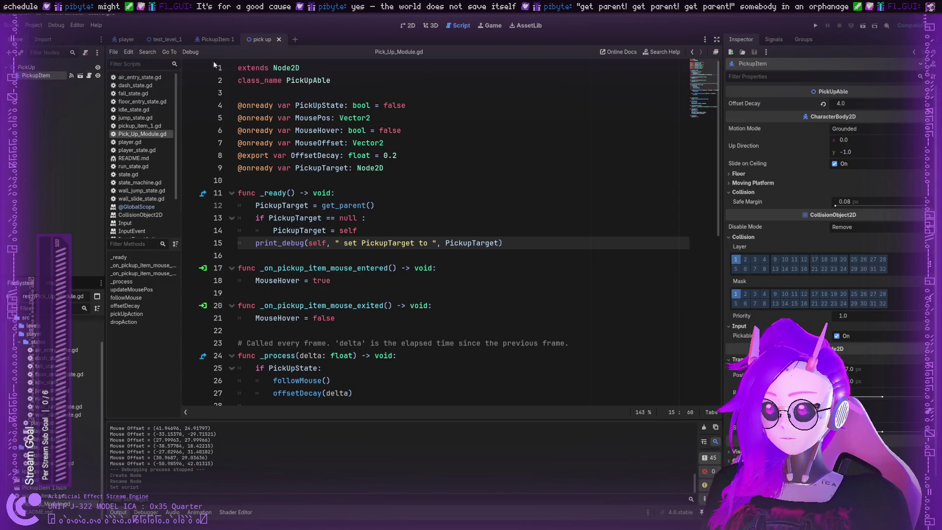
# Detach the script from PickupItem in the pick up scene and save it.
pyautogui.click(208, 39)
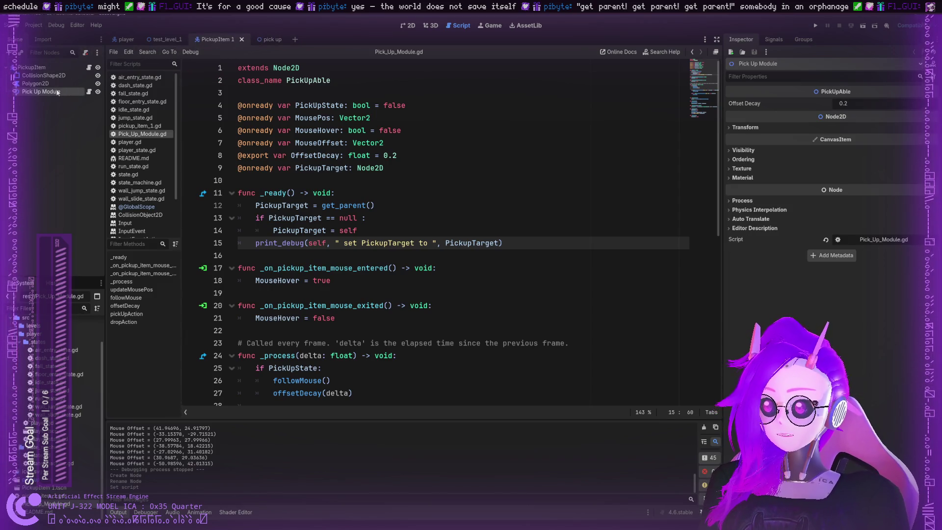
pyautogui.click(56, 128)
pyautogui.hotkey('ctrl', 'Tab')
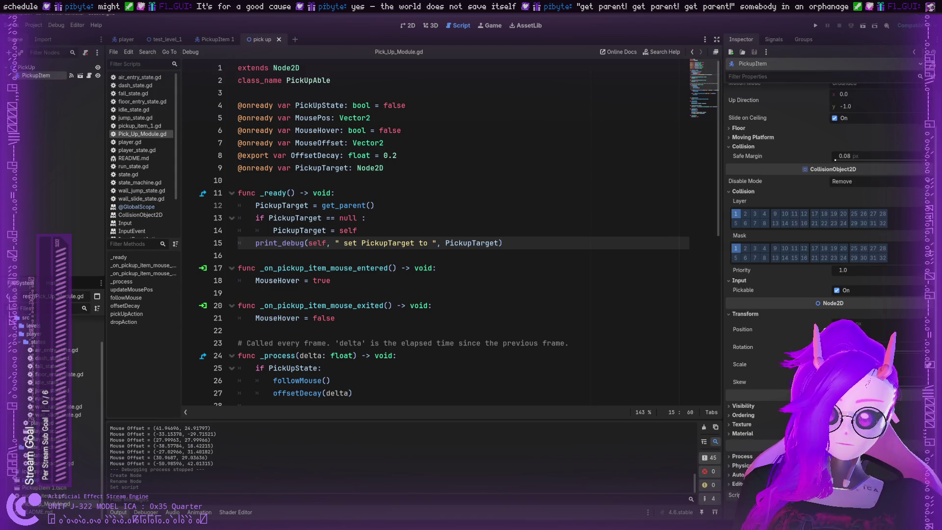
pyautogui.click(86, 52)
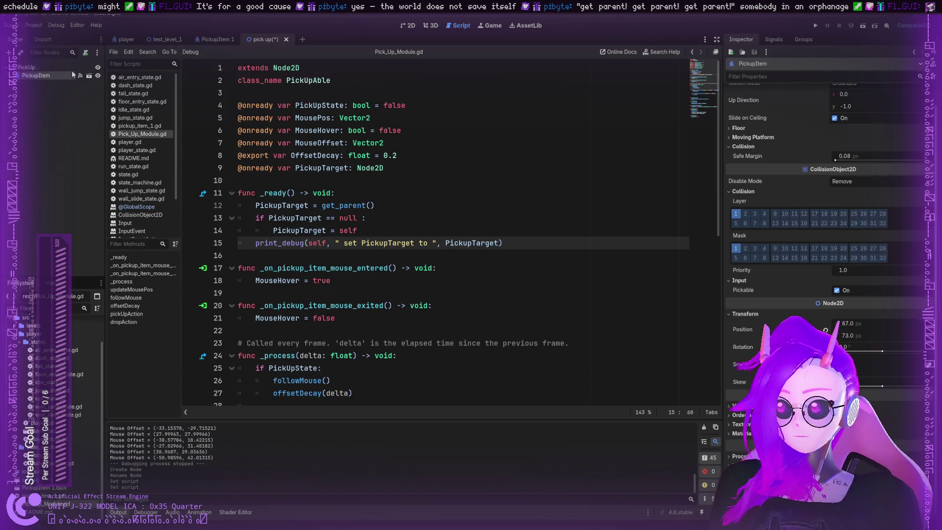
pyautogui.click(297, 143)
pyautogui.hotkey('ctrl', 's')
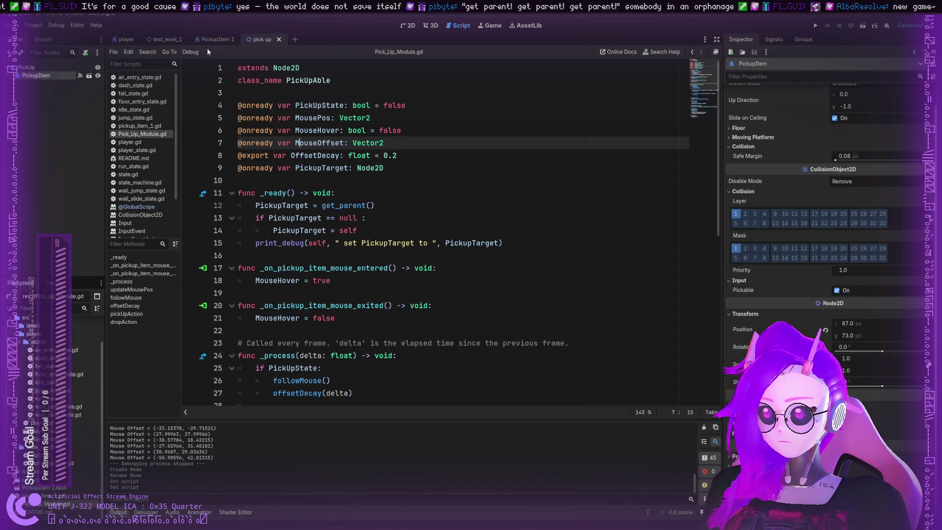
# In PickupItem 1, change the OffsetDecay default on line 8 from 0.2 to 4.0.
pyautogui.click(212, 40)
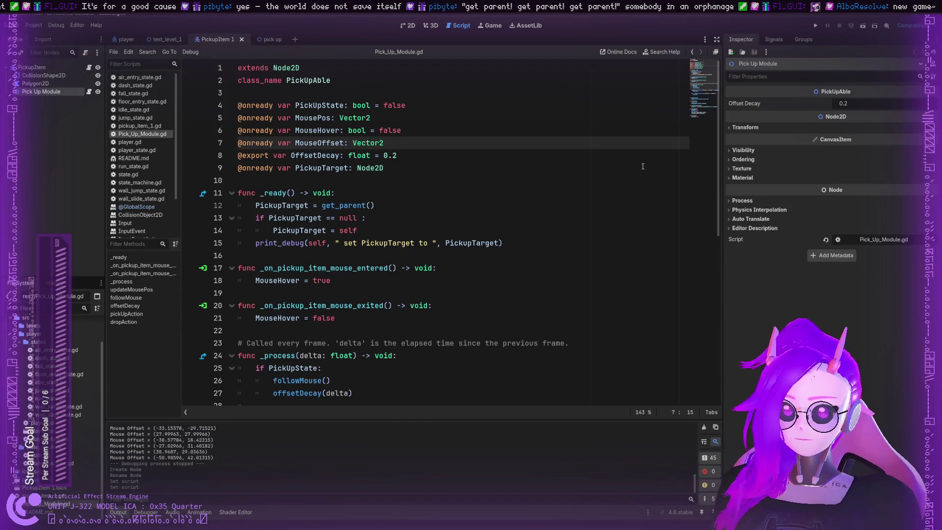
pyautogui.click(852, 104)
pyautogui.moveTo(397, 155); pyautogui.dragTo(384, 155)
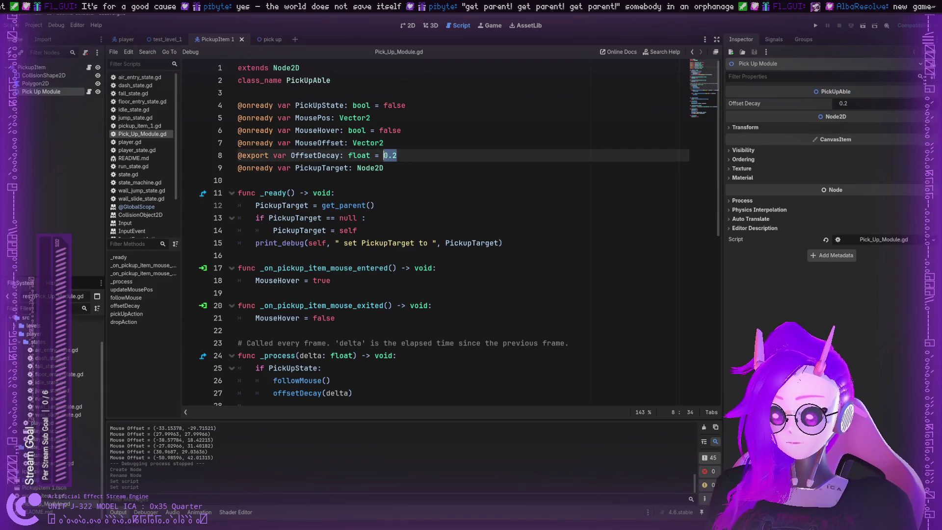
pyautogui.write('1.0')
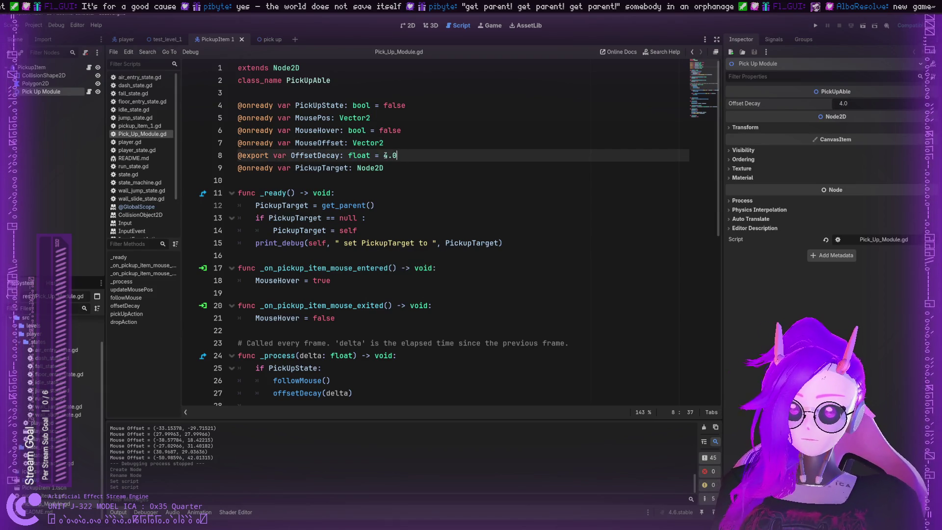
pyautogui.press('Down')
pyautogui.press('Down')
pyautogui.press('Down')
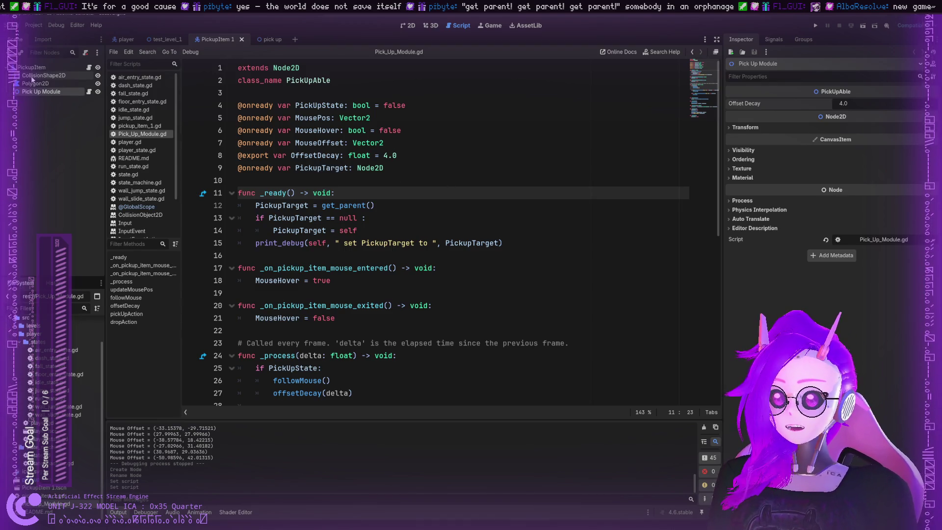
# Duplicate CollisionShape2D under Pick Up Module as 'Pickup Collider' and view it in 2D.
pyautogui.click(410, 234)
pyautogui.scroll(-1, 410, 235)
pyautogui.scroll(-8, 410, 235)
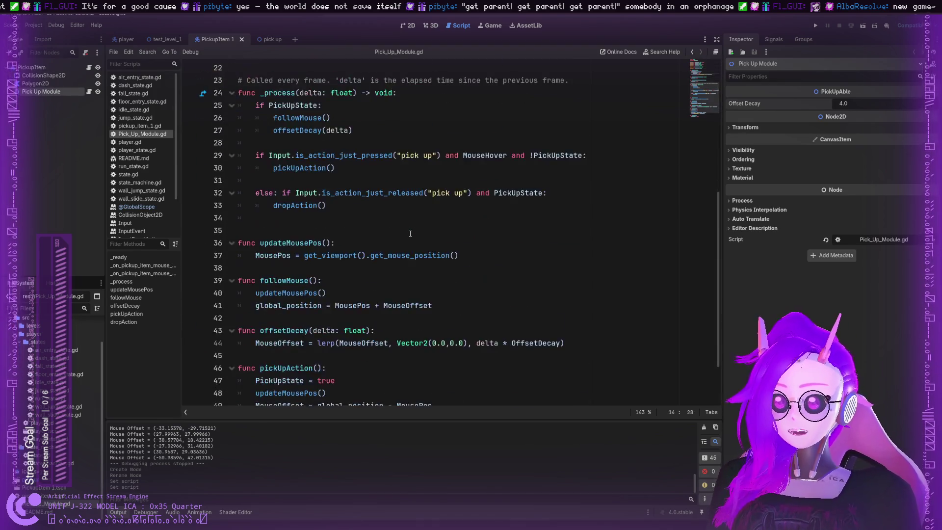
pyautogui.doubleClick(350, 235)
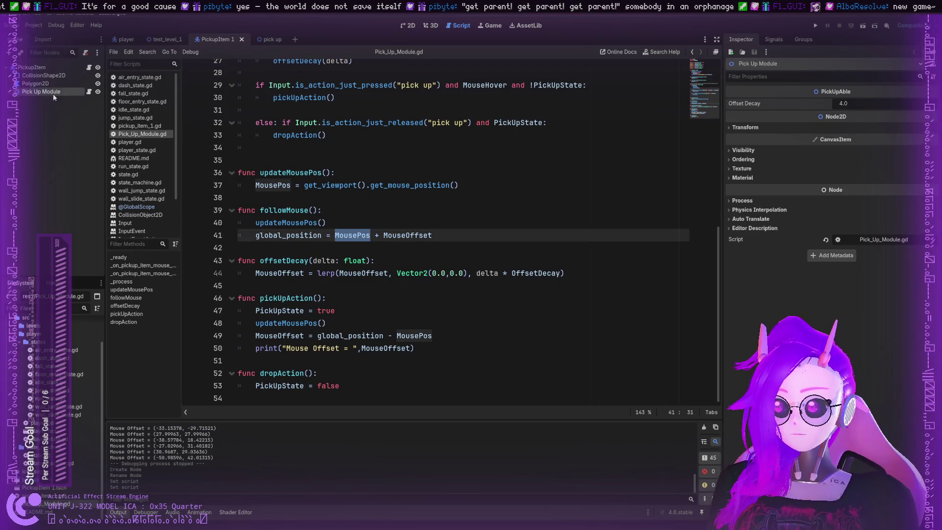
pyautogui.click(43, 75)
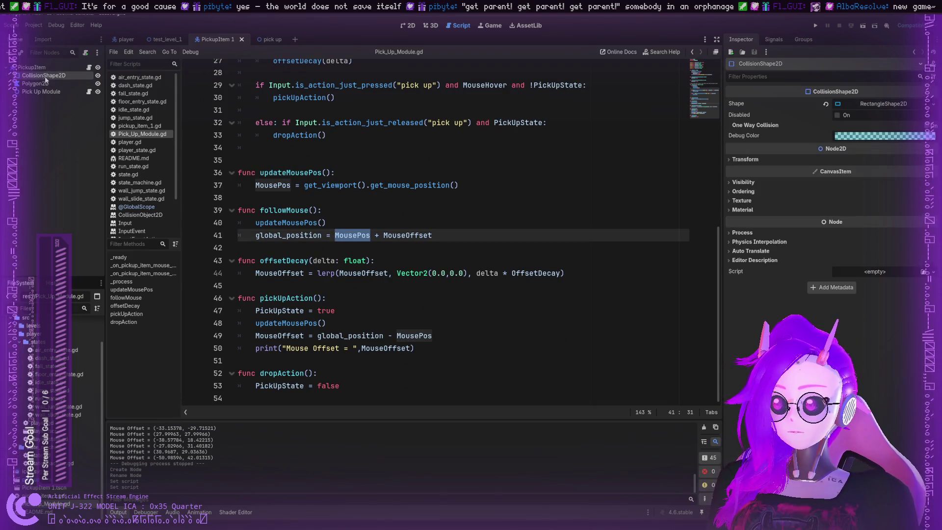
pyautogui.hotkey('ctrl', 'd')
pyautogui.moveTo(45, 83); pyautogui.dragTo(51, 101)
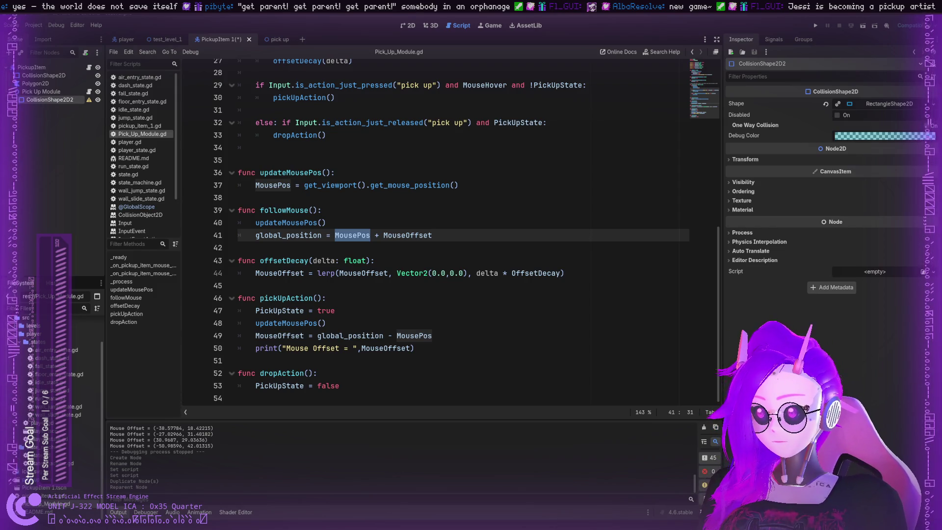
pyautogui.write('Pickup Collider')
pyautogui.press('Return')
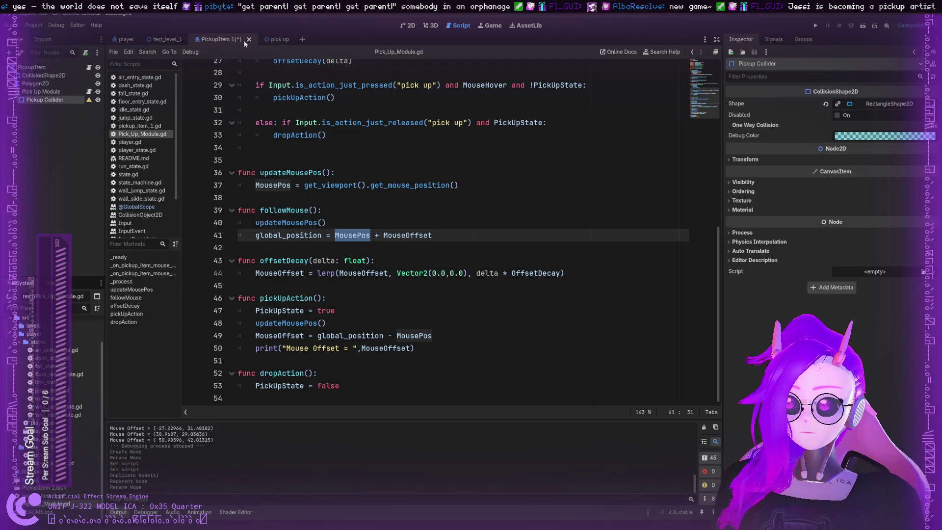
pyautogui.click(418, 25)
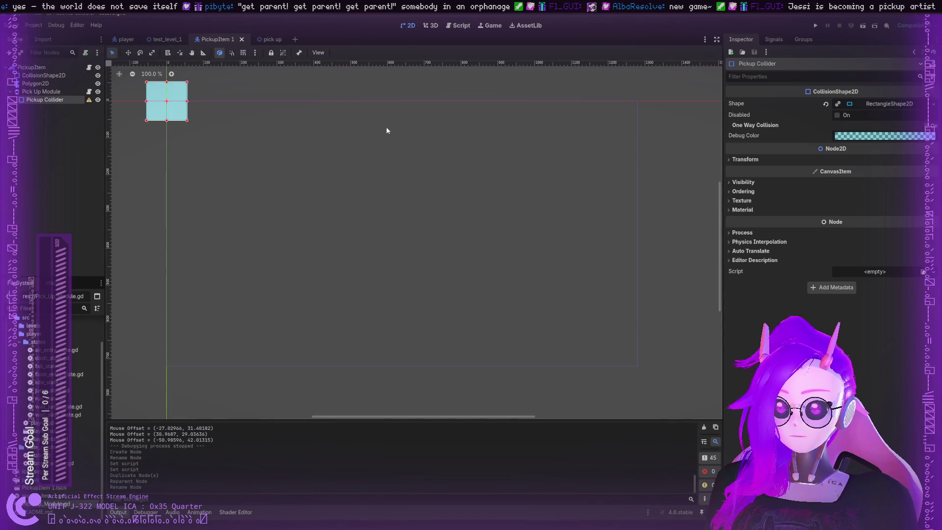
# Hide the original CollisionShape2D and inspect the Pickup Collider and Pick Up Module nodes.
pyautogui.click(59, 76)
pyautogui.click(98, 75)
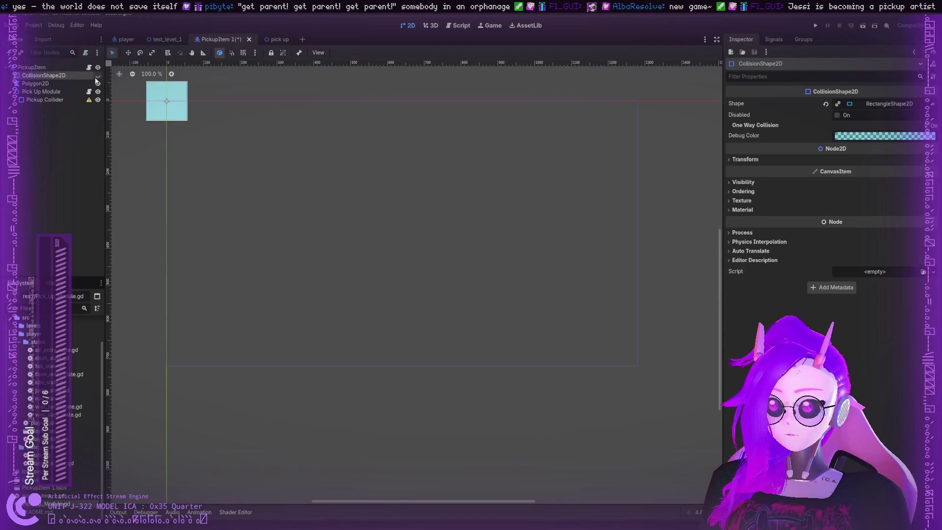
pyautogui.click(49, 100)
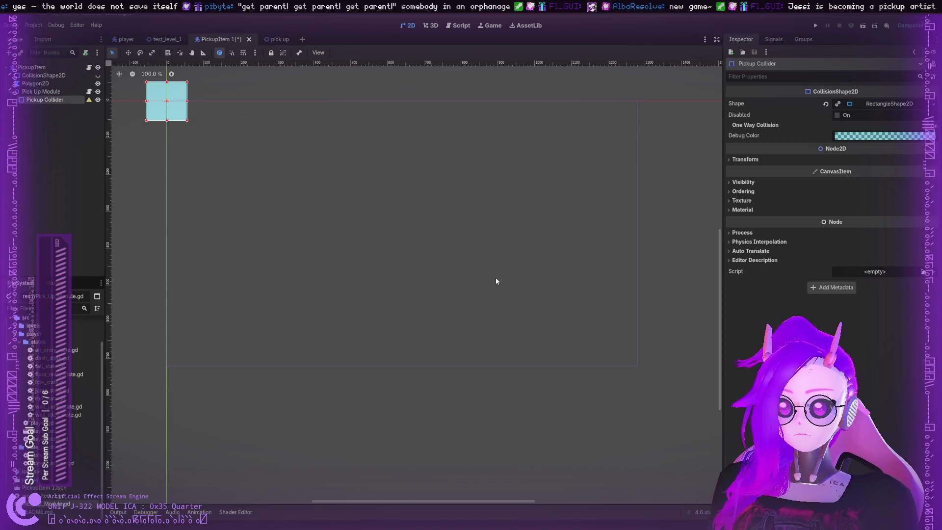
pyautogui.click(41, 92)
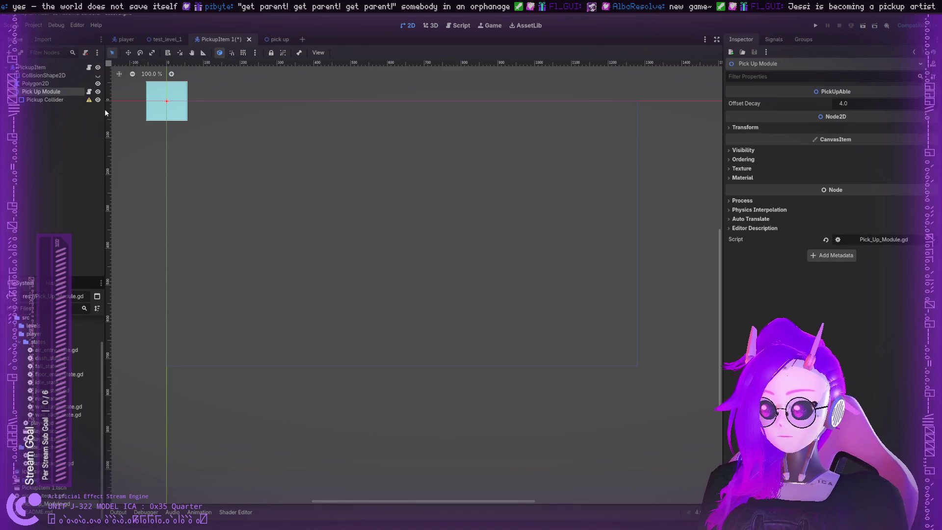
pyautogui.click(49, 99)
pyautogui.click(41, 92)
pyautogui.click(45, 100)
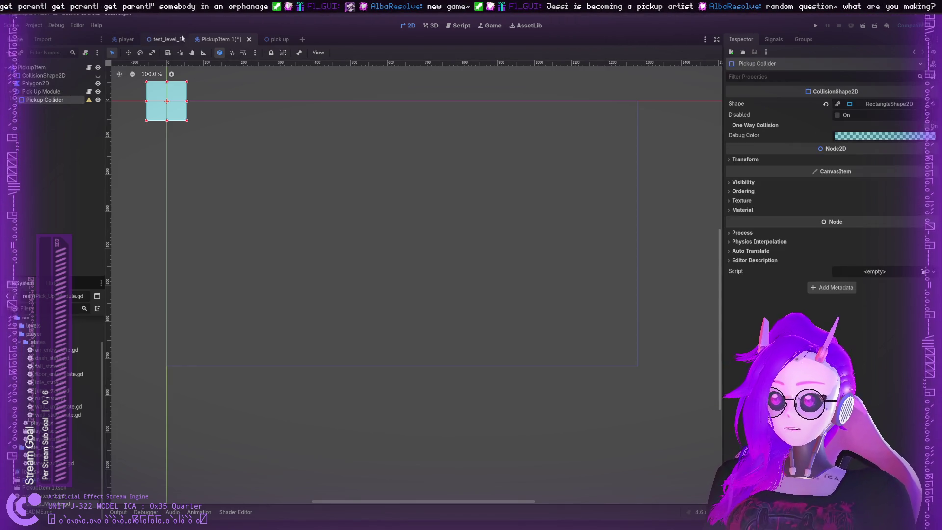
# Save the PickupItem 1 scene and run the project to test the pickup.
pyautogui.click(273, 39)
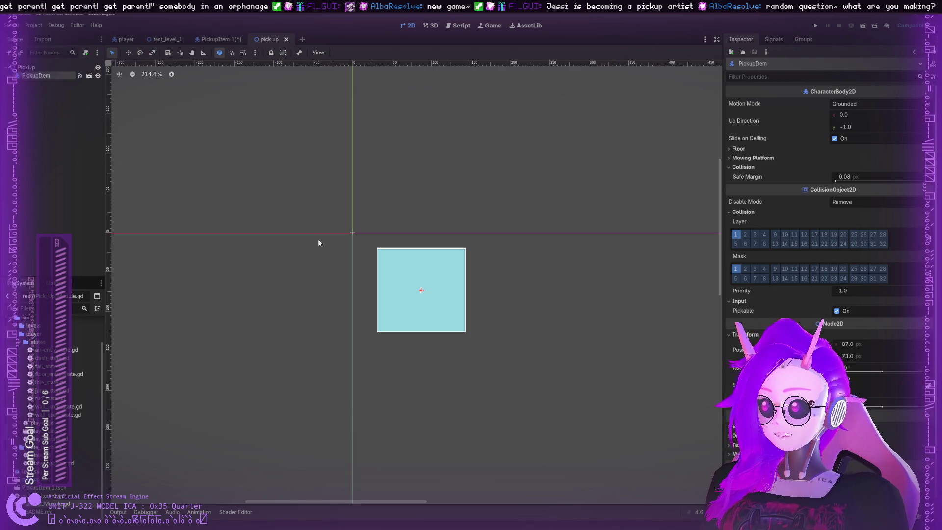
pyautogui.click(208, 41)
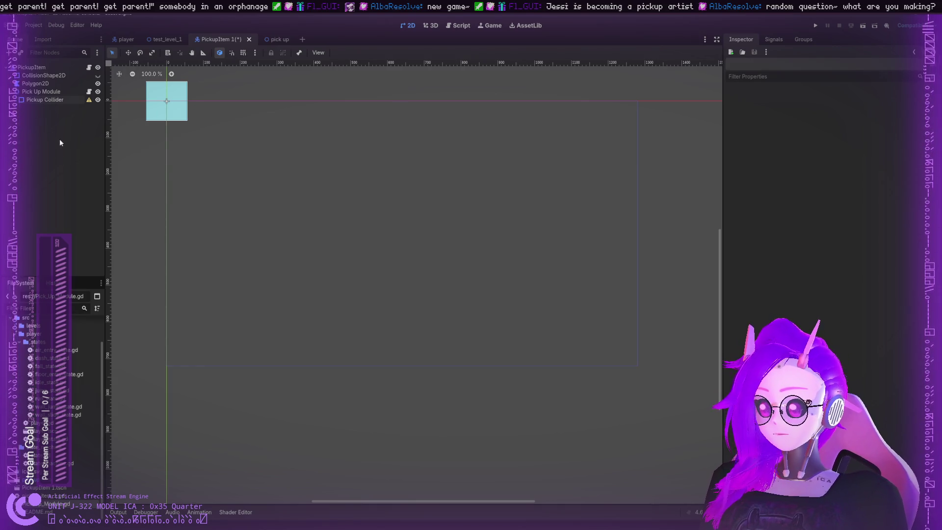
pyautogui.hotkey('ctrl', 's')
pyautogui.click(54, 99)
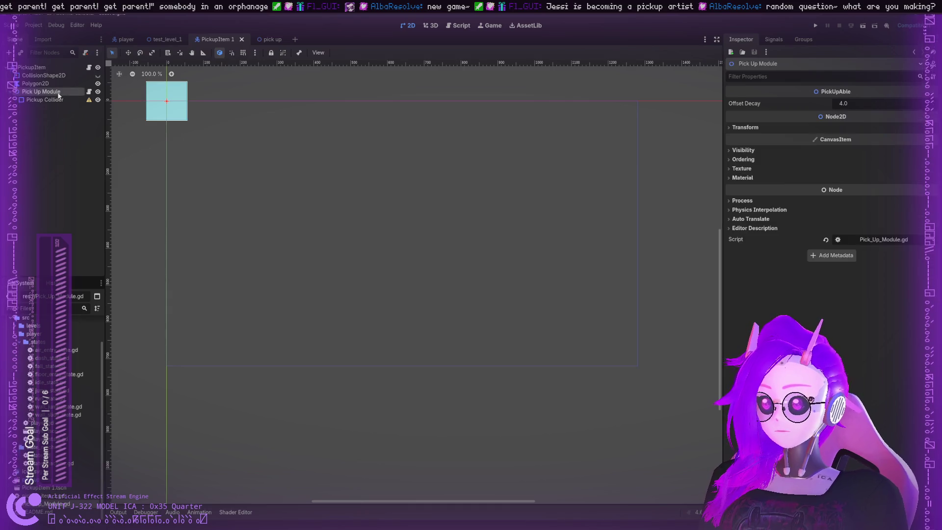
pyautogui.click(816, 25)
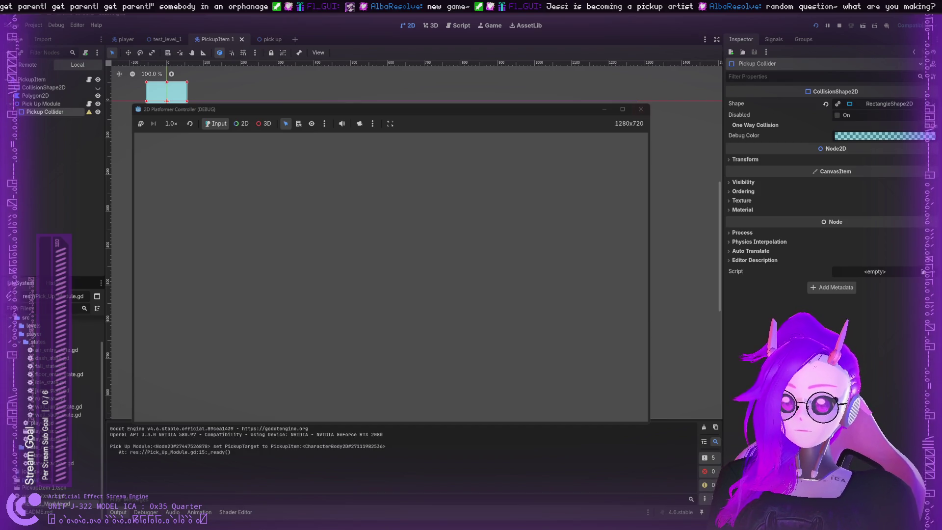
# Stop the game with F8 and reopen Pick_Up_Module.gd from the pick up scene.
pyautogui.press('F8')
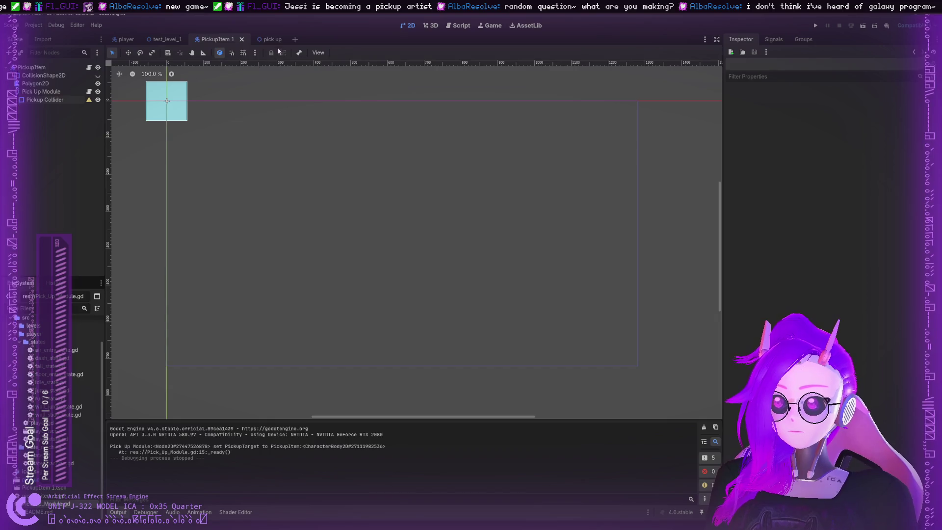
pyautogui.click(265, 40)
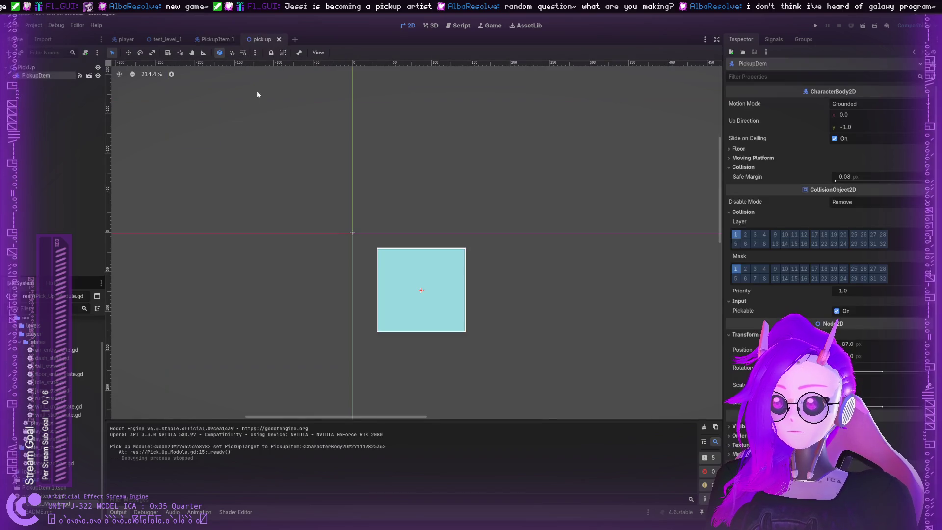
pyautogui.click(47, 120)
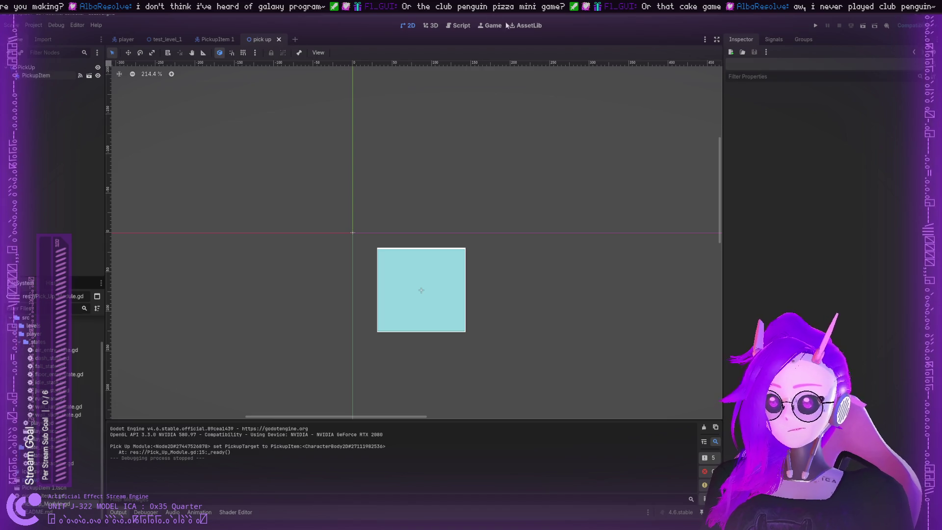
pyautogui.click(469, 26)
pyautogui.scroll(3, 345, 307)
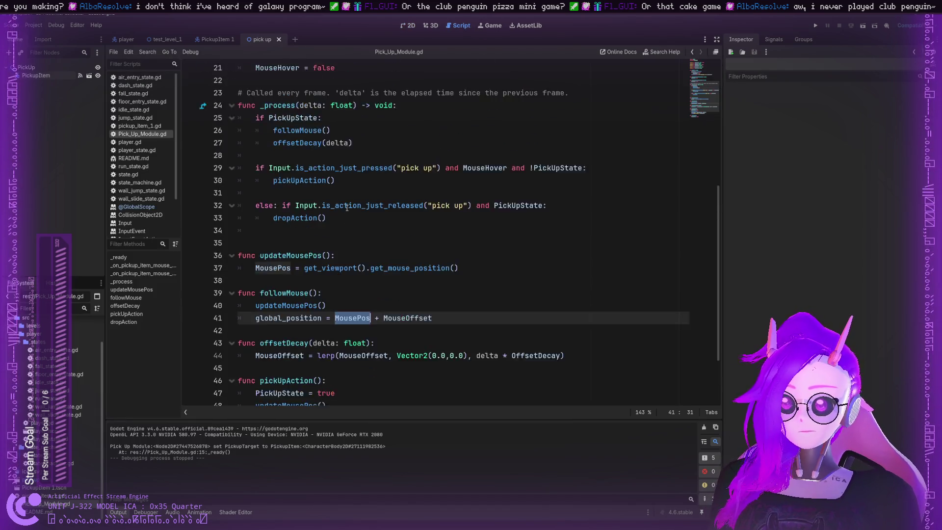
pyautogui.scroll(6, 300, 305)
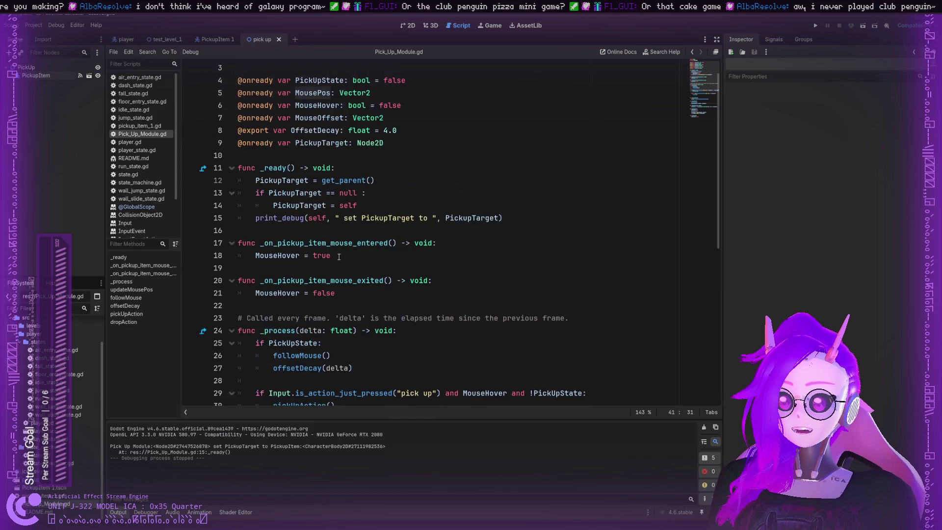
pyautogui.doubleClick(302, 232)
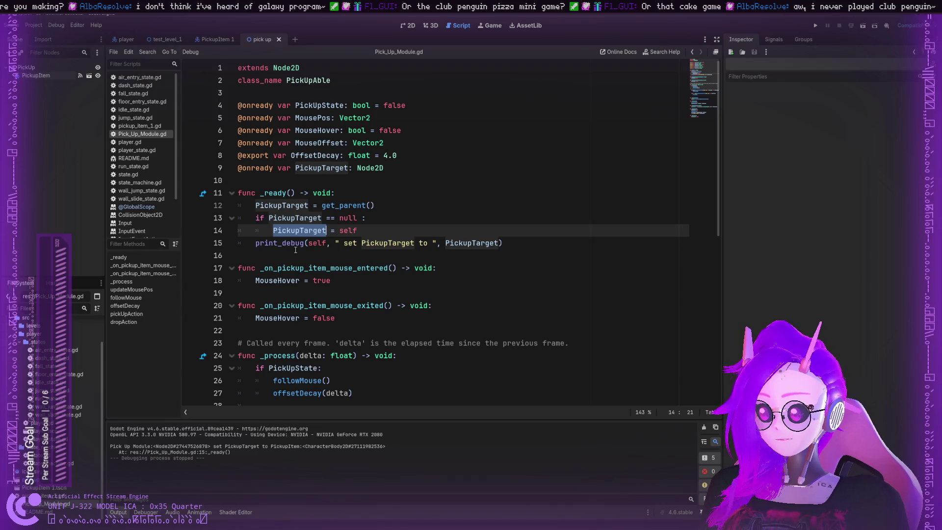
pyautogui.scroll(-2, 296, 251)
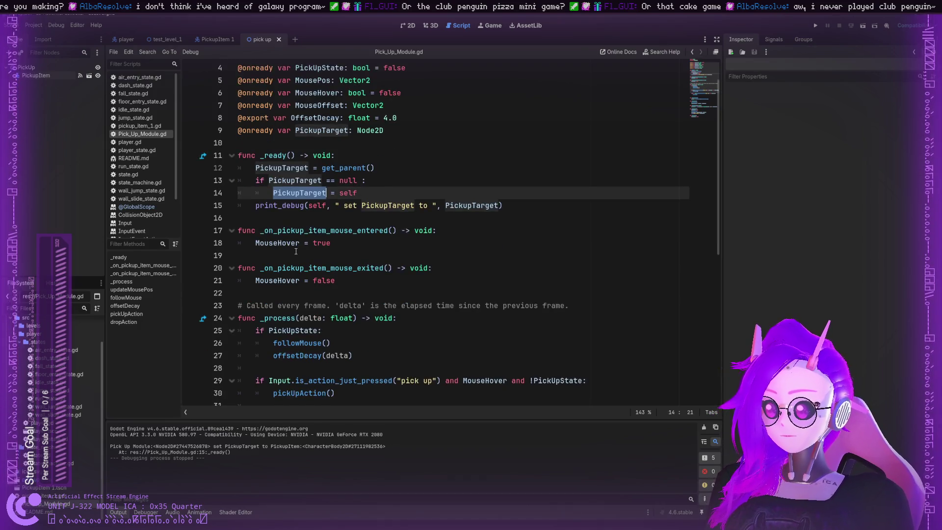
pyautogui.scroll(1, 287, 211)
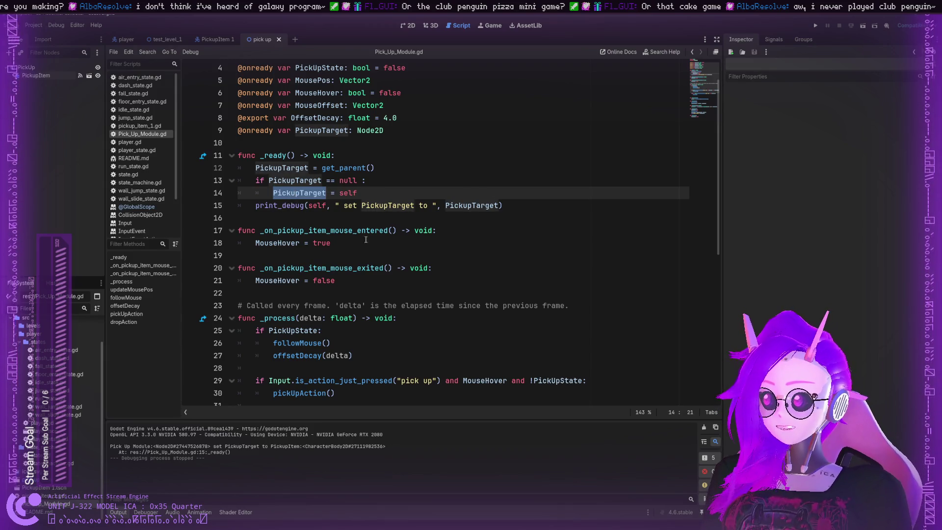
pyautogui.scroll(-1, 388, 244)
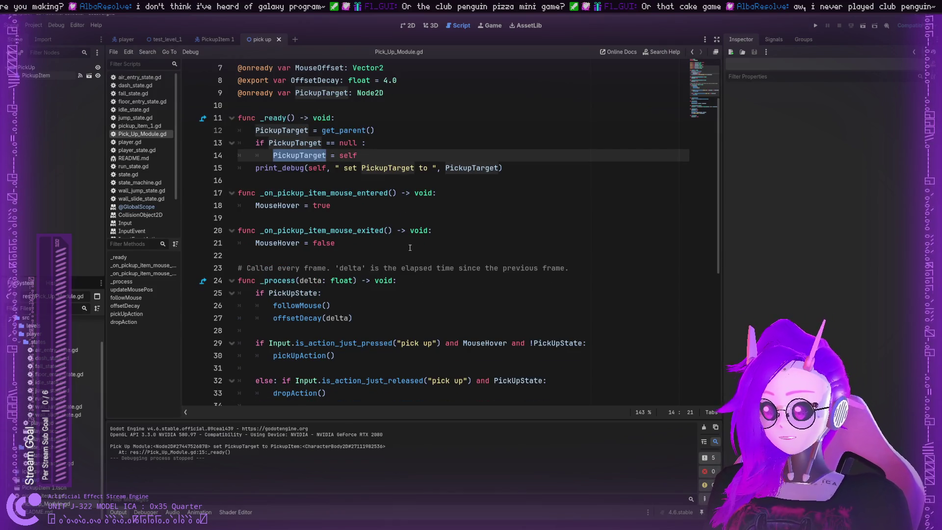
pyautogui.scroll(-5, 409, 248)
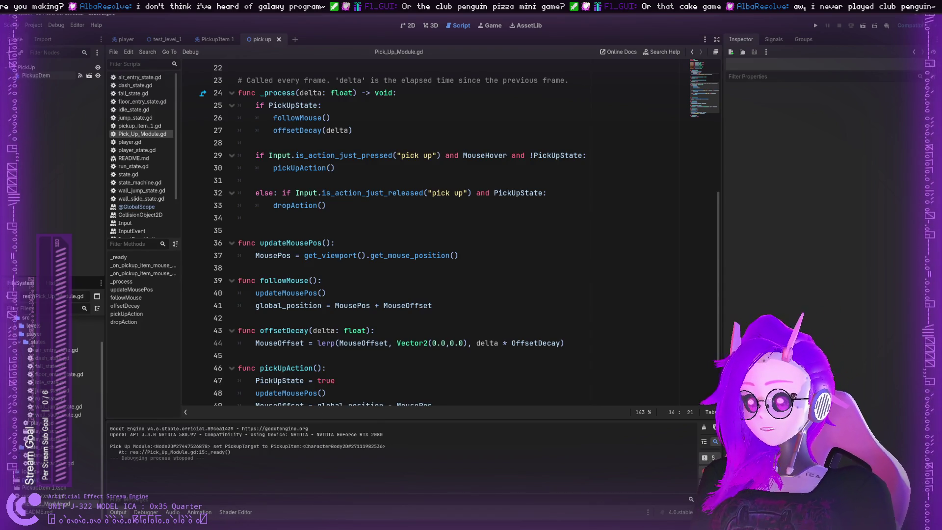
pyautogui.scroll(7, 362, 293)
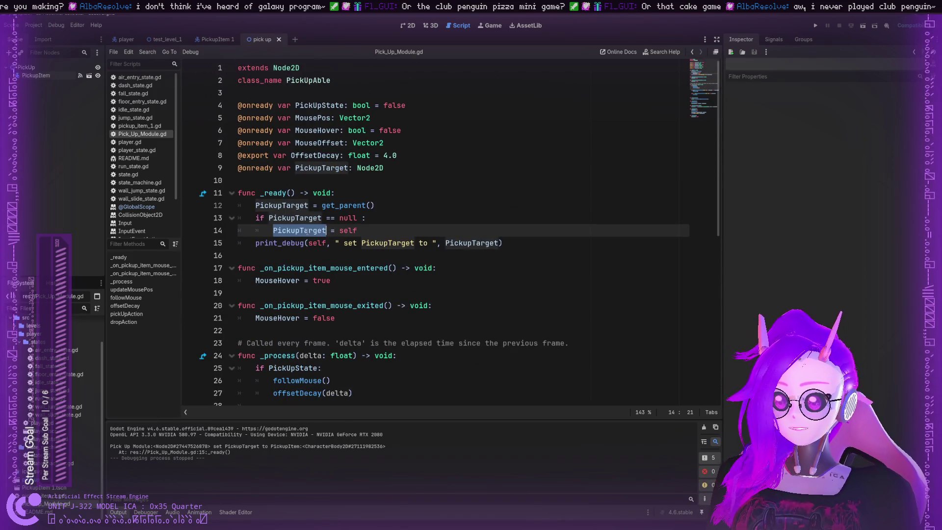
pyautogui.scroll(-3, 308, 236)
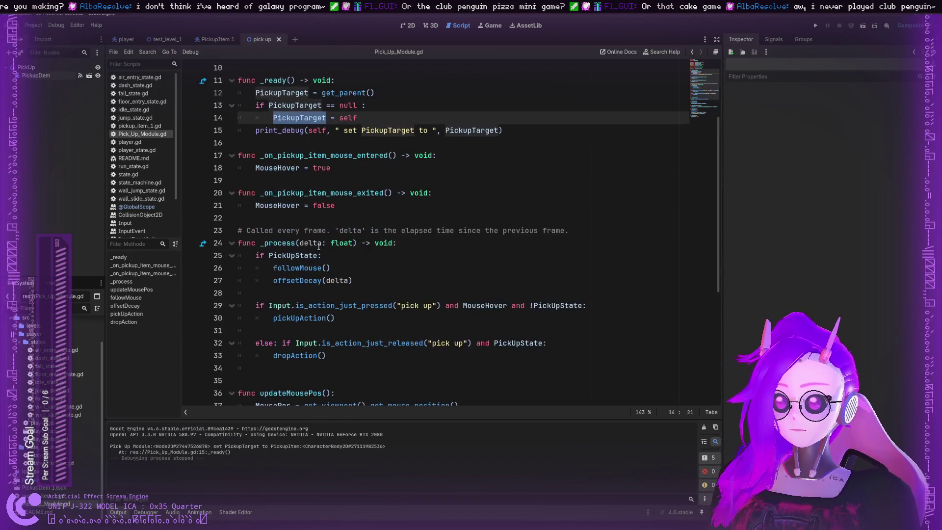
pyautogui.scroll(-6, 307, 254)
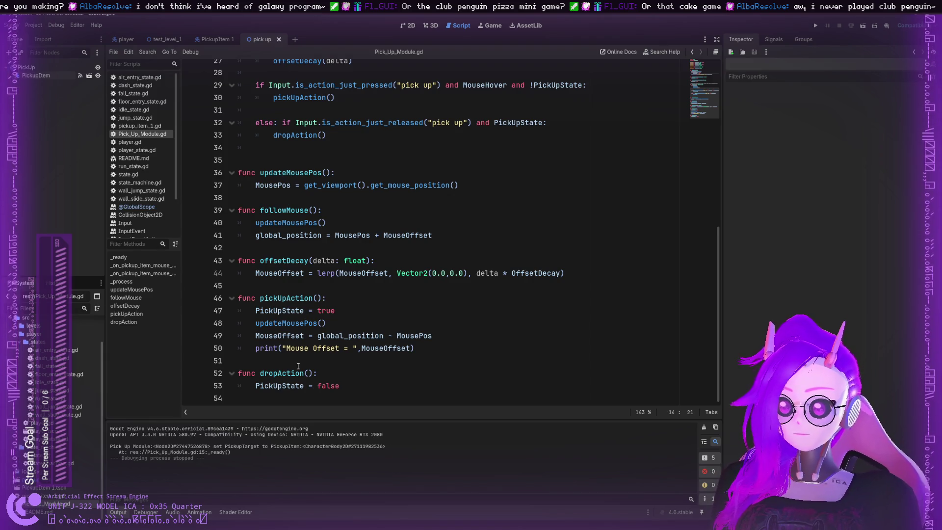
pyautogui.doubleClick(304, 347)
pyautogui.doubleClick(287, 336)
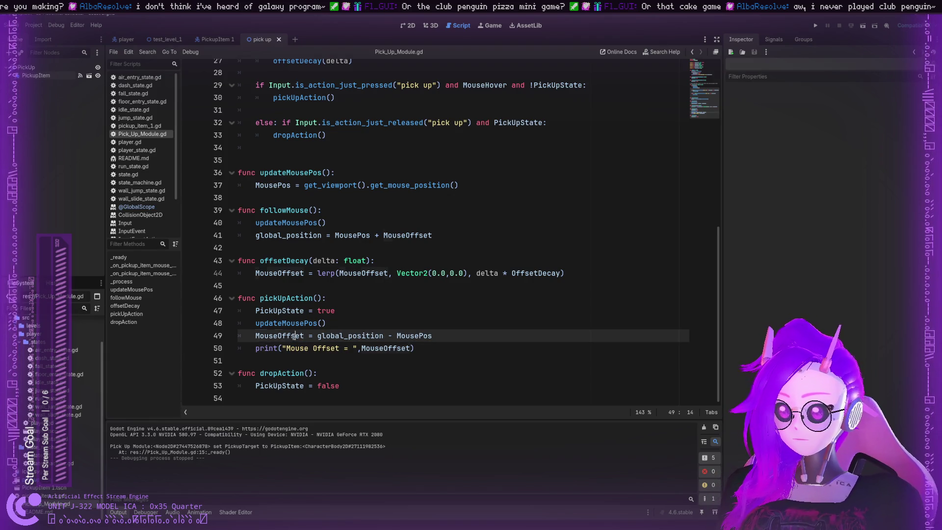
pyautogui.doubleClick(291, 323)
pyautogui.scroll(2, 291, 315)
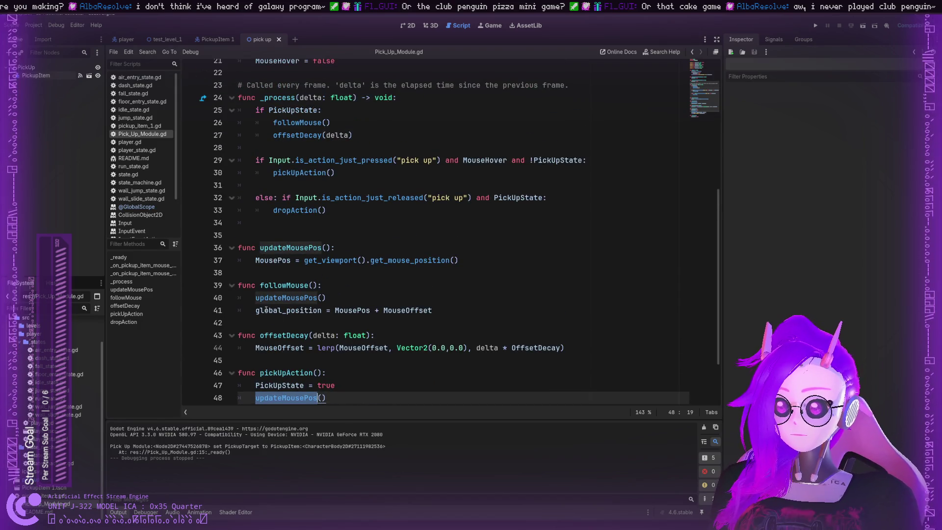
# Prefix global_position with 'PickupTarget.' on lines 41 and 49.
pyautogui.click(256, 310)
pyautogui.write('PickupTarget')
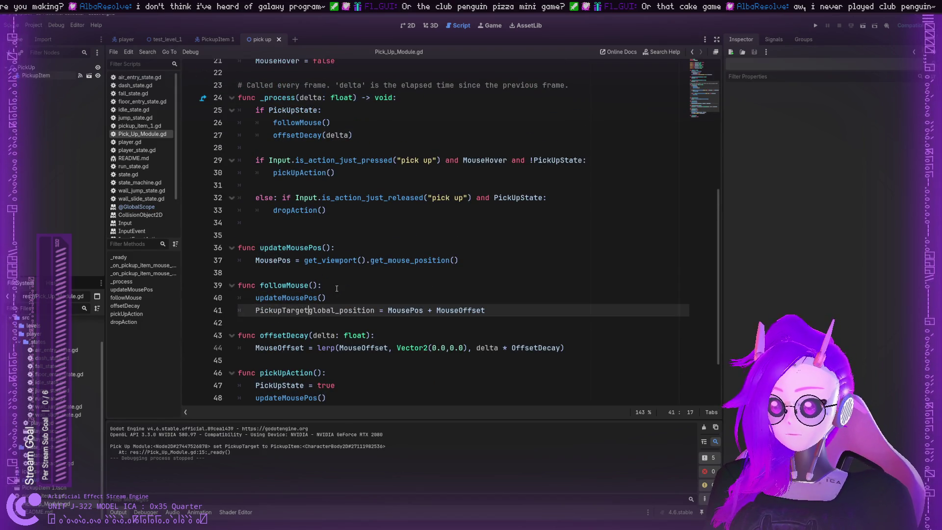
pyautogui.doubleClick(261, 314)
pyautogui.hotkey('ctrl', 'c')
pyautogui.scroll(-2, 260, 314)
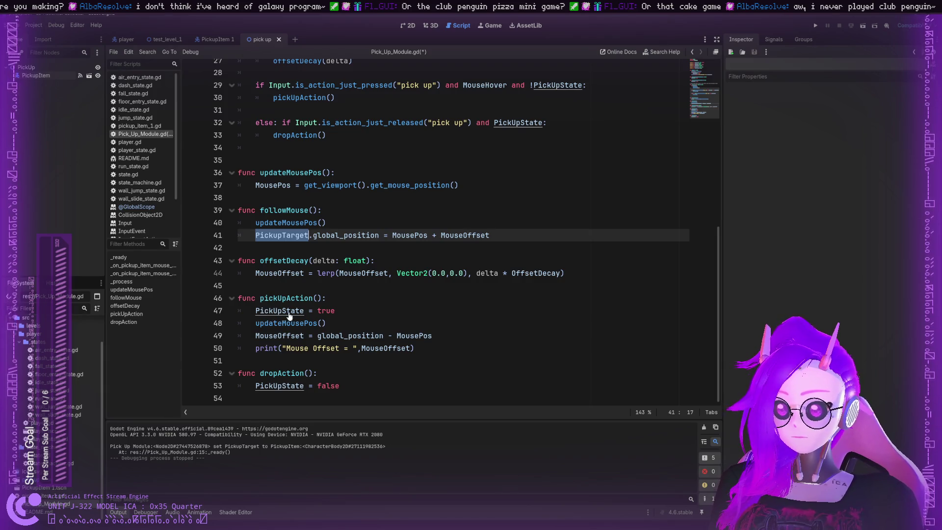
pyautogui.click(319, 335)
pyautogui.hotkey('ctrl', 'v')
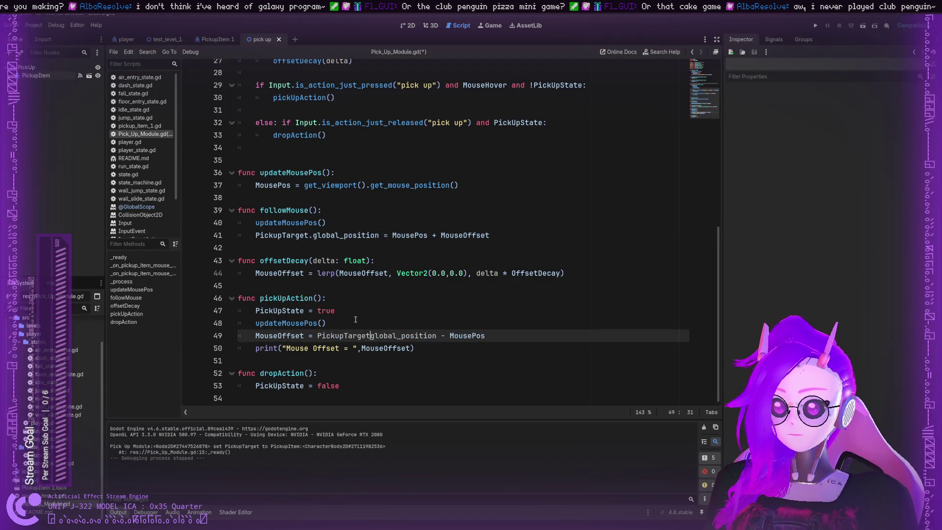
pyautogui.write('.')
pyautogui.click(459, 336)
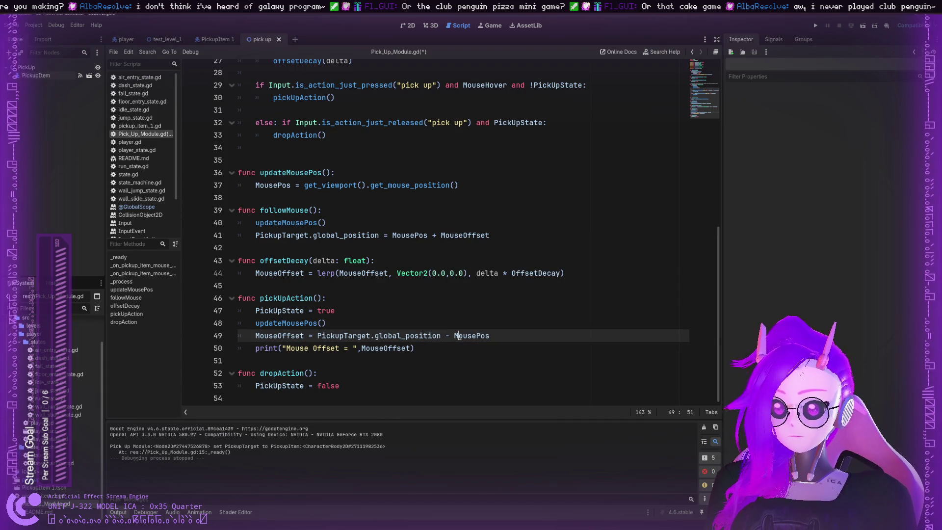
pyautogui.scroll(8, 365, 344)
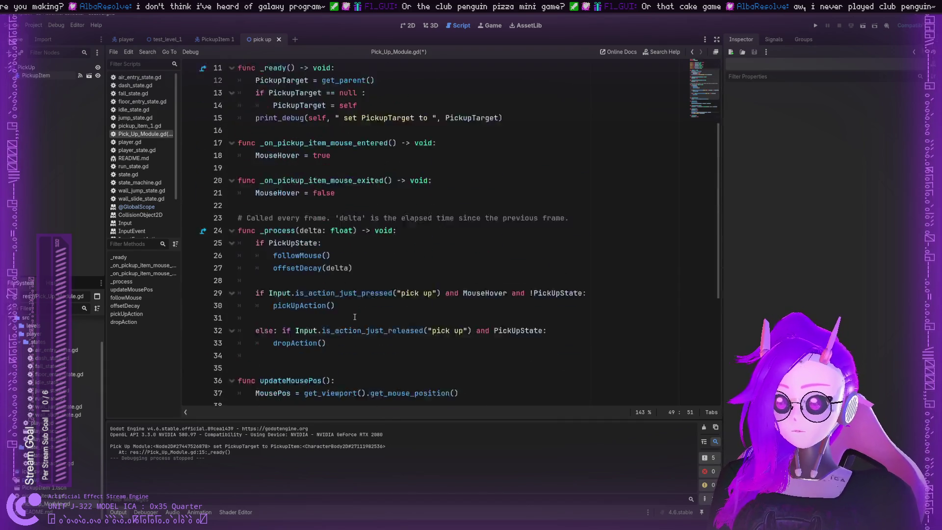
pyautogui.scroll(-8, 351, 316)
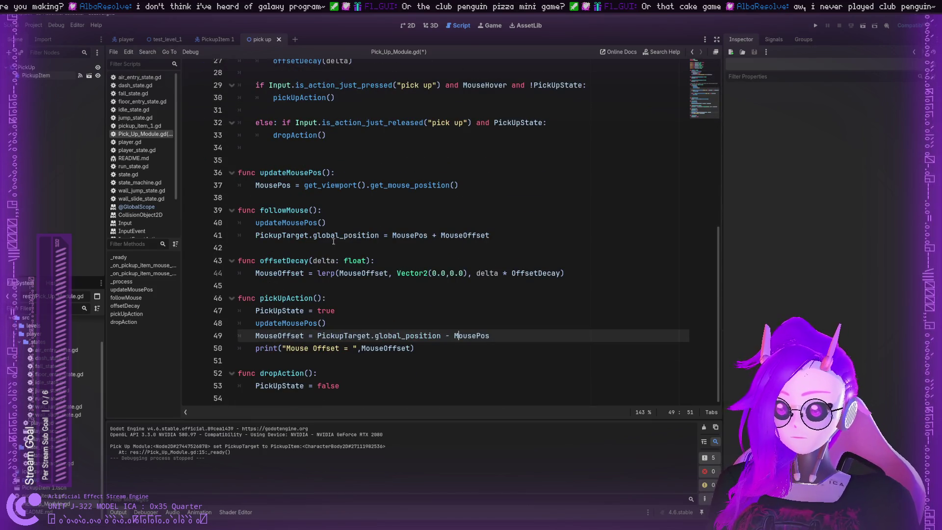
pyautogui.doubleClick(335, 236)
pyautogui.scroll(9, 334, 246)
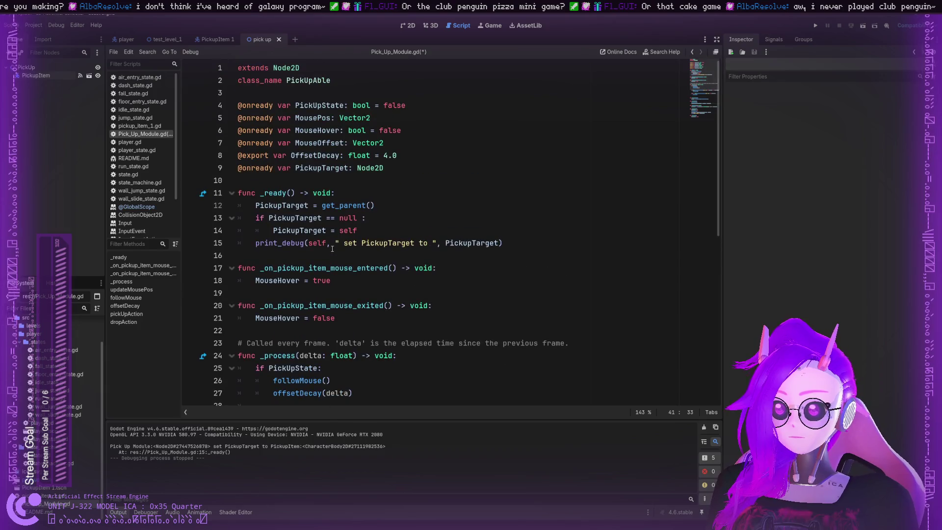
# Save the script and run the game from the pick up scene.
pyautogui.hotkey('ctrl', 's')
pyautogui.click(200, 41)
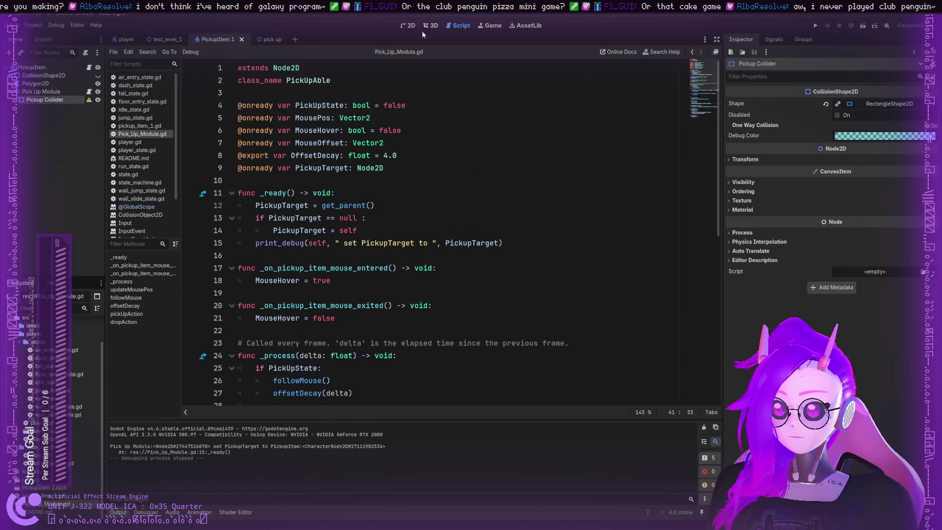
pyautogui.click(259, 41)
pyautogui.click(812, 26)
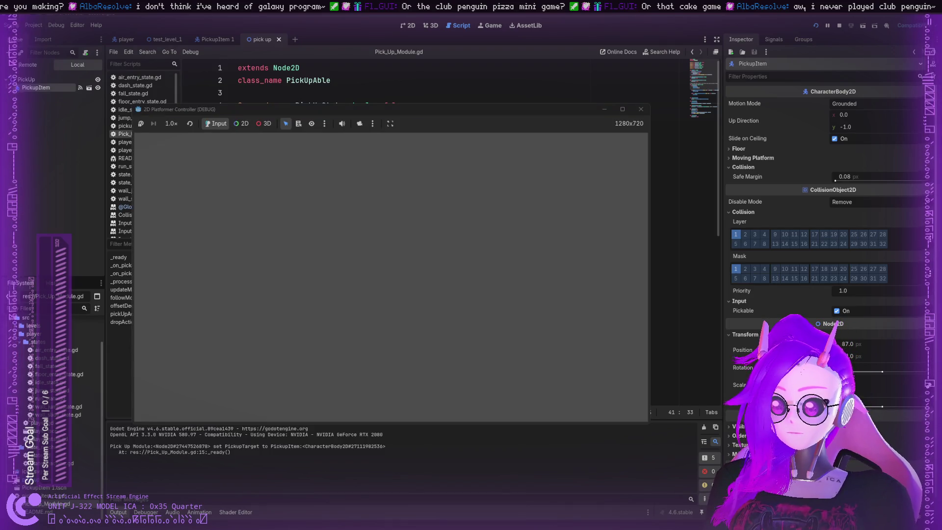
pyautogui.click(641, 109)
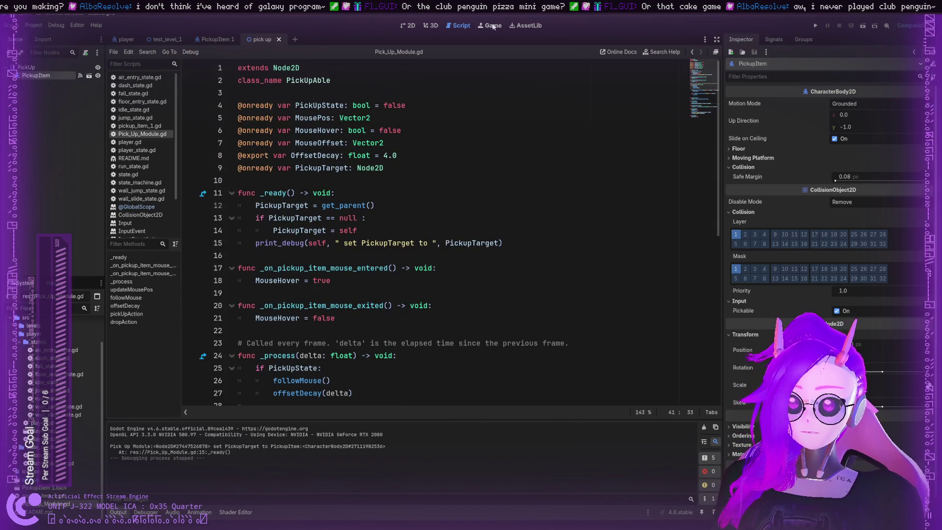
pyautogui.scroll(-1, 336, 172)
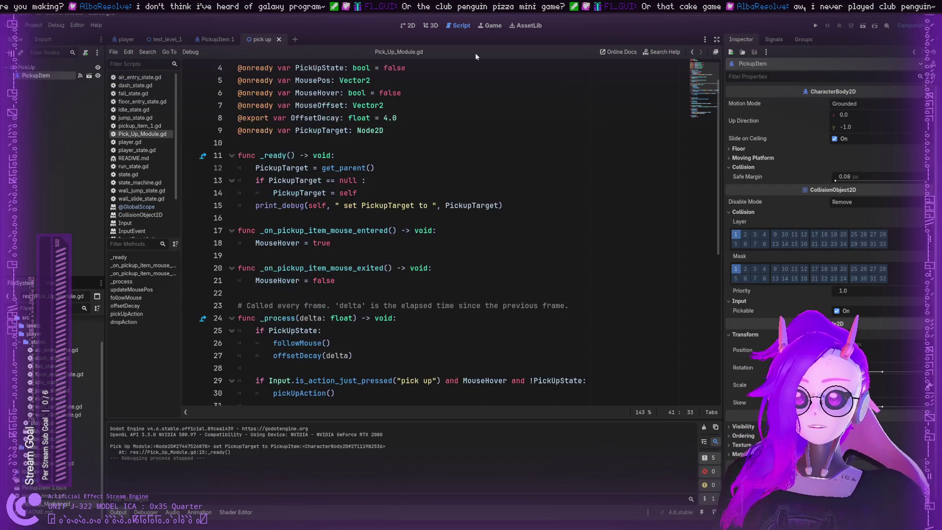
pyautogui.scroll(1, 493, 91)
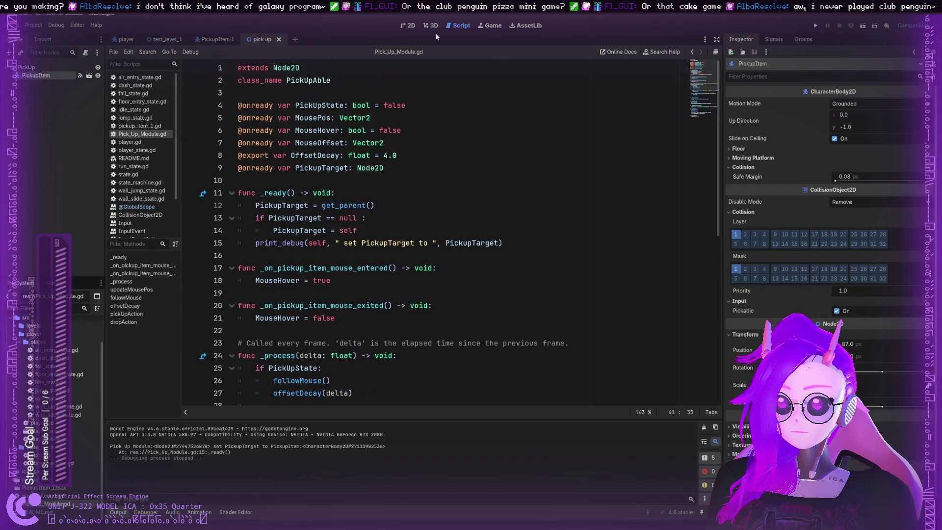
pyautogui.click(493, 25)
pyautogui.click(464, 26)
# Back in the script editor, select the _on_pickup_item_mouse_entered function name on line 17.
pyautogui.click(497, 26)
pyautogui.click(464, 27)
pyautogui.scroll(-4, 236, 197)
pyautogui.scroll(4, 227, 202)
pyautogui.click(273, 269)
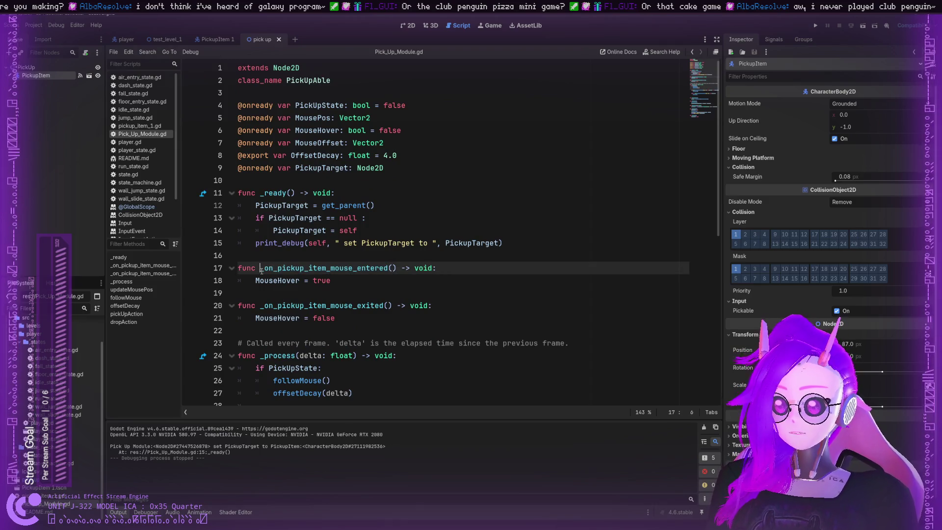
pyautogui.doubleClick(273, 269)
# In the PickupItem 1 scene, review the signals of the Pick Up Module and PickupItem nodes.
pyautogui.click(206, 40)
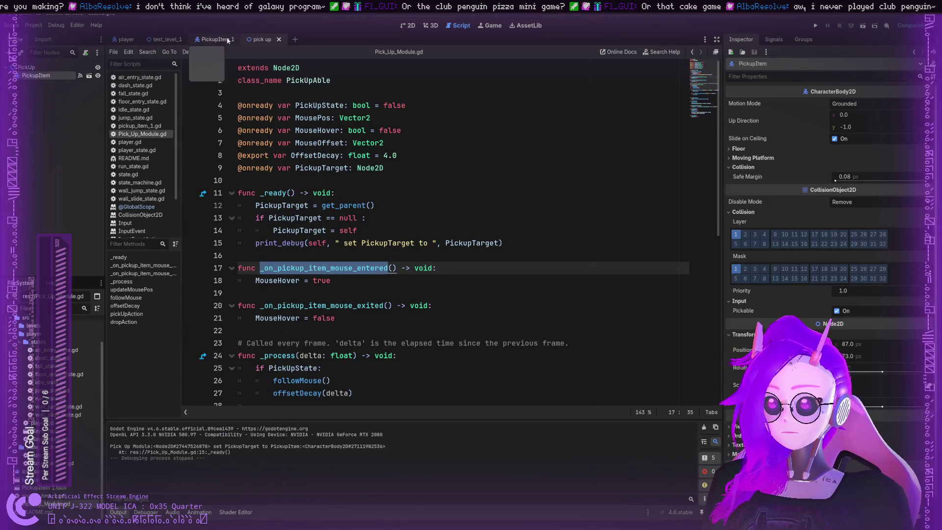
pyautogui.click(44, 92)
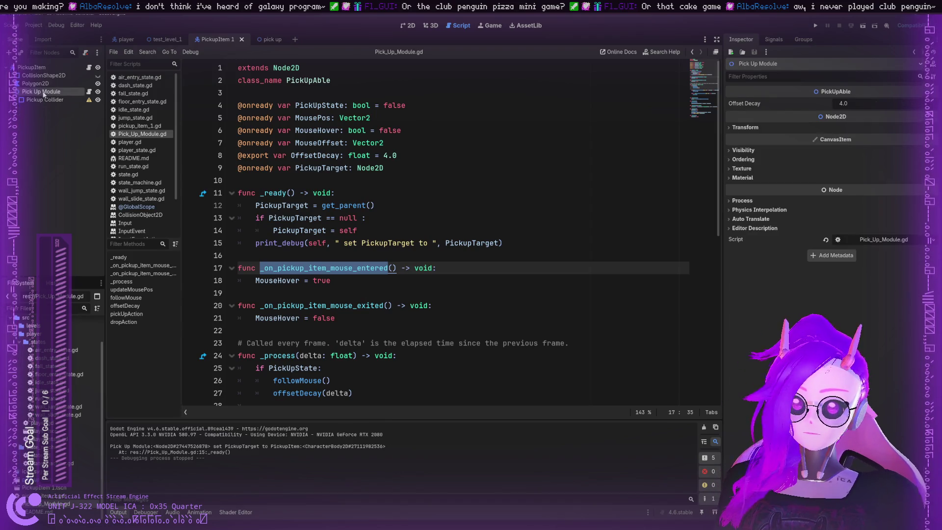
pyautogui.click(778, 38)
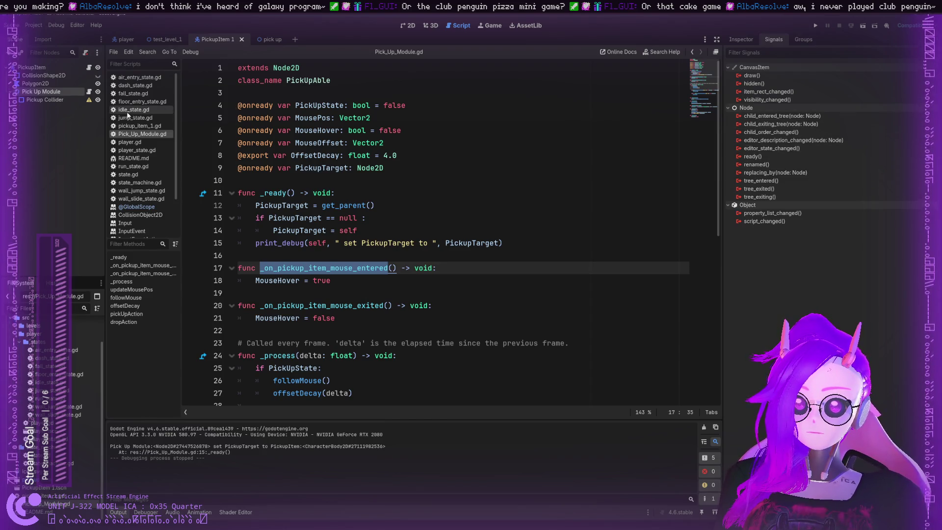
pyautogui.click(41, 70)
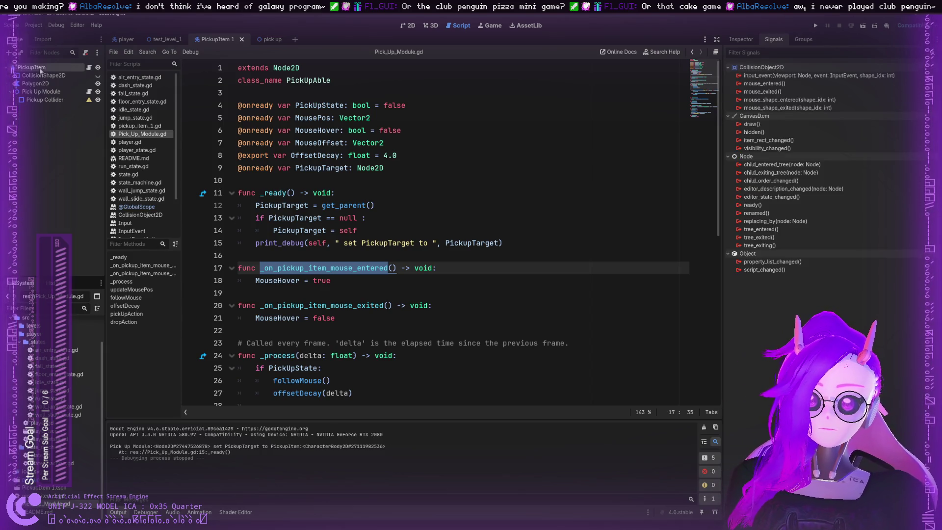
pyautogui.click(51, 92)
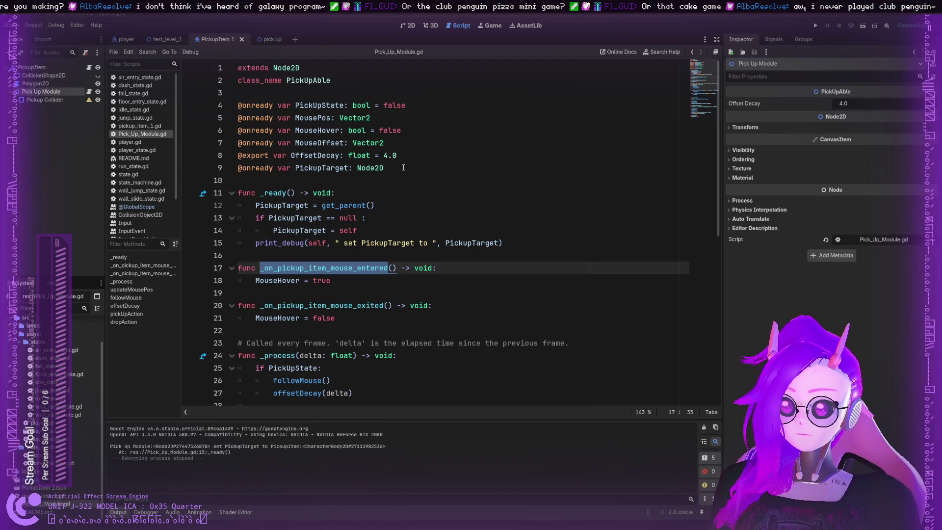
# Add an Area2D under Pick Up Module and make Pickup Collider its child.
pyautogui.click(410, 243)
pyautogui.hotkey('ctrl', 'shift', 'z')
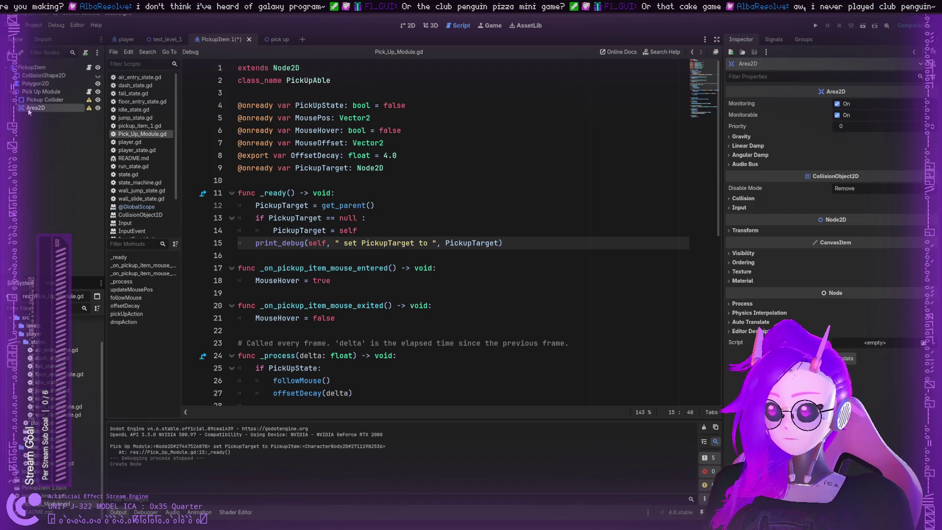
pyautogui.moveTo(30, 105); pyautogui.dragTo(34, 100)
pyautogui.click(35, 101)
pyautogui.click(34, 108)
pyautogui.click(34, 101)
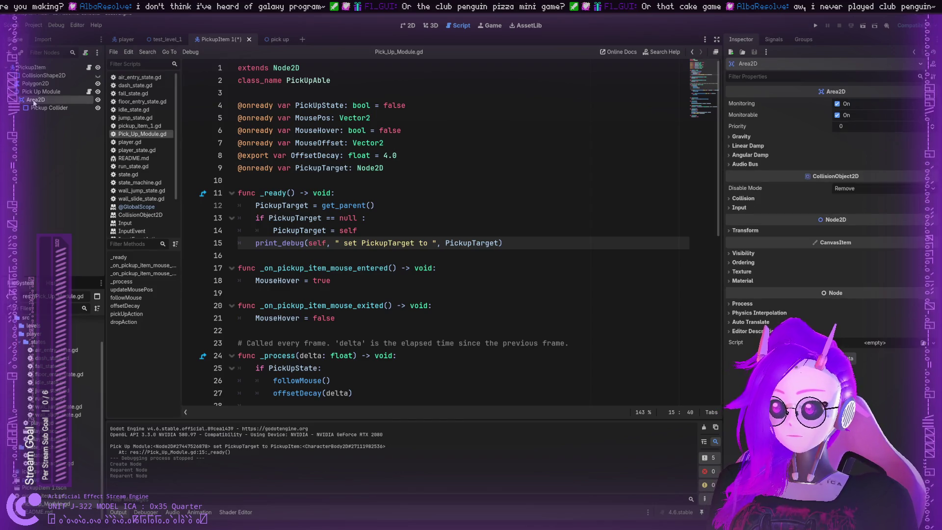
pyautogui.click(36, 101)
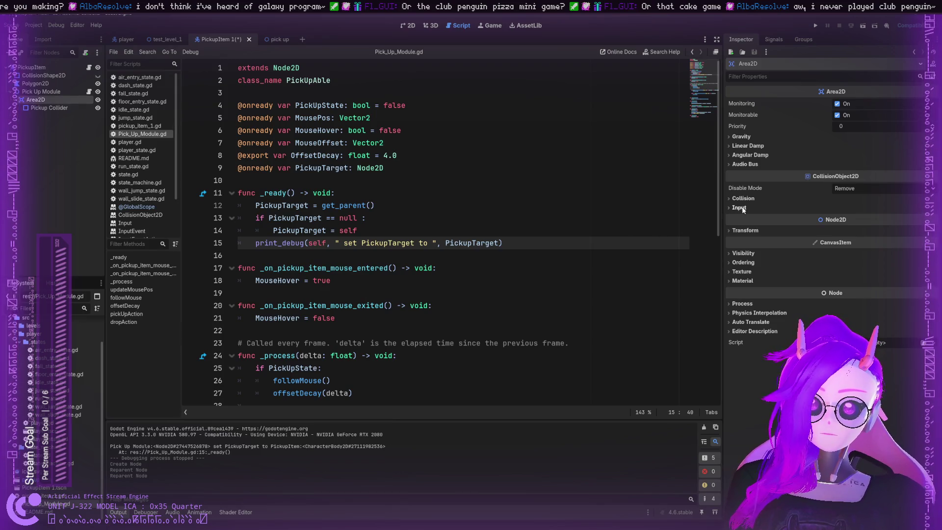
# Toggle Monitoring and expand the Area2D's Gravity, Linear/Angular Damp and Audio Bus inspector sections.
pyautogui.click(842, 105)
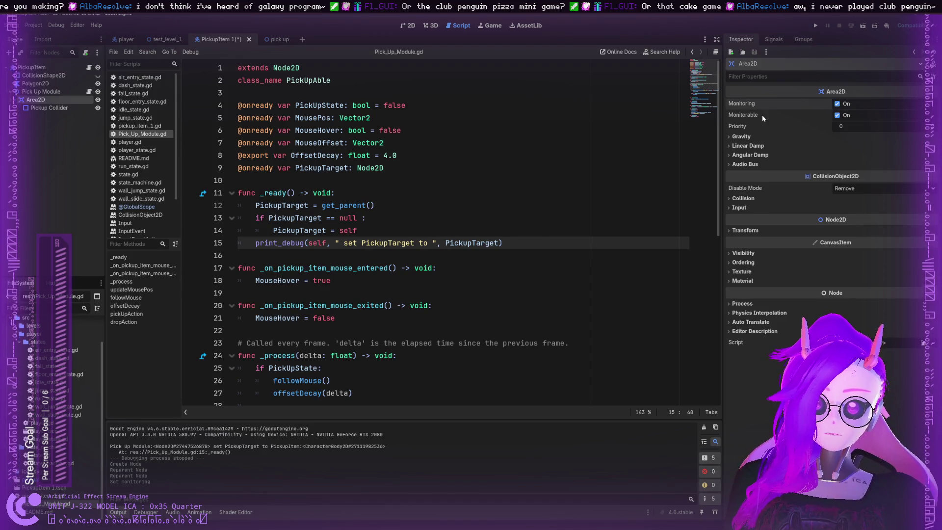
pyautogui.click(742, 137)
pyautogui.click(741, 137)
pyautogui.click(745, 146)
pyautogui.click(748, 145)
pyautogui.click(750, 155)
pyautogui.click(750, 155)
pyautogui.click(750, 155)
pyautogui.click(749, 154)
pyautogui.click(750, 155)
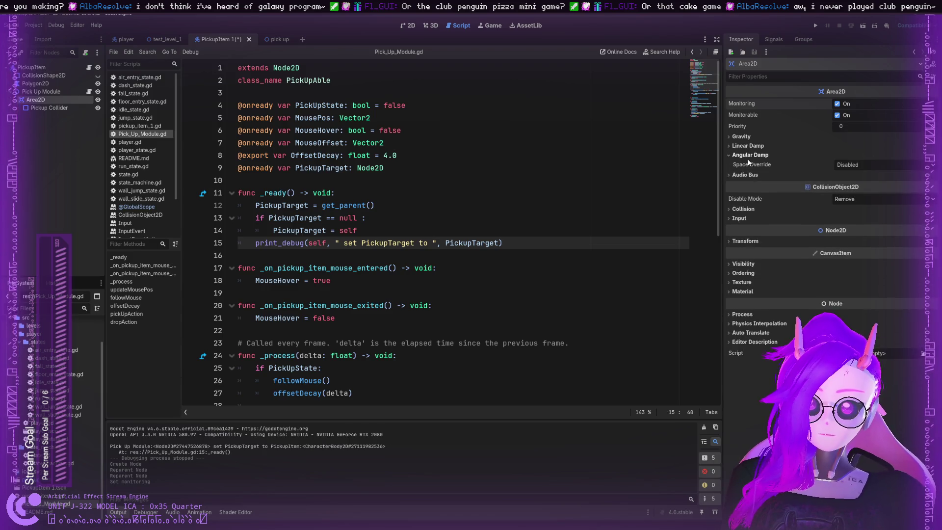
pyautogui.click(749, 155)
pyautogui.click(748, 166)
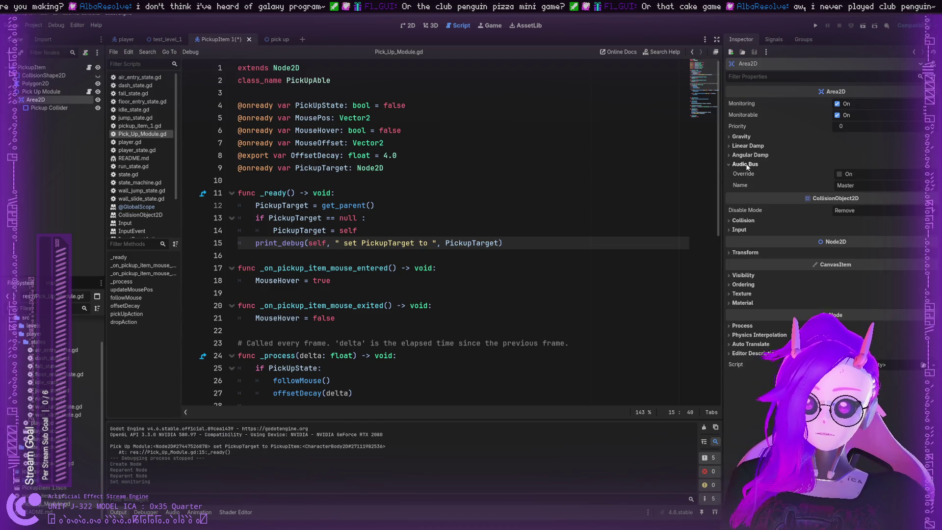
pyautogui.click(748, 166)
pyautogui.click(743, 155)
pyautogui.click(742, 156)
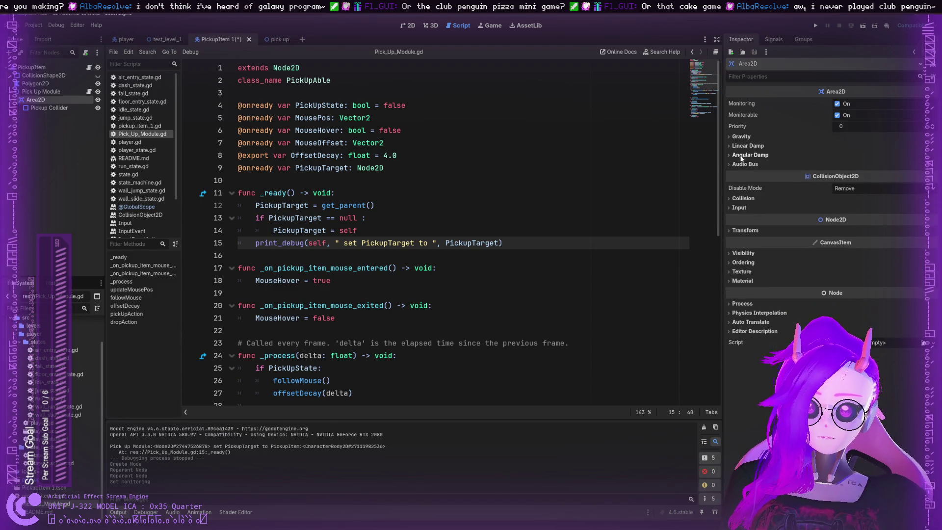
pyautogui.click(742, 165)
pyautogui.click(741, 166)
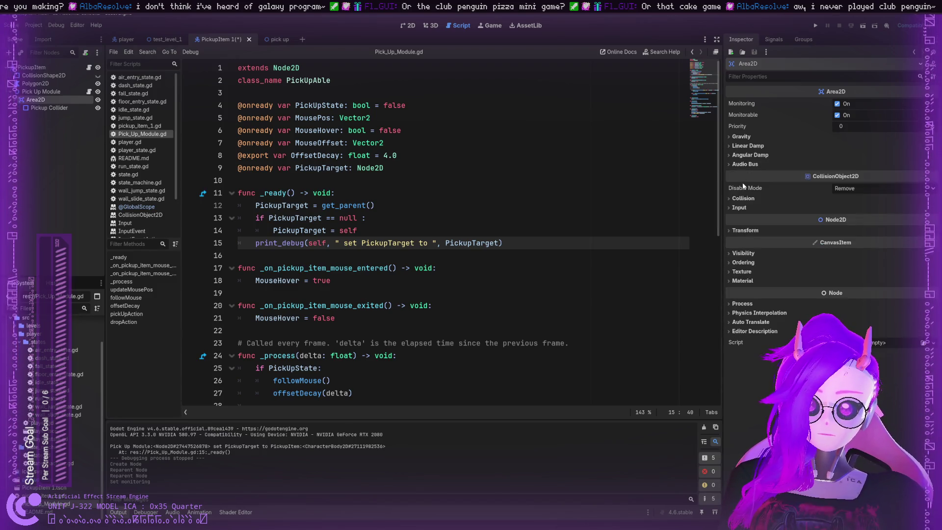
# Browse the Area2D's Collision, Input, Transform, Visibility and Texture sections, then show Pick Up Module's properties.
pyautogui.click(744, 199)
pyautogui.click(744, 199)
pyautogui.click(744, 199)
pyautogui.click(744, 200)
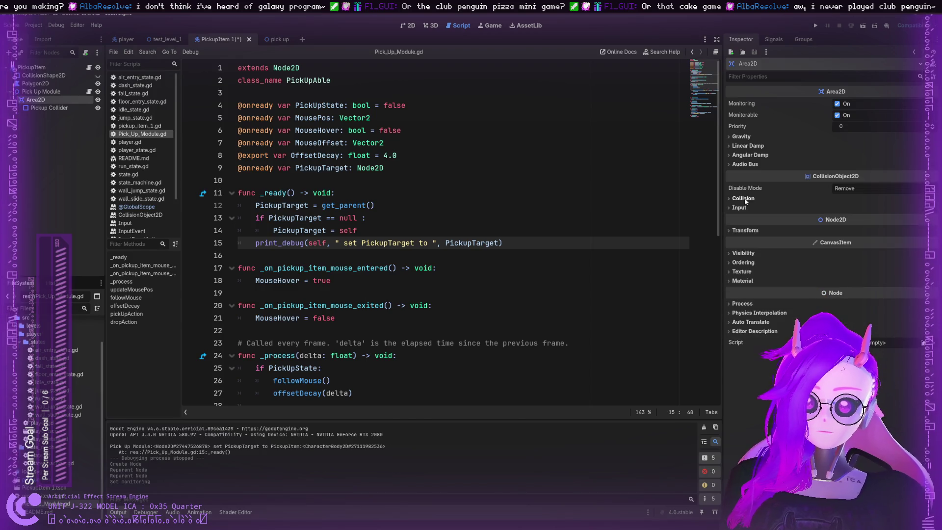
pyautogui.click(740, 209)
pyautogui.click(739, 208)
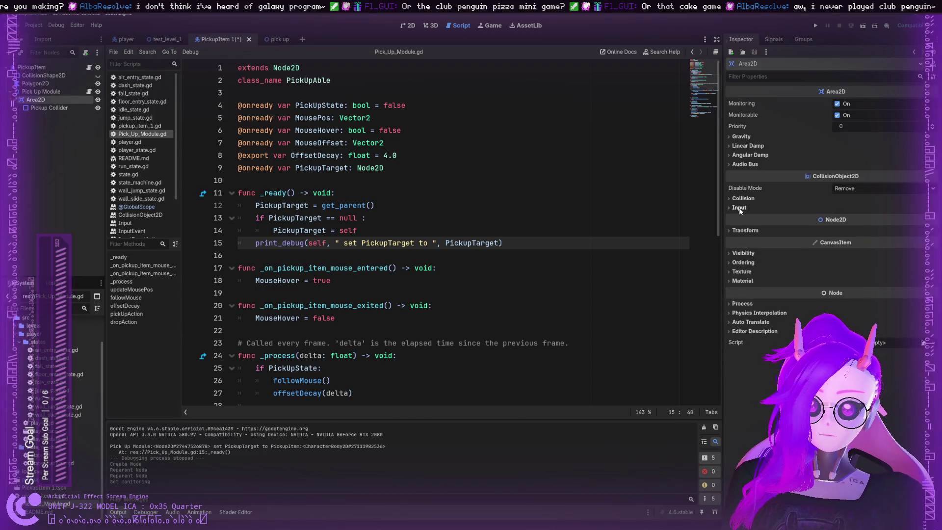
pyautogui.click(741, 231)
pyautogui.click(742, 231)
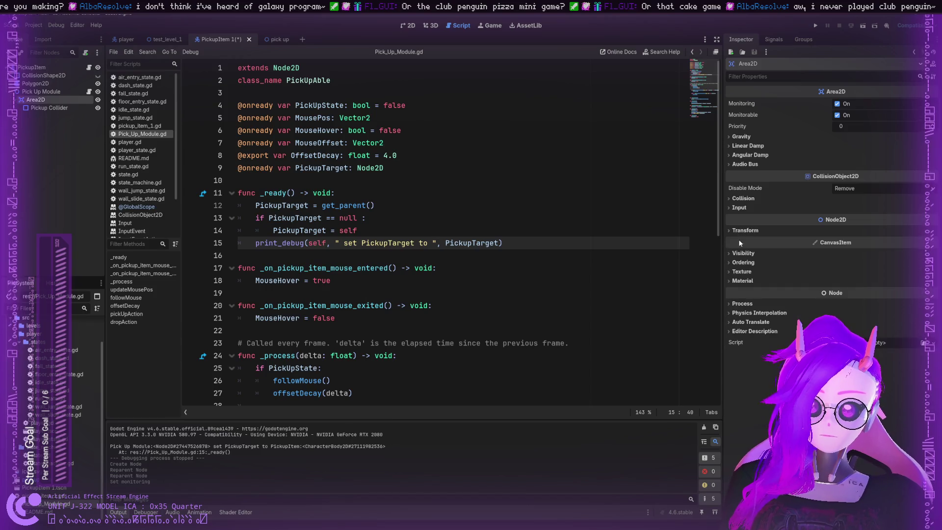
pyautogui.click(742, 254)
pyautogui.click(742, 253)
pyautogui.click(746, 272)
pyautogui.click(746, 272)
pyautogui.click(741, 281)
pyautogui.click(740, 282)
pyautogui.click(740, 282)
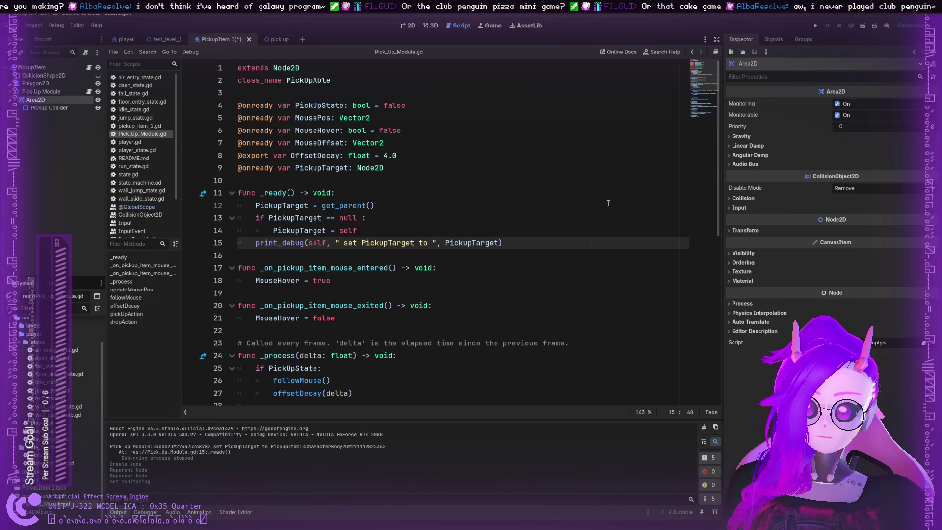
pyautogui.click(36, 91)
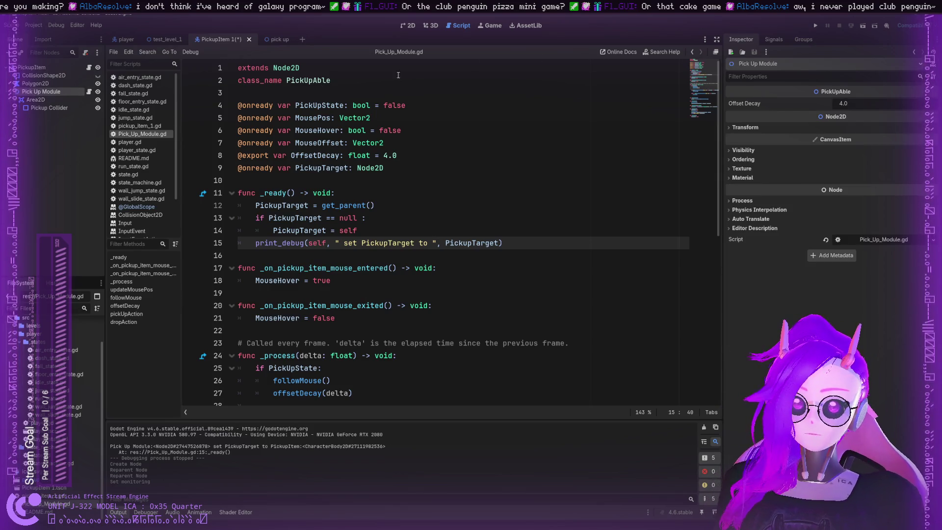
# Compare the signals offered by Pick Up Module, Area2D and Pickup Collider, settling on the Area2D.
pyautogui.click(775, 39)
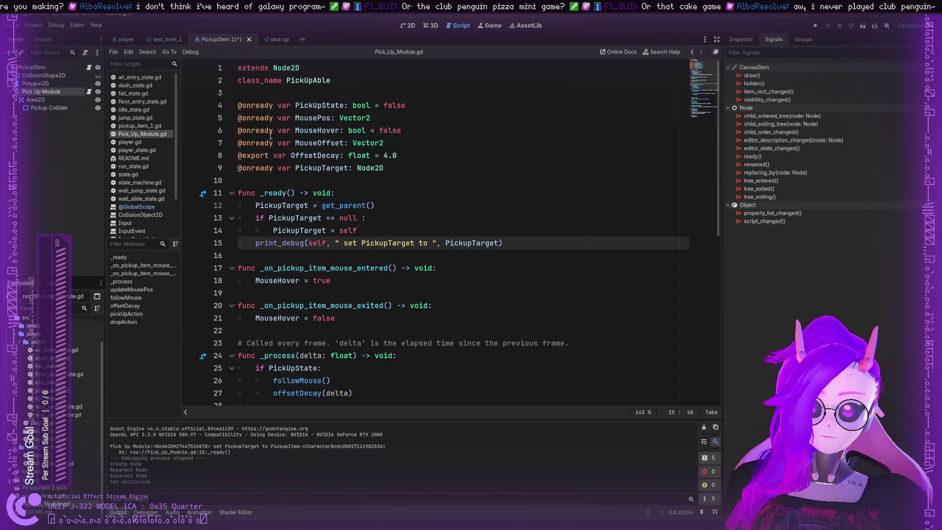
pyautogui.click(43, 97)
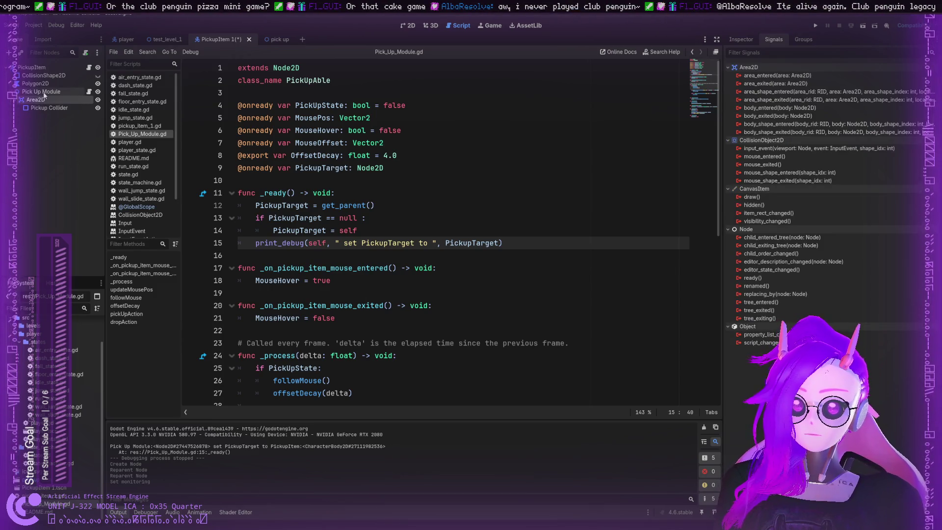
pyautogui.click(46, 90)
pyautogui.click(41, 98)
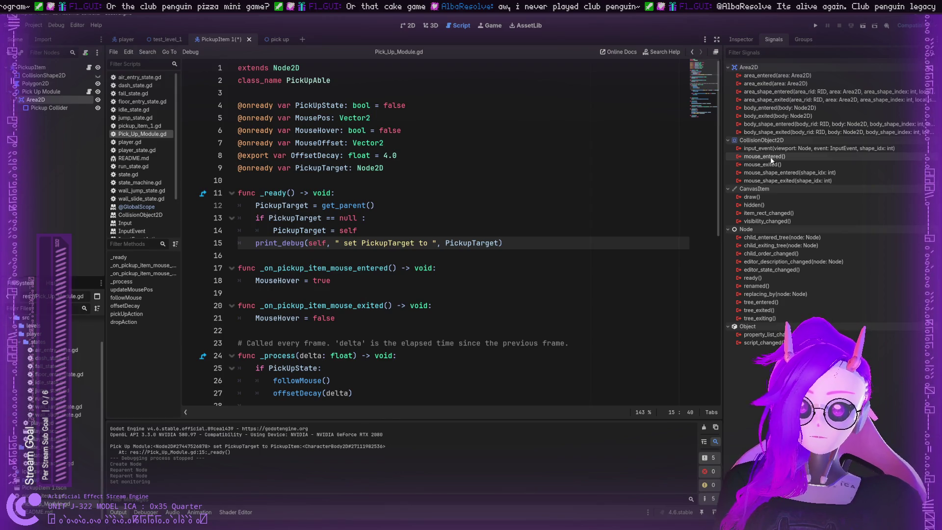
pyautogui.click(55, 108)
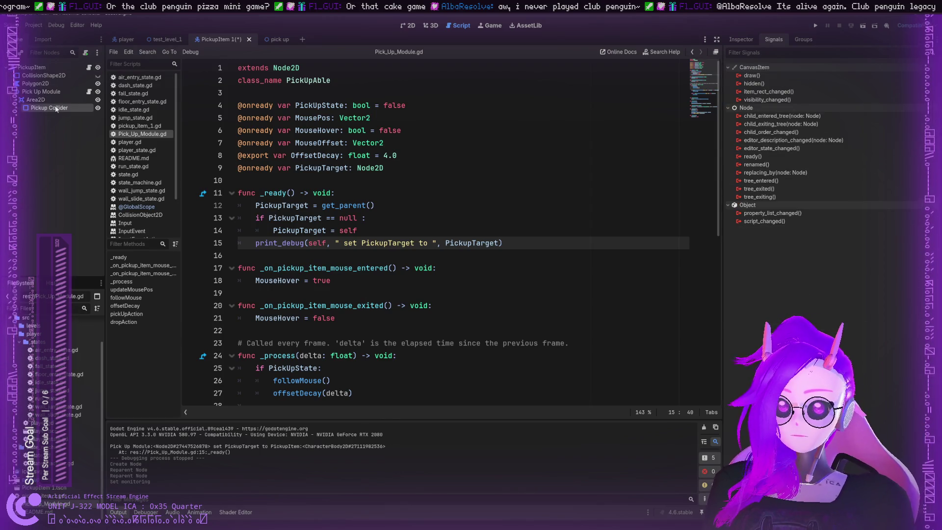
pyautogui.click(57, 102)
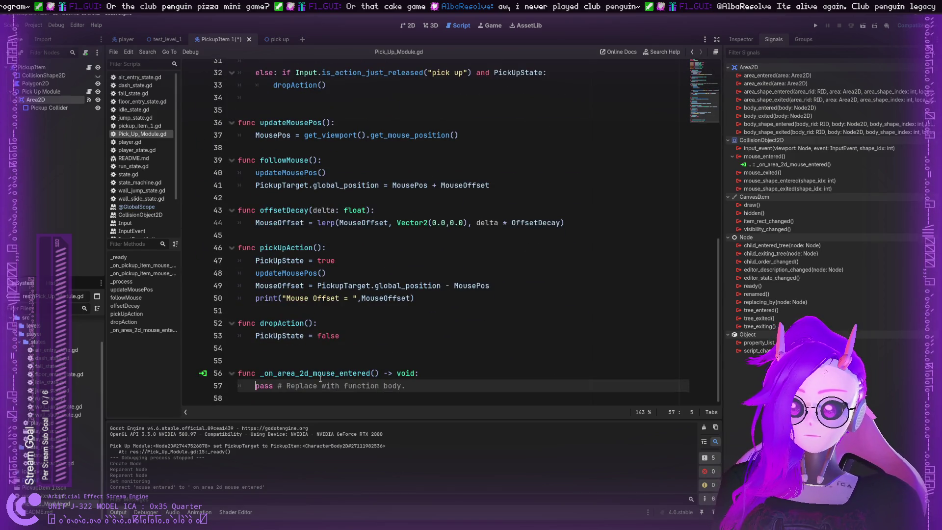
# Delete the generated _on_area_2d_mouse_entered stub and trailing blank lines so the script ends after dropAction.
pyautogui.doubleClick(320, 374)
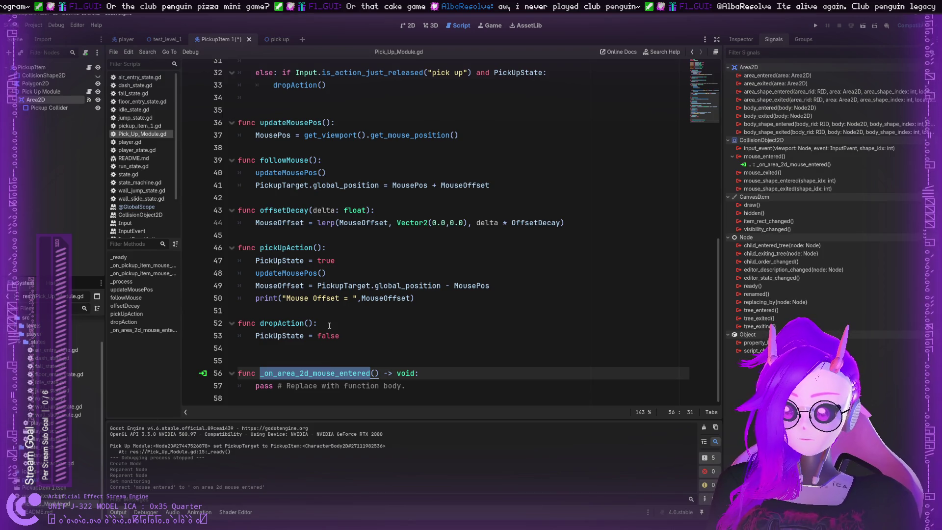
pyautogui.scroll(10, 330, 325)
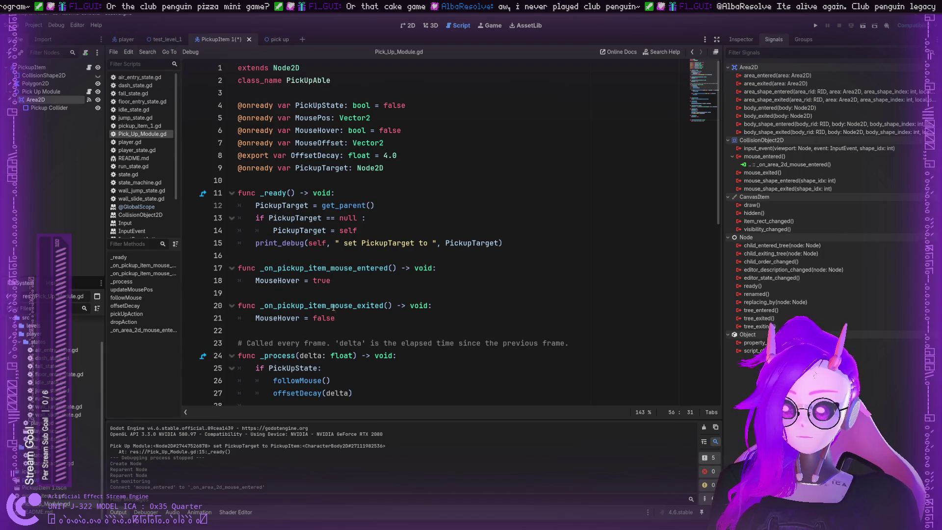
pyautogui.scroll(-10, 330, 270)
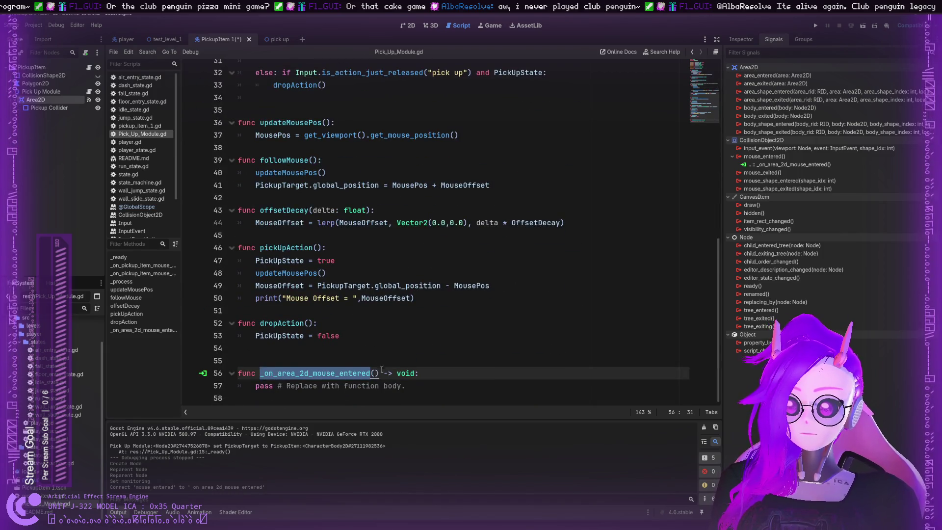
pyautogui.moveTo(238, 373); pyautogui.dragTo(406, 386)
pyautogui.press('BackSpace')
pyautogui.press('BackSpace')
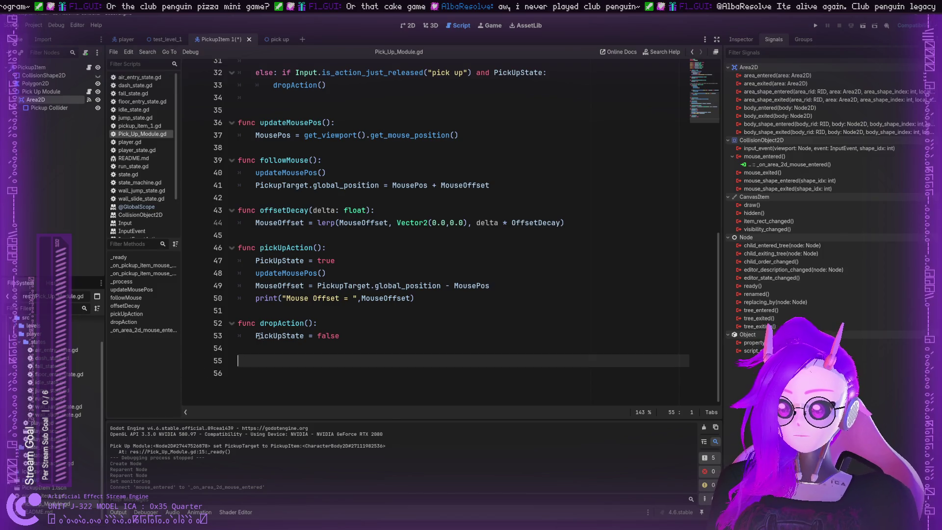
pyautogui.press('BackSpace')
pyautogui.press('BackSpace')
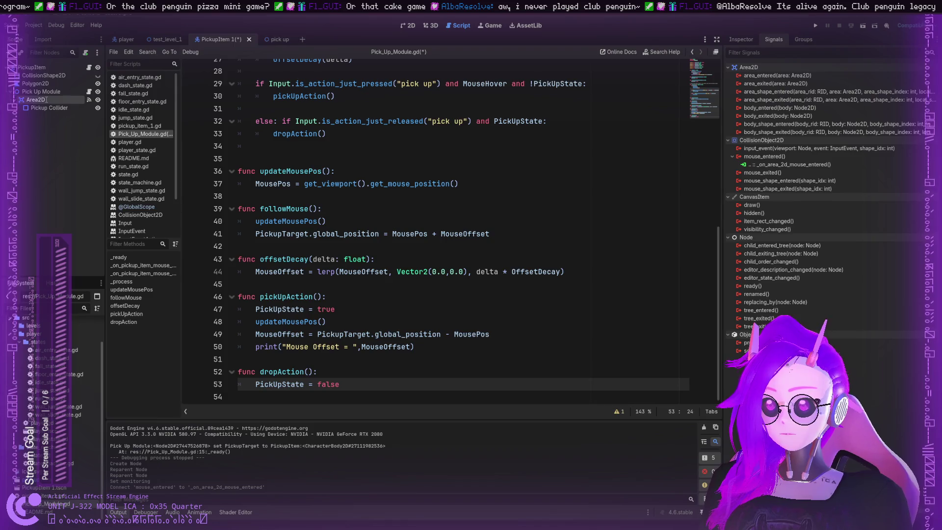
# Rename the Area2D to 'Pickup Aera' and disconnect its mouse_entered signal from _on_area_2d_mouse_entered.
pyautogui.write('Pickup Aera')
pyautogui.press('Return')
pyautogui.scroll(8, 380, 230)
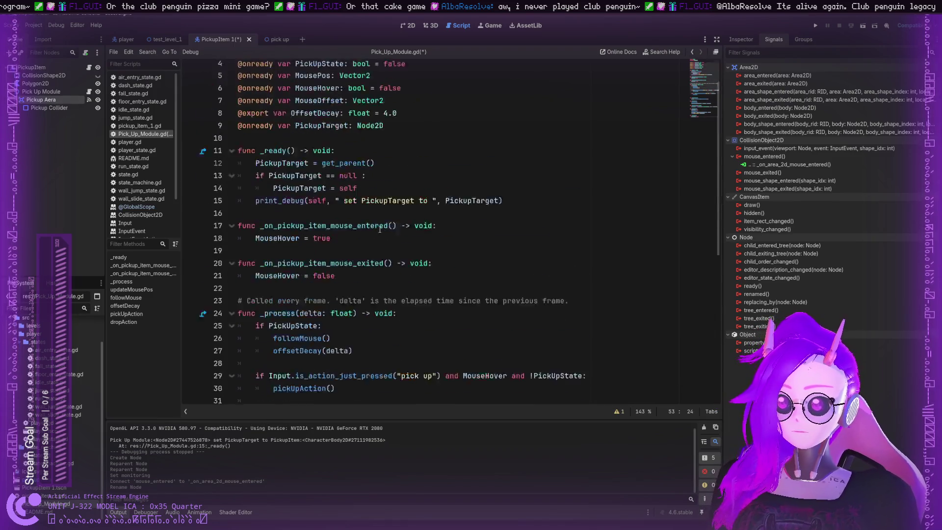
pyautogui.scroll(1, 380, 230)
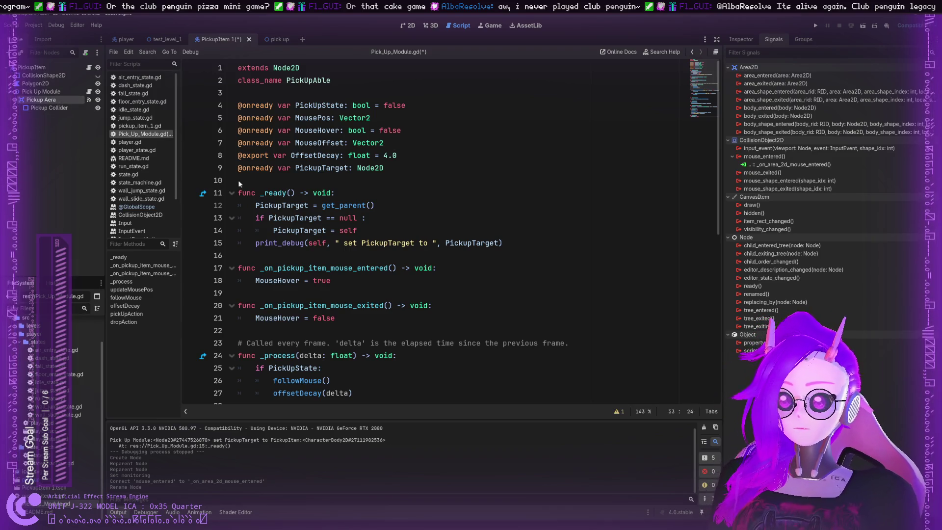
pyautogui.click(312, 268)
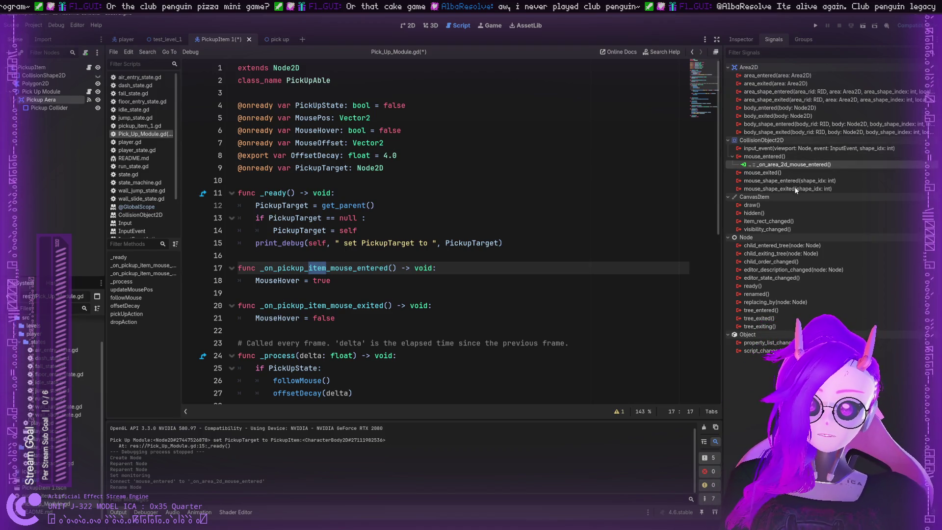
pyautogui.press('Delete')
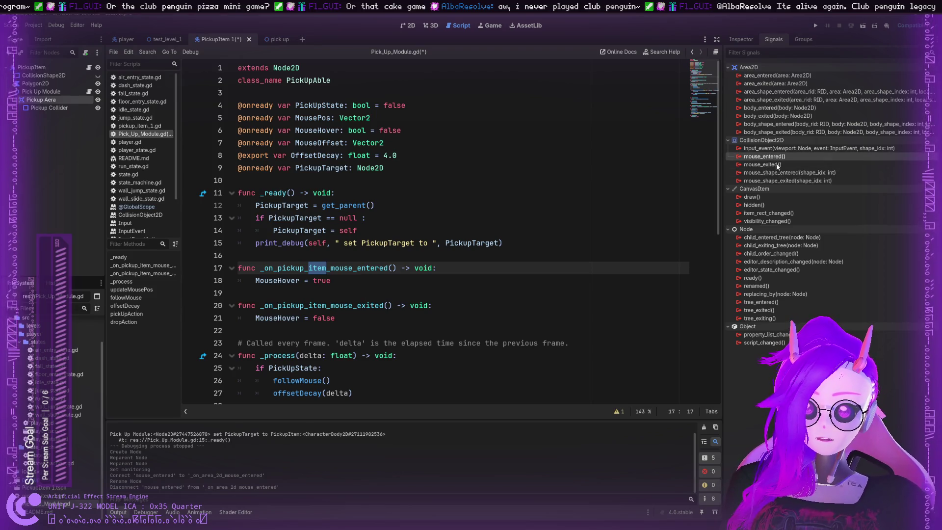
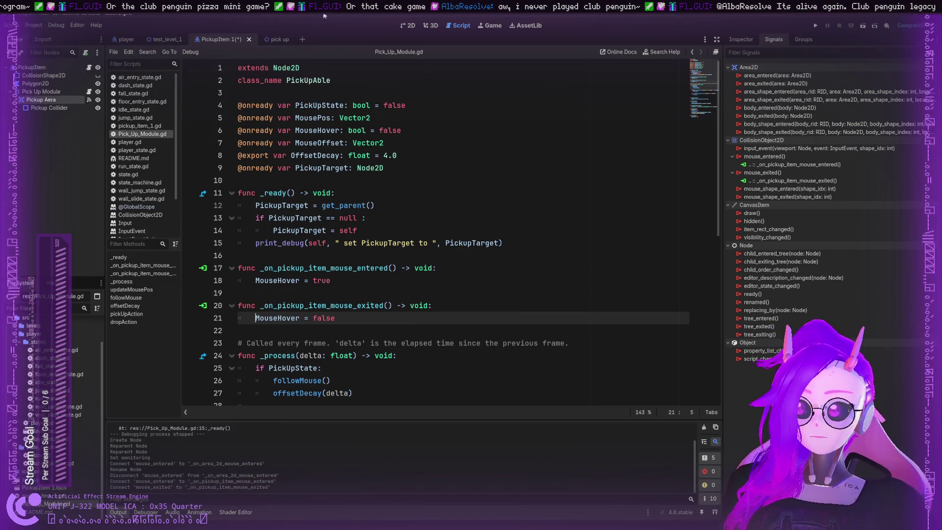
# In the pick up scene, disconnect all of PickupItem's mouse_entered and mouse_exited connections.
pyautogui.click(32, 67)
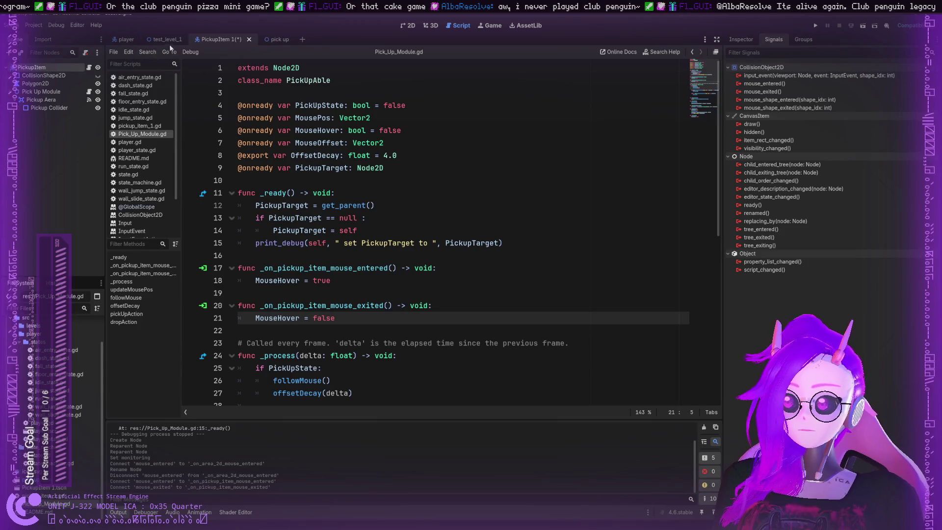
pyautogui.click(270, 38)
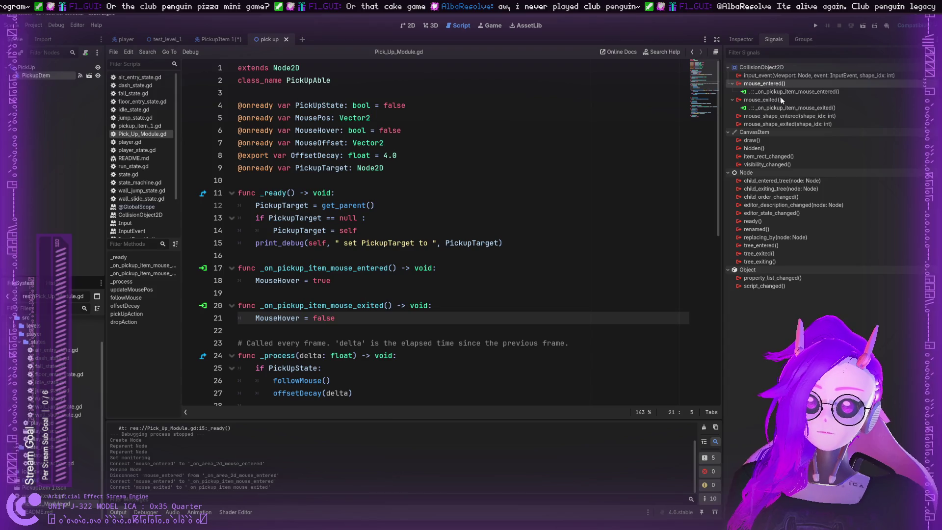
pyautogui.rightClick(766, 83)
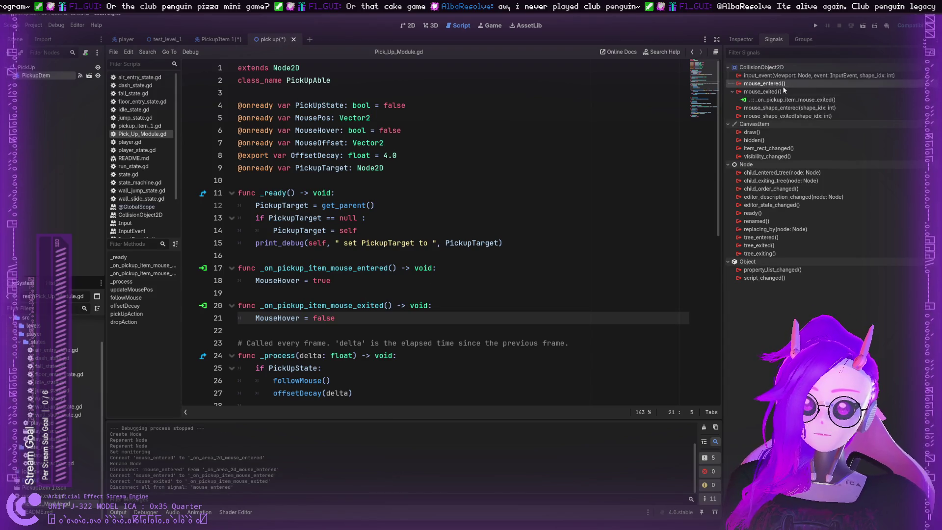
pyautogui.click(784, 101)
pyautogui.press('Delete')
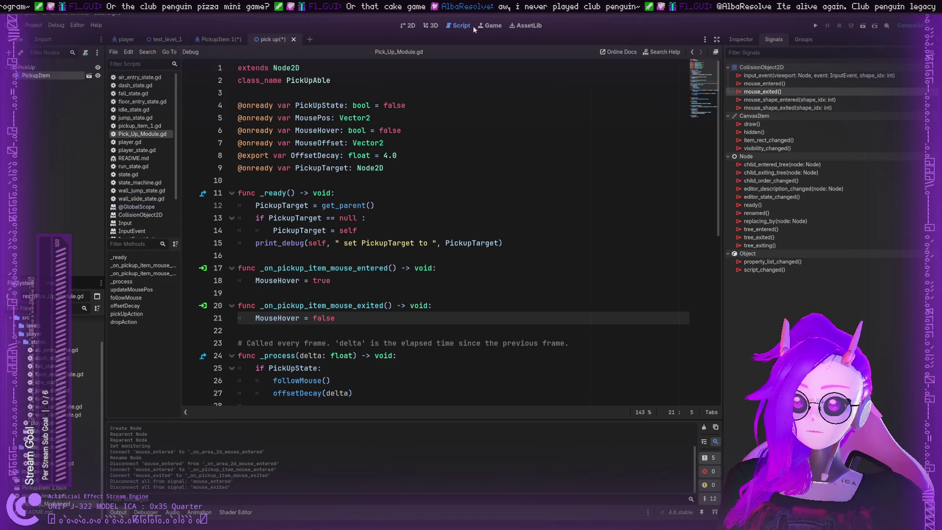
# Return to the PickupItem 1 scene, select Pick Up Module, and save.
pyautogui.click(225, 39)
pyautogui.click(39, 93)
pyautogui.hotkey('ctrl', 's')
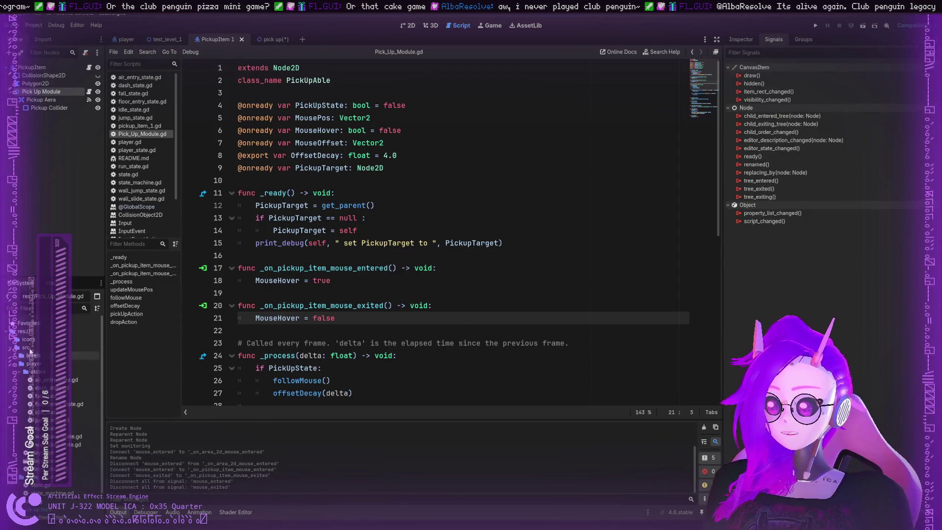
# Save the Pick Up Module branch as its own scene, Pick_Up_Module.tscn, in res://.
pyautogui.click(19, 375)
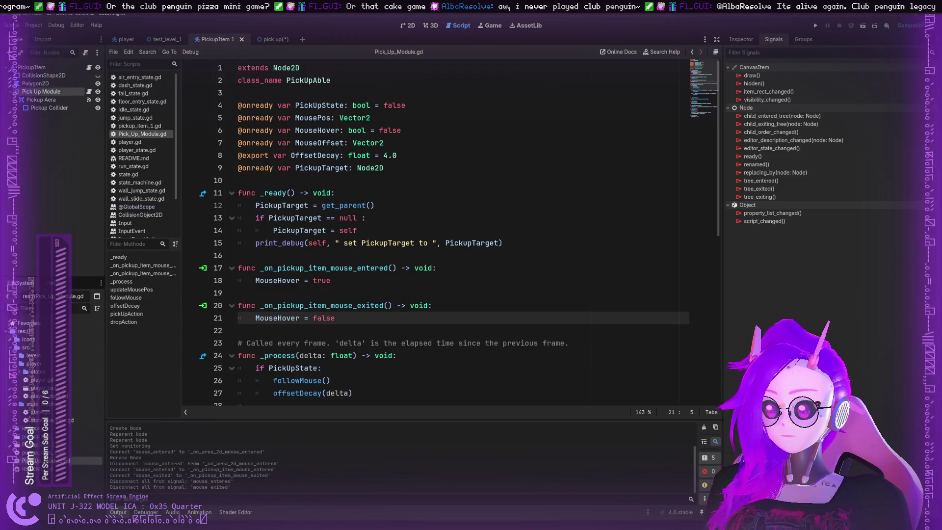
pyautogui.moveTo(66, 461)
pyautogui.mouseDown()
pyautogui.moveTo(51, 502)
pyautogui.moveTo(48, 494)
pyautogui.mouseUp()
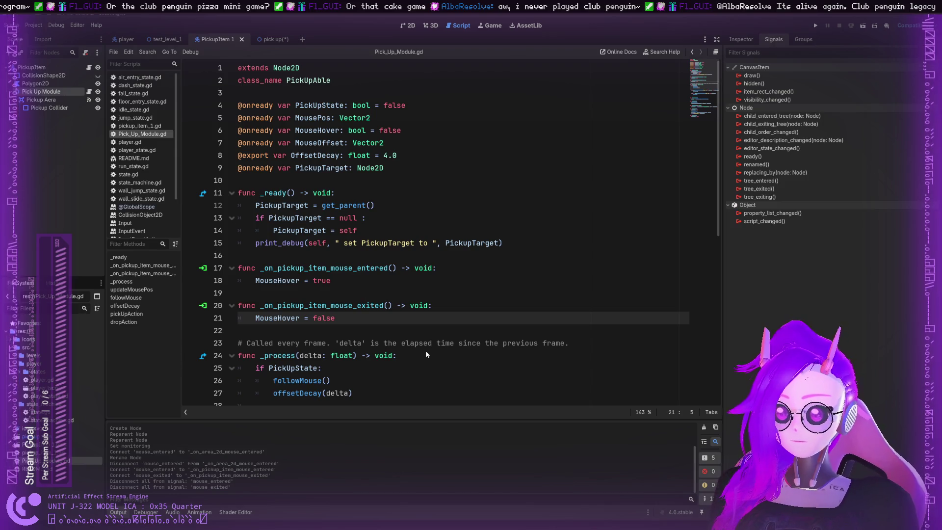
pyautogui.press('Return')
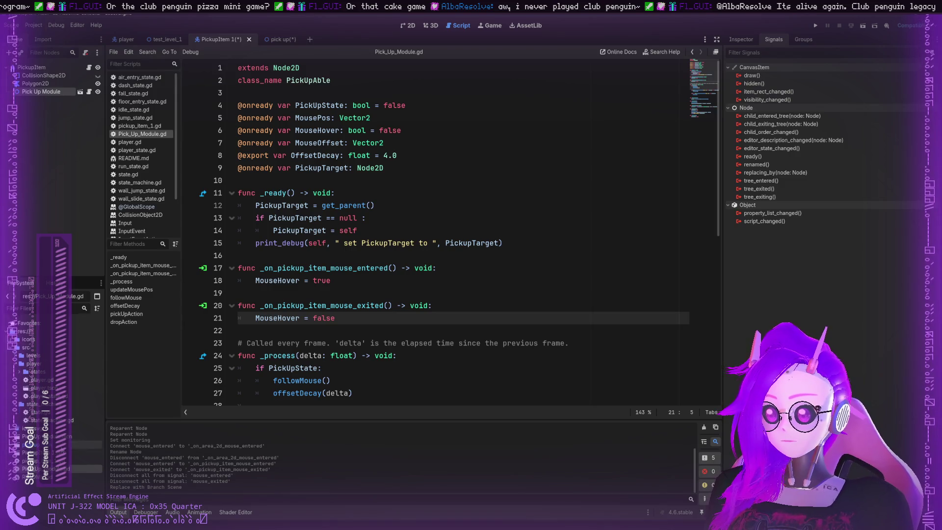
# Save the PickupItem 1 scene and open the Pick Up Module scene for editing.
pyautogui.click(74, 436)
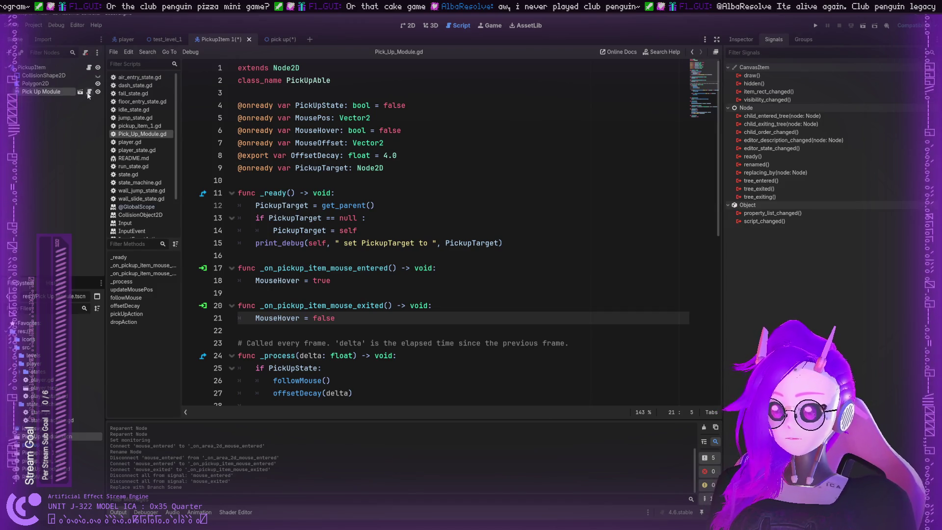
pyautogui.hotkey('ctrl', 's')
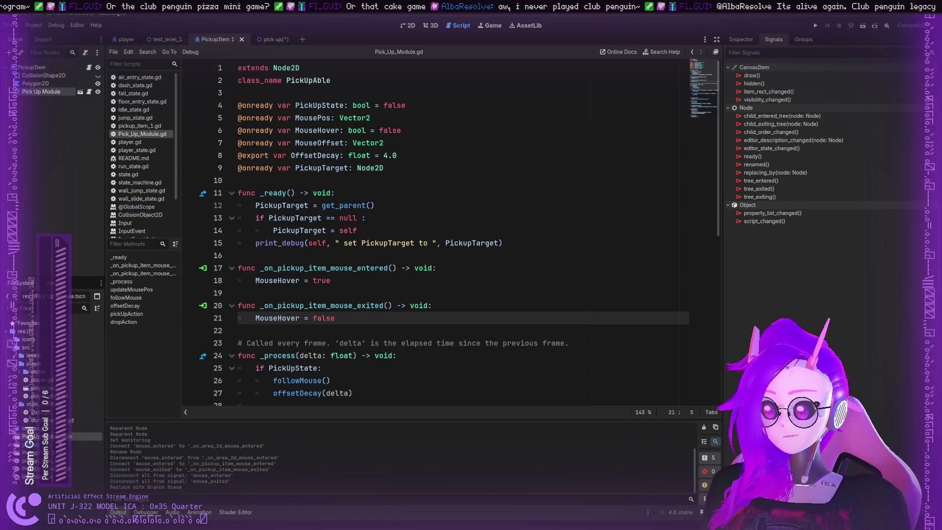
pyautogui.click(80, 92)
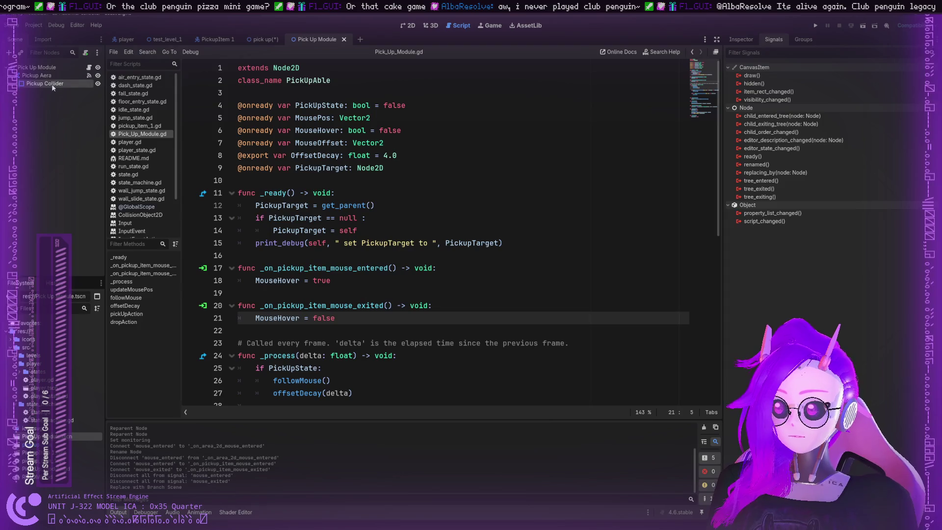
# Cut Pickup Collider from the Pick Up Module scene and save the scenes.
pyautogui.press('Delete')
pyautogui.hotkey('ctrl', 's')
pyautogui.click(263, 40)
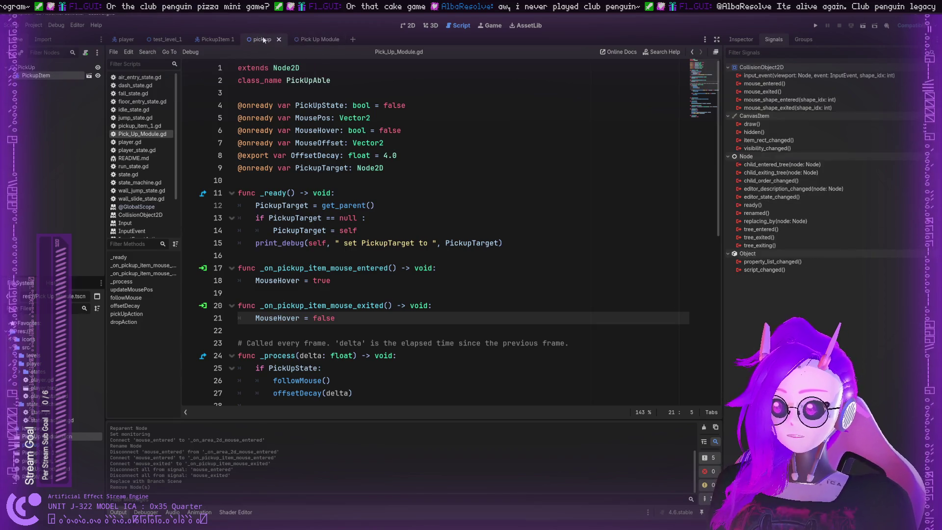
# Paste Pickup Collider into PickupItem 1 and nest it under the Pick Up Module instance.
pyautogui.click(205, 41)
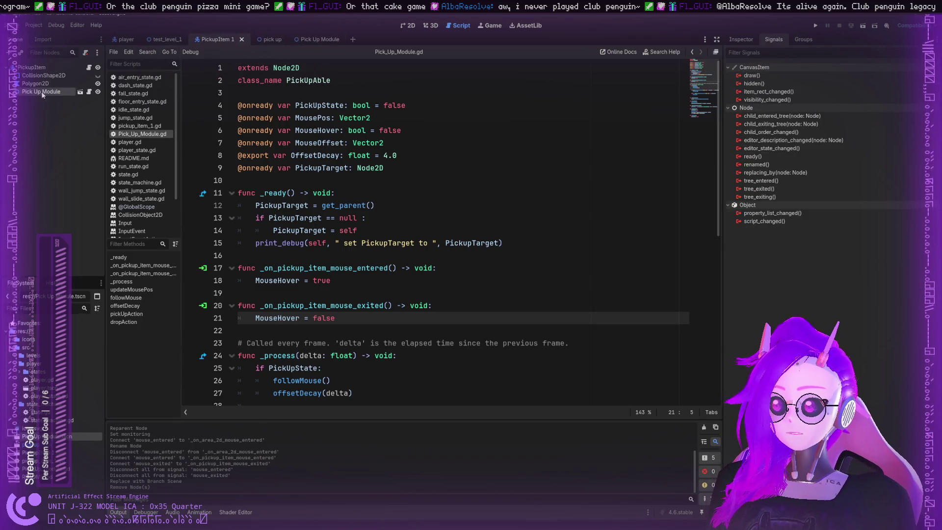
pyautogui.hotkey('ctrl', 'v')
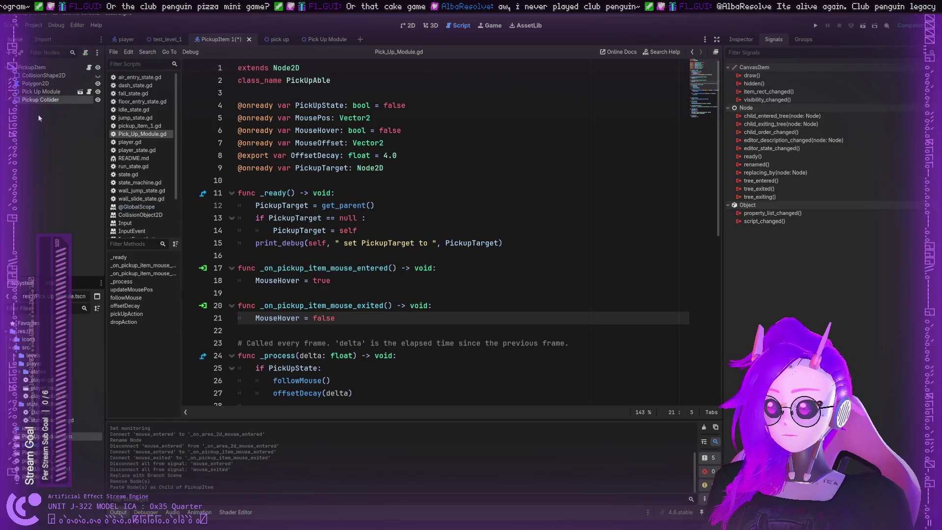
pyautogui.moveTo(39, 100); pyautogui.dragTo(41, 93)
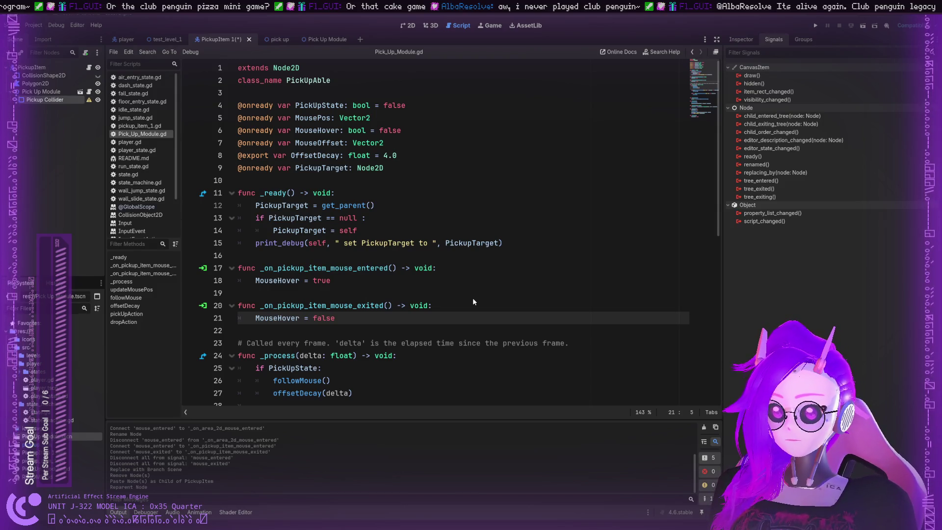
pyautogui.click(30, 92)
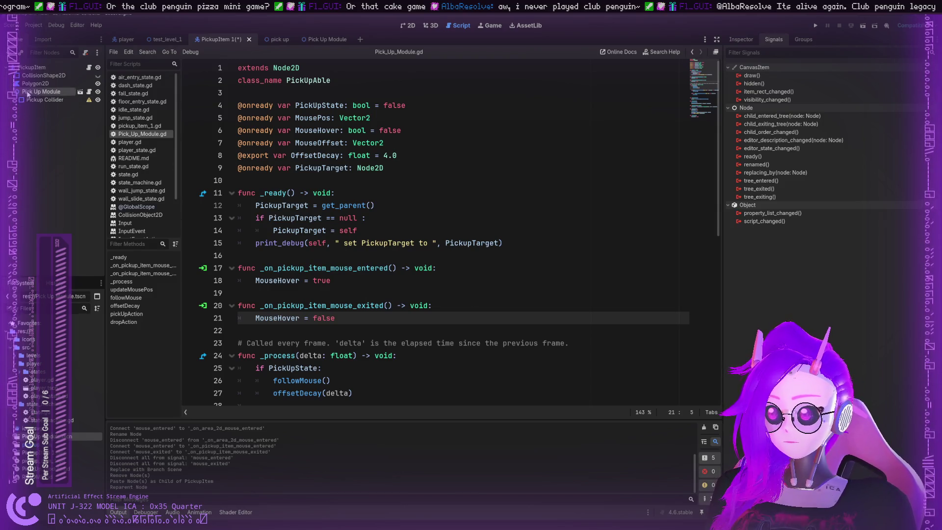
pyautogui.click(32, 84)
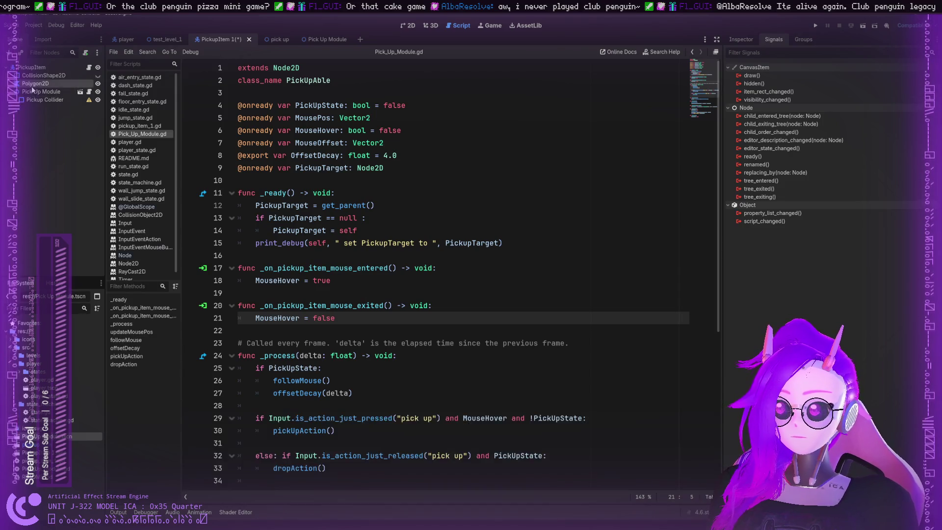
pyautogui.click(29, 92)
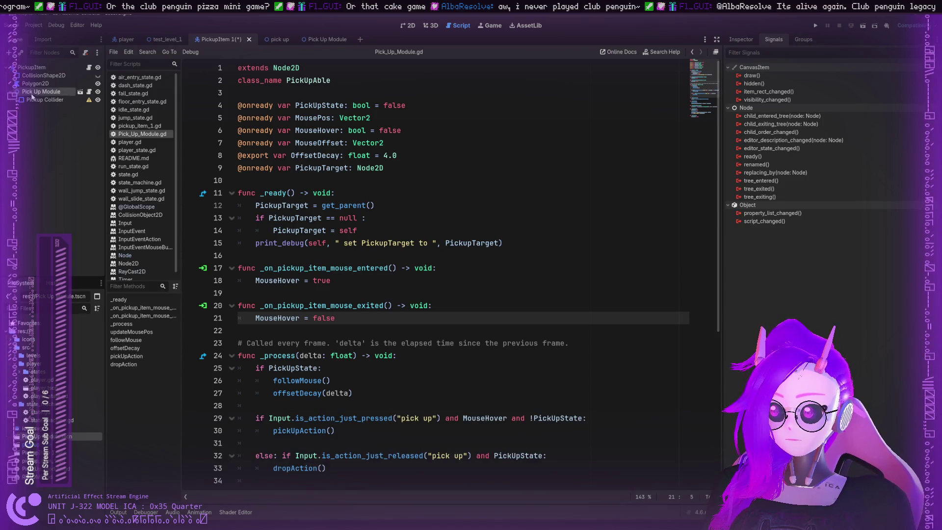
pyautogui.click(80, 91)
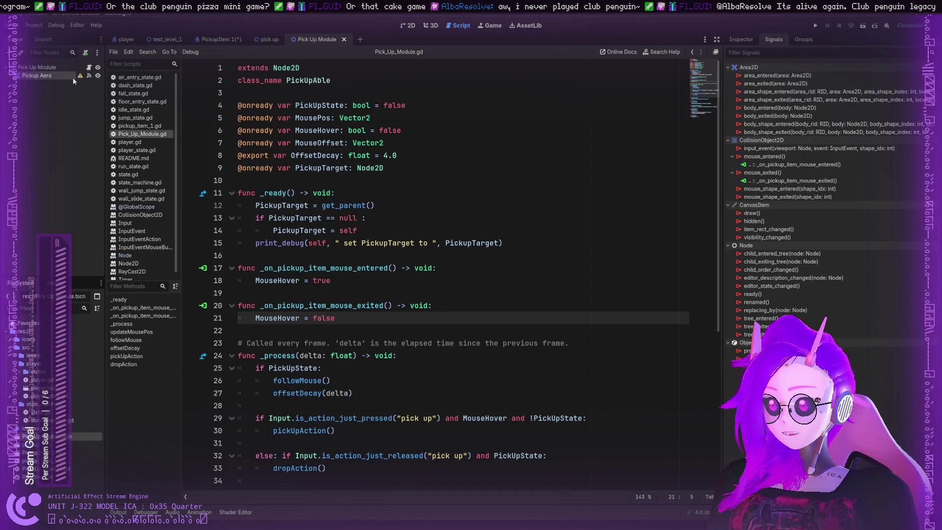
# Remove the mouse_entered signal connection from the Pickup Aera node.
pyautogui.click(56, 68)
pyautogui.click(741, 39)
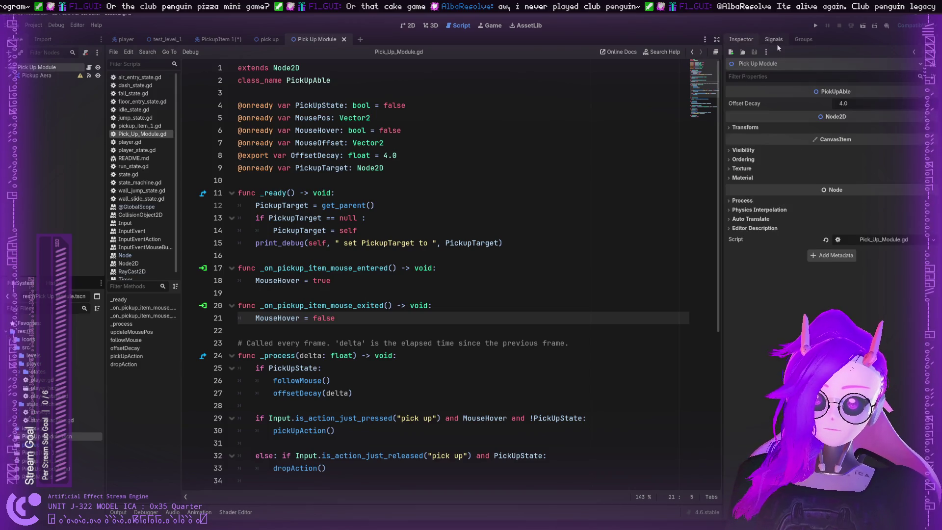
pyautogui.click(45, 76)
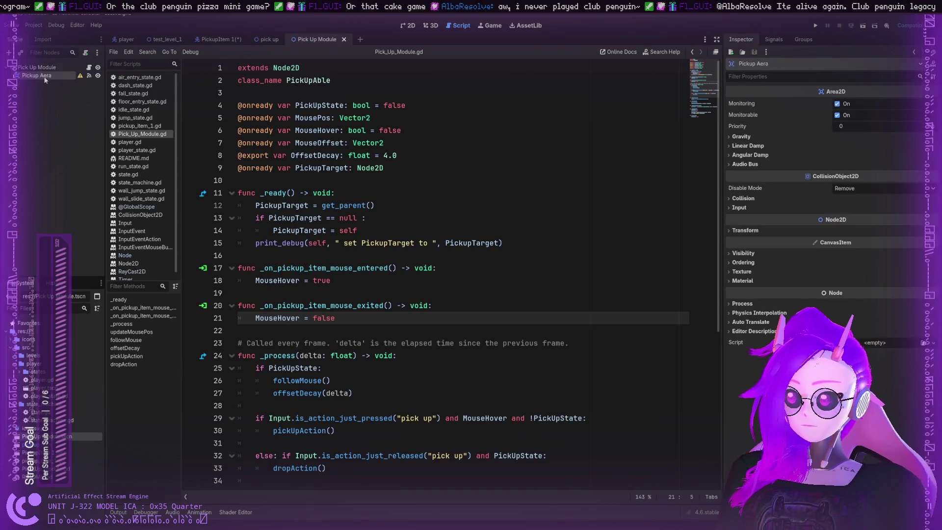
pyautogui.click(778, 41)
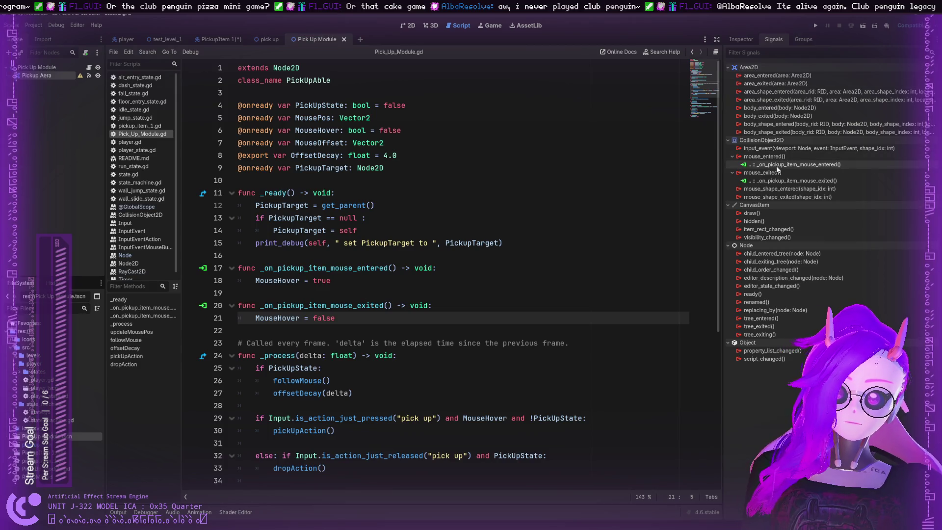
pyautogui.press('Delete')
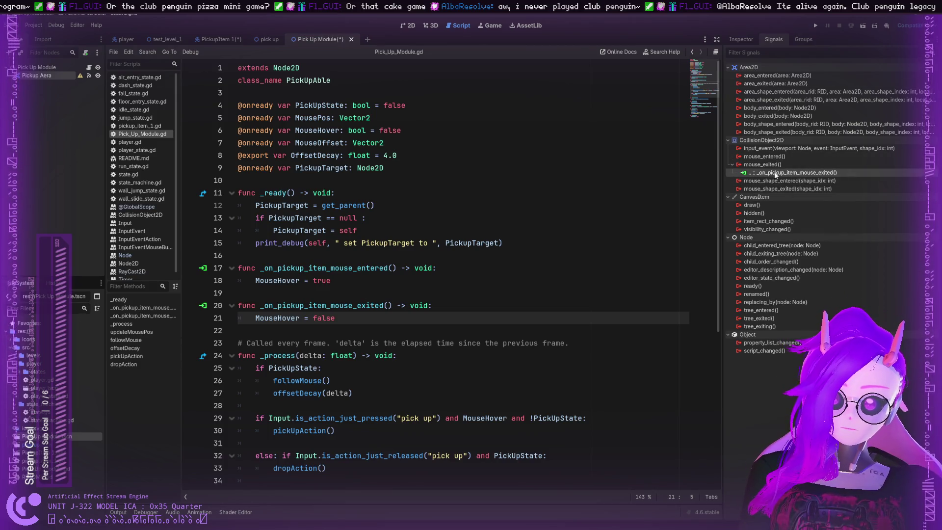
# Try deleting nodes from the Pick Up Module scene, then undo to restore the tree.
pyautogui.click(66, 69)
pyautogui.click(68, 75)
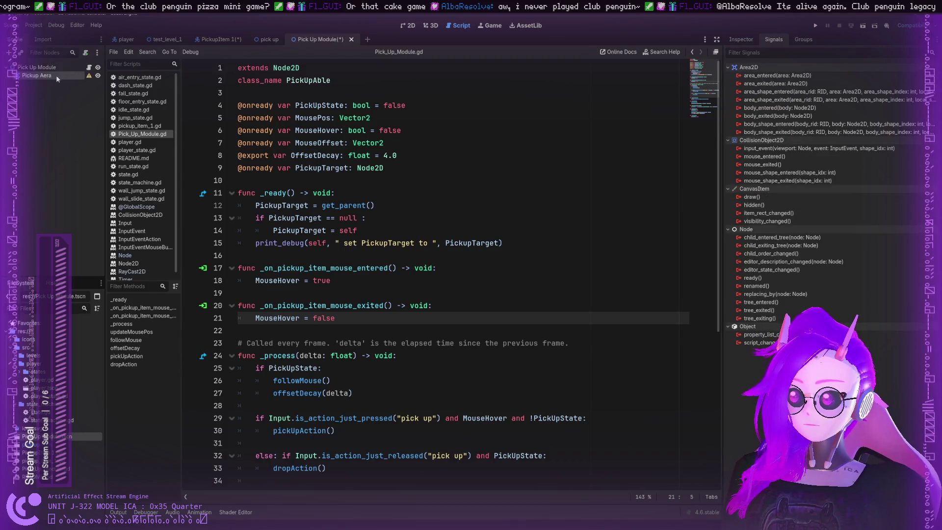
pyautogui.click(52, 69)
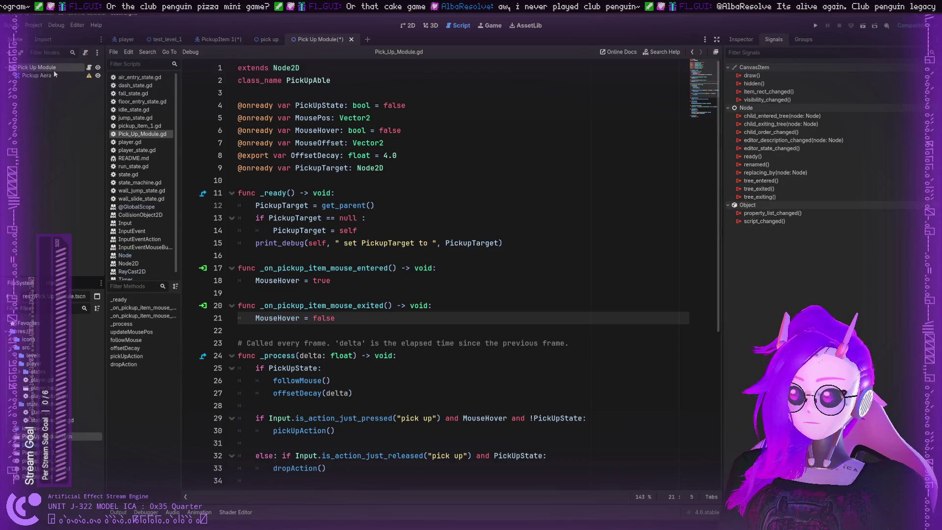
pyautogui.click(53, 76)
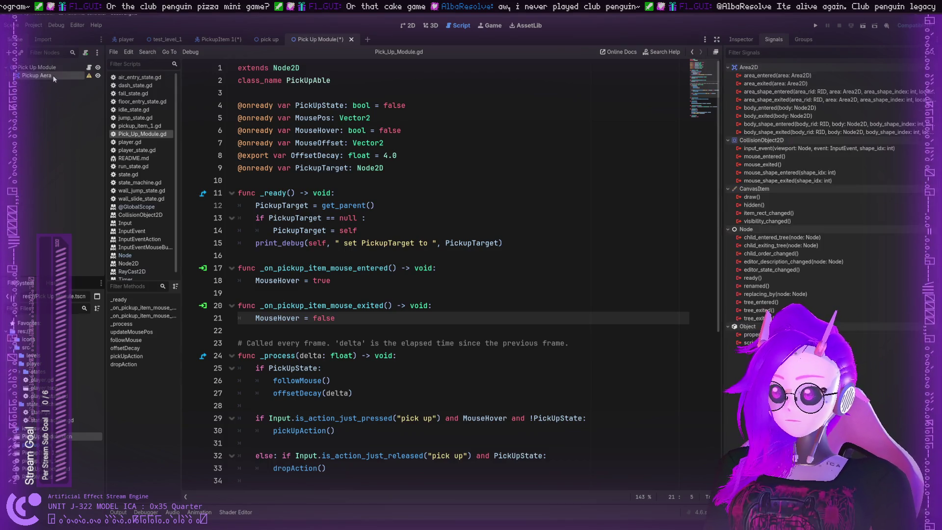
pyautogui.press('Delete')
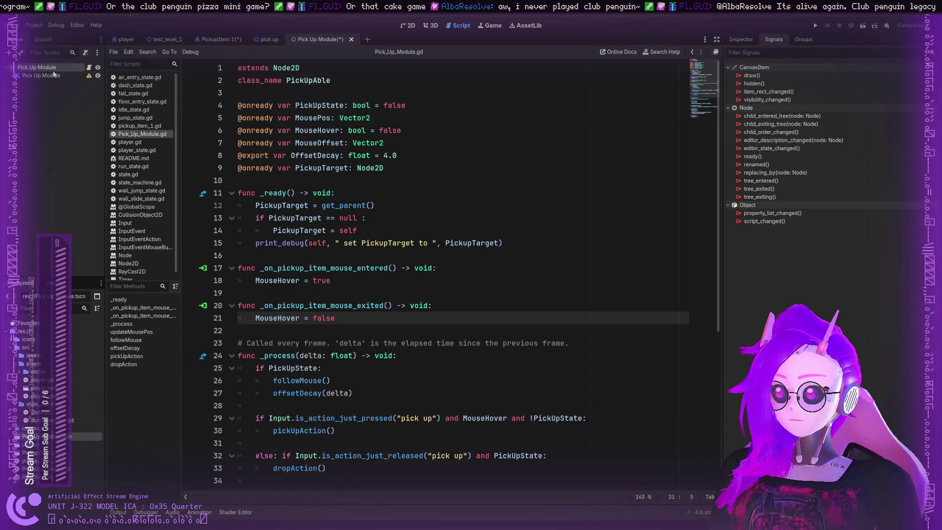
pyautogui.press('Delete')
pyautogui.hotkey('ctrl', 'z')
pyautogui.hotkey('ctrl', 'z')
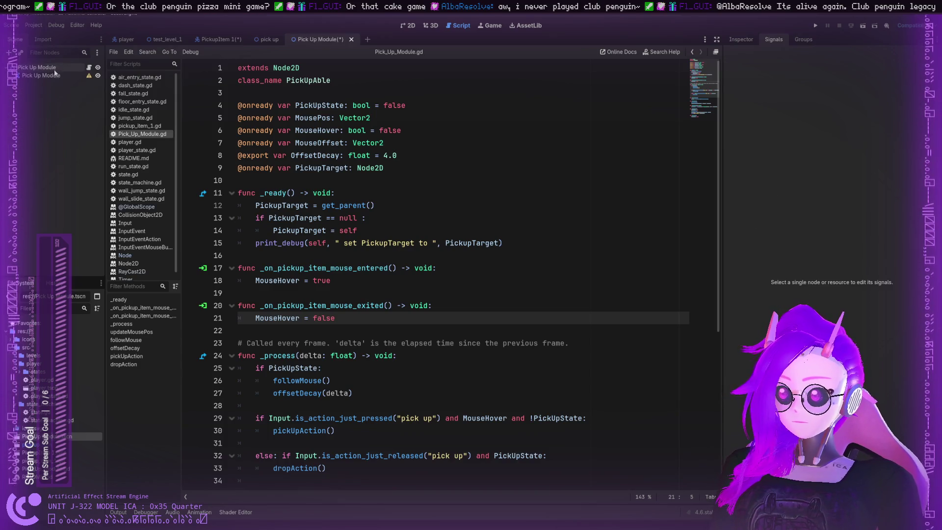
pyautogui.press('Delete')
pyautogui.hotkey('ctrl', 'z')
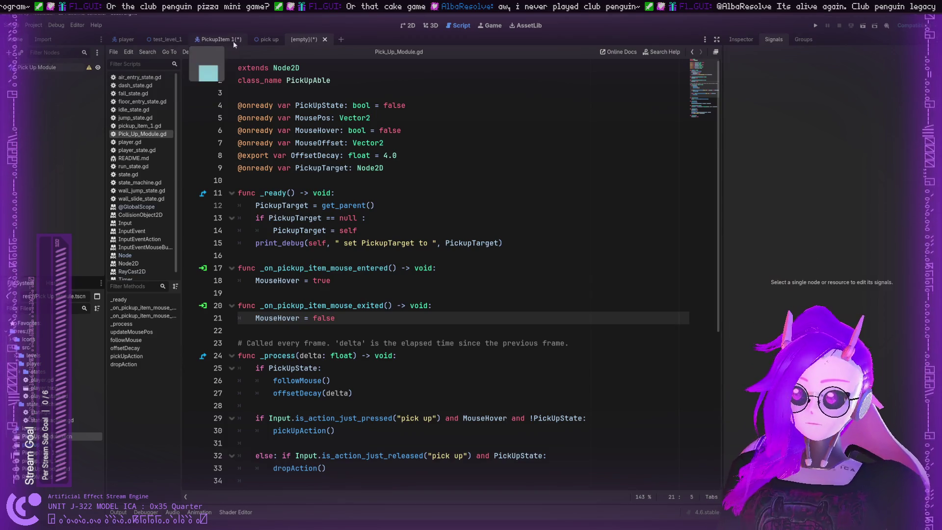
# Attach Pick_Up_Module.gd to the Pick Up Module root, exposing Offset Decay 4.0.
pyautogui.click(741, 39)
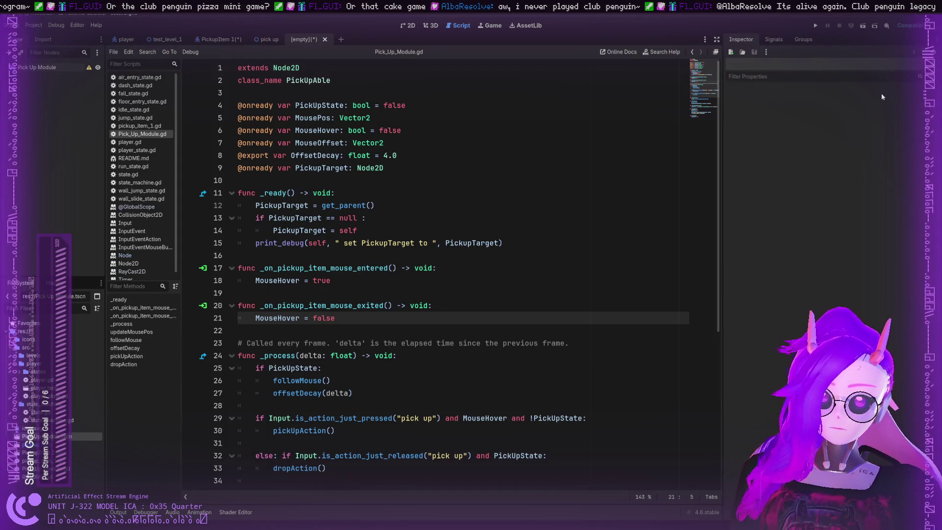
pyautogui.click(35, 69)
pyautogui.moveTo(44, 469)
pyautogui.mouseDown()
pyautogui.moveTo(448, 391)
pyautogui.moveTo(875, 342)
pyautogui.mouseUp()
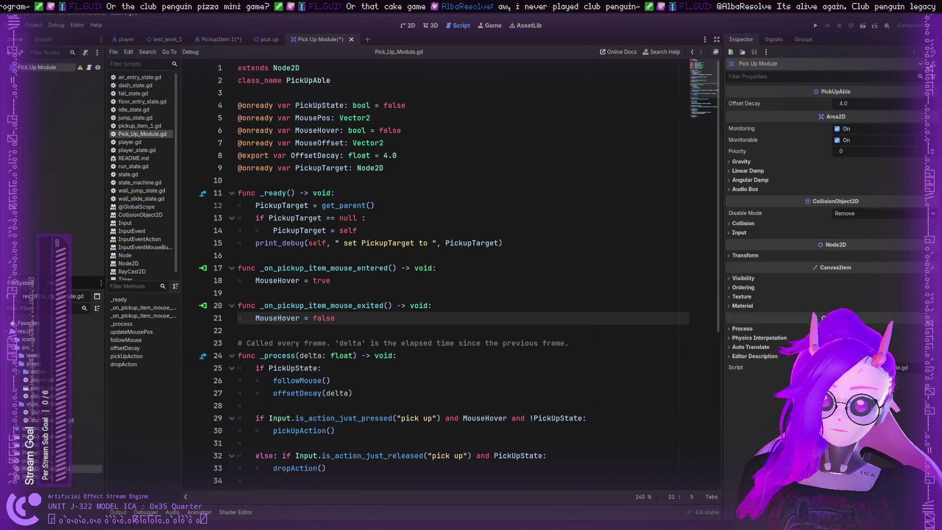
pyautogui.click(774, 40)
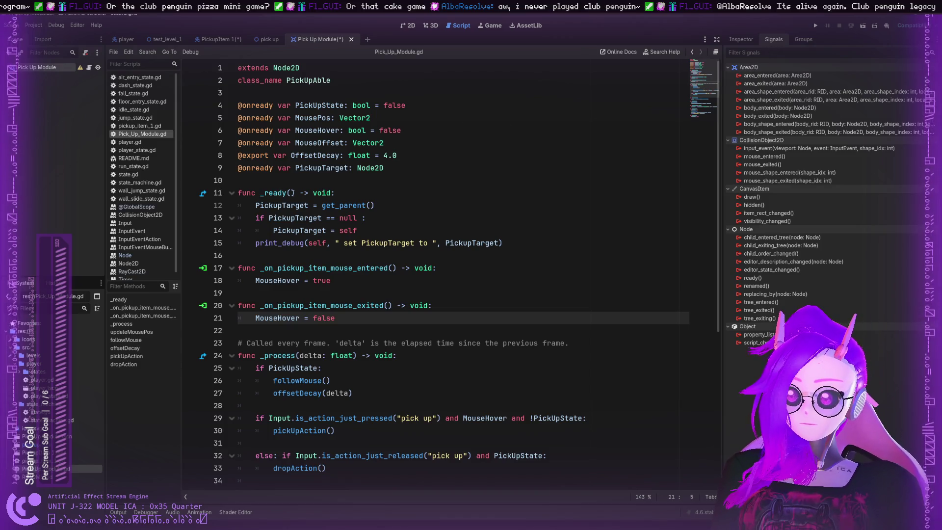
# Check player.gd, then return to Pick_Up_Module.gd's mouse-entered handler.
pyautogui.click(287, 268)
pyautogui.click(135, 143)
pyautogui.click(143, 134)
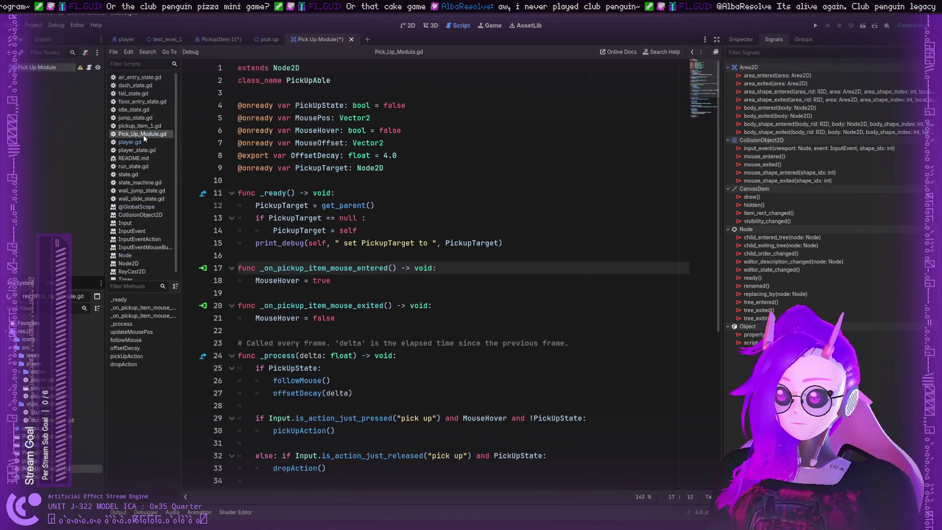
# Rename the hover handlers to _on_mouse_entered and _on_mouse_exited by removing 'pickup_item_'.
pyautogui.click(779, 157)
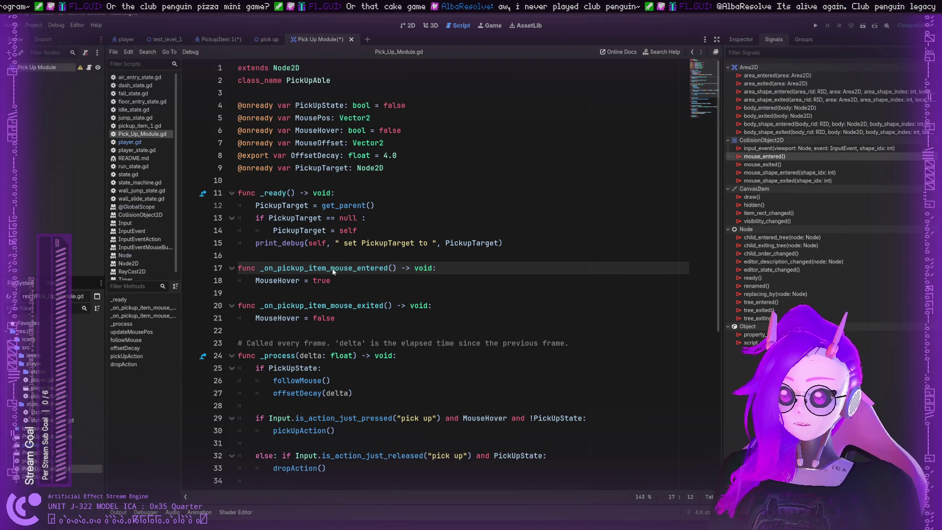
pyautogui.moveTo(331, 268); pyautogui.dragTo(298, 269)
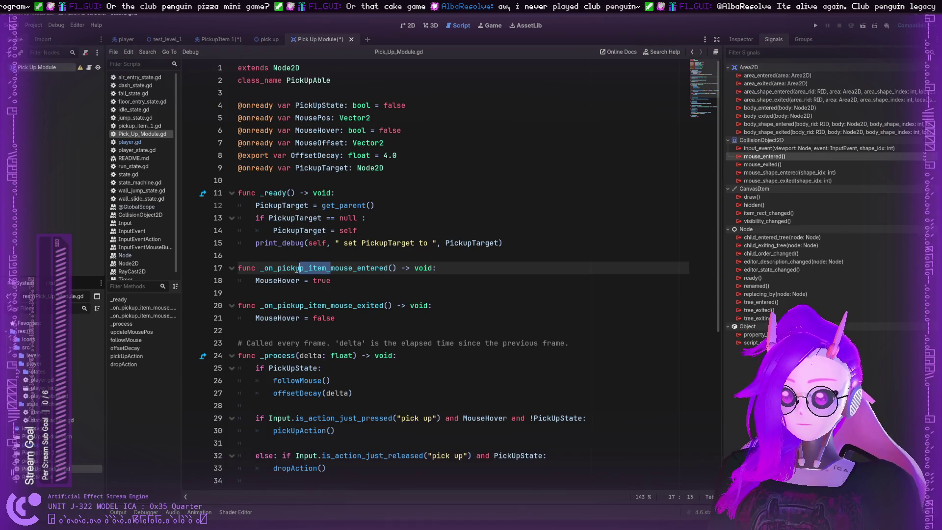
pyautogui.press('BackSpace')
pyautogui.moveTo(332, 305); pyautogui.dragTo(278, 305)
pyautogui.press('BackSpace')
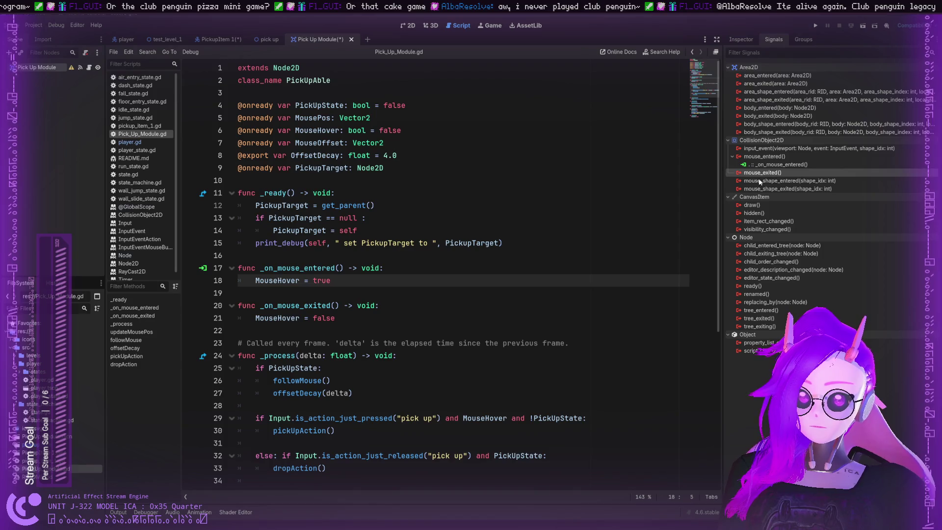
# Connect the mouse_exited signal to _on_mouse_exited, then switch to PickupItem 1.
pyautogui.moveTo(429, 357); pyautogui.dragTo(428, 350)
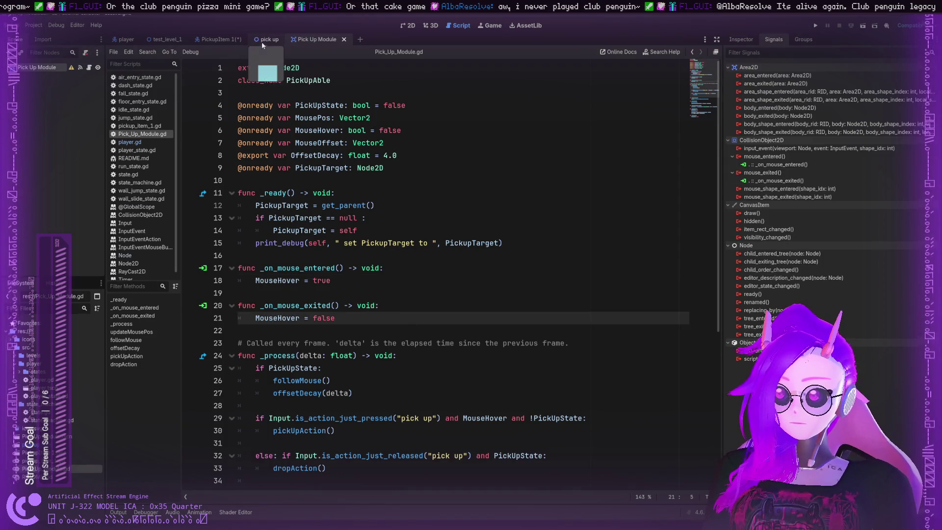
pyautogui.click(215, 39)
pyautogui.click(43, 93)
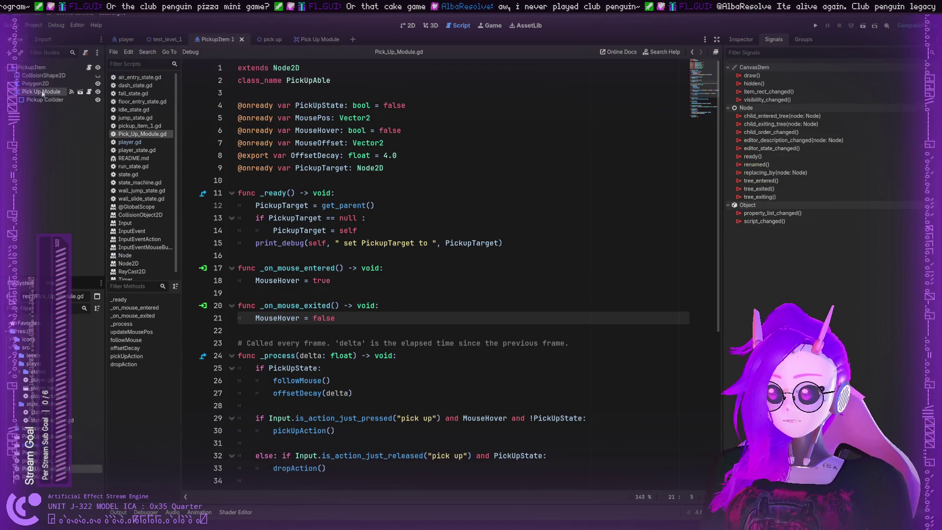
# Close the Pick Up Module scene tab.
pyautogui.click(43, 99)
pyautogui.moveTo(262, 39)
pyautogui.mouseDown()
pyautogui.moveTo(307, 41)
pyautogui.moveTo(291, 43)
pyautogui.mouseUp()
pyautogui.click(336, 39)
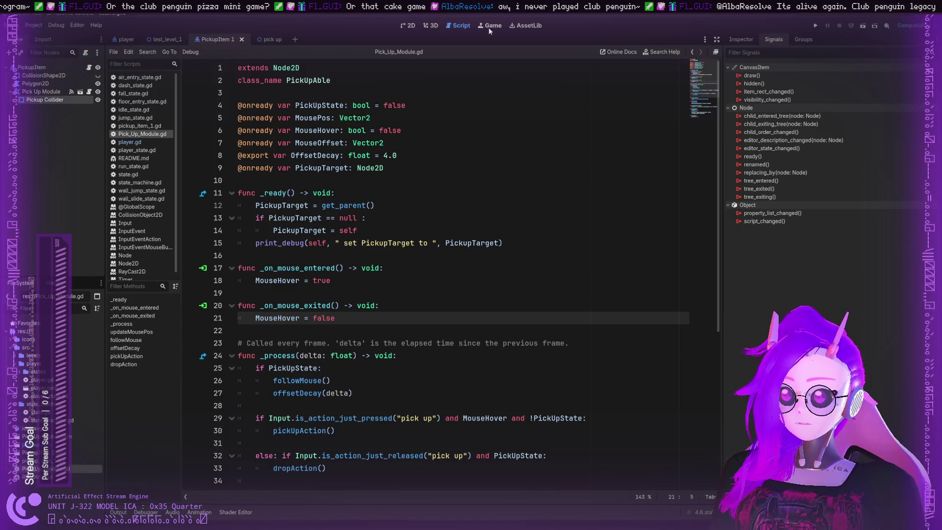
# In the 2D view, select Pick Up Module to verify its mouse signal connections.
pyautogui.click(408, 26)
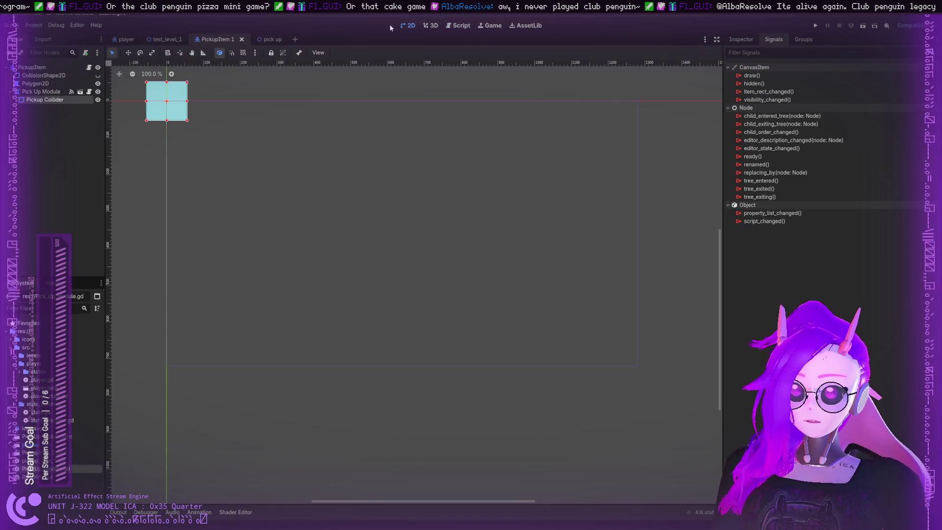
pyautogui.click(37, 94)
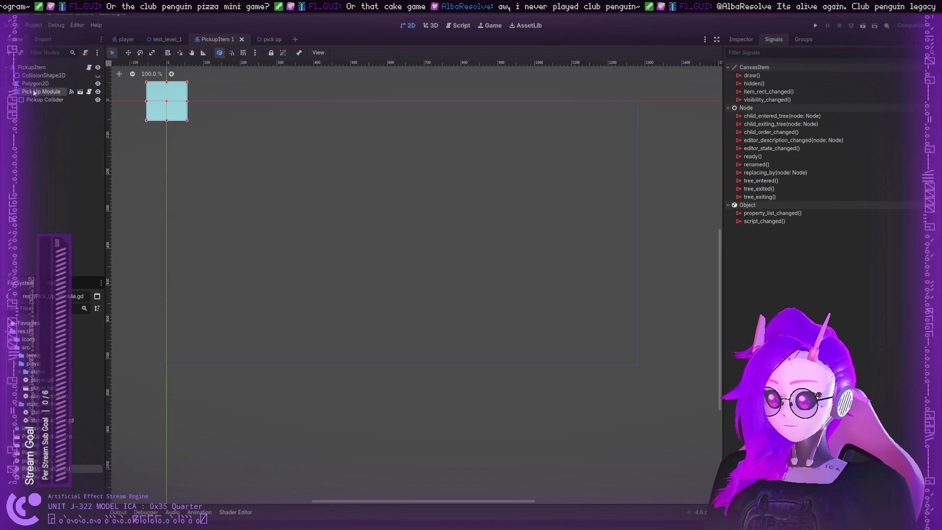
pyautogui.press('Down')
pyautogui.click(41, 92)
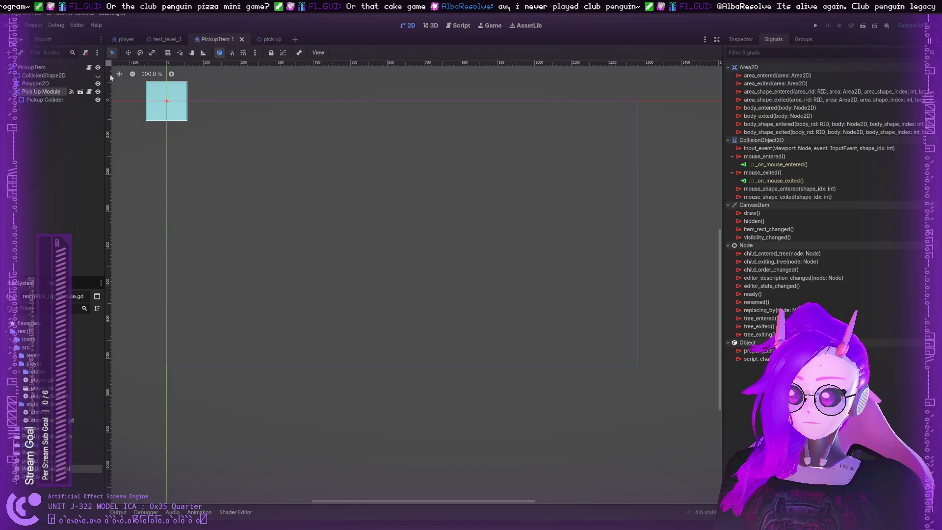
pyautogui.click(44, 100)
pyautogui.click(41, 92)
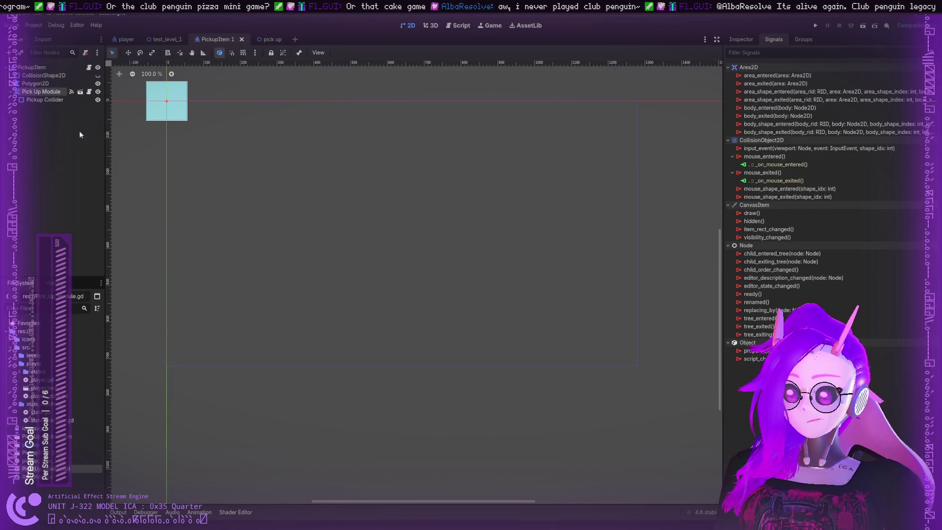
# Open the Output and Debugger panels, then return to Pick_Up_Module.gd in the Script editor.
pyautogui.click(119, 512)
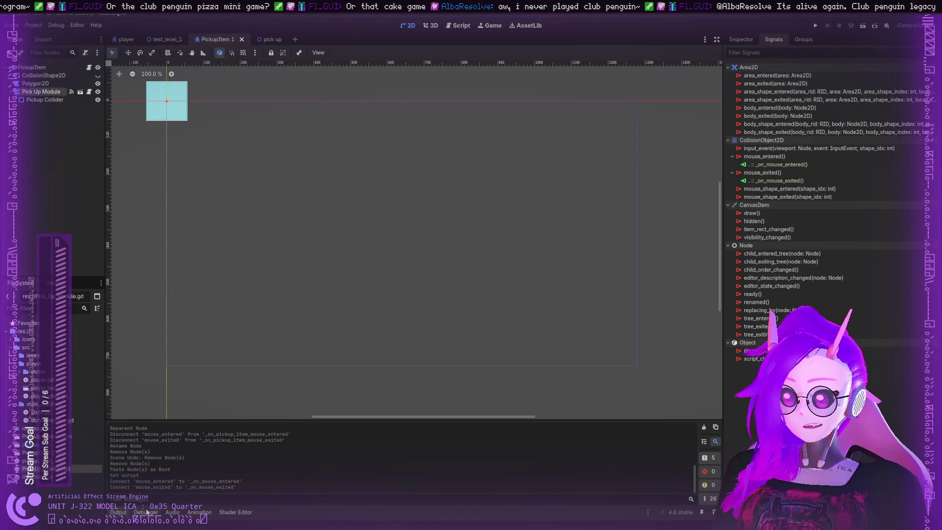
pyautogui.click(219, 239)
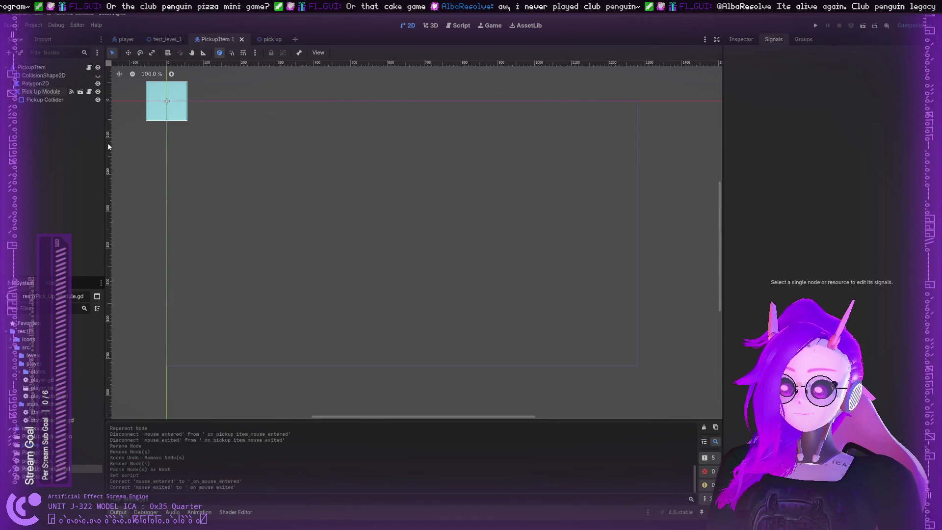
pyautogui.click(146, 512)
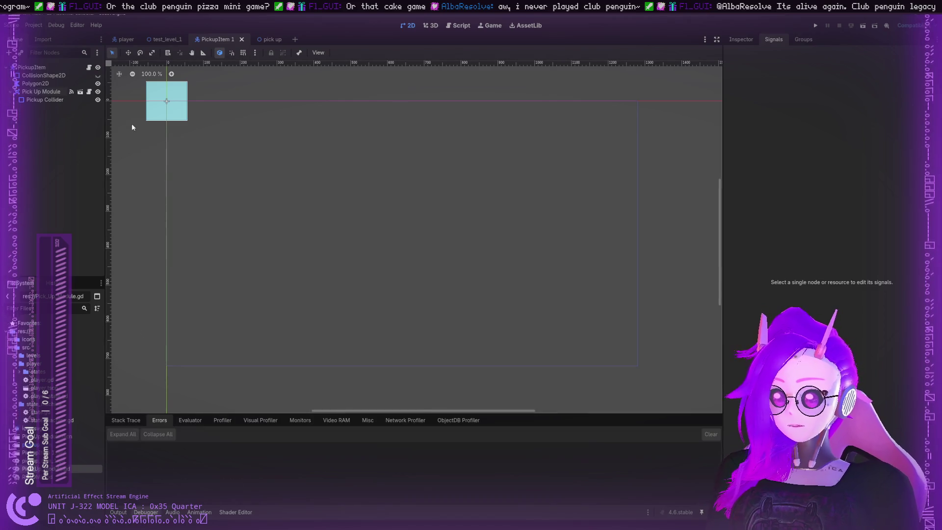
pyautogui.click(54, 94)
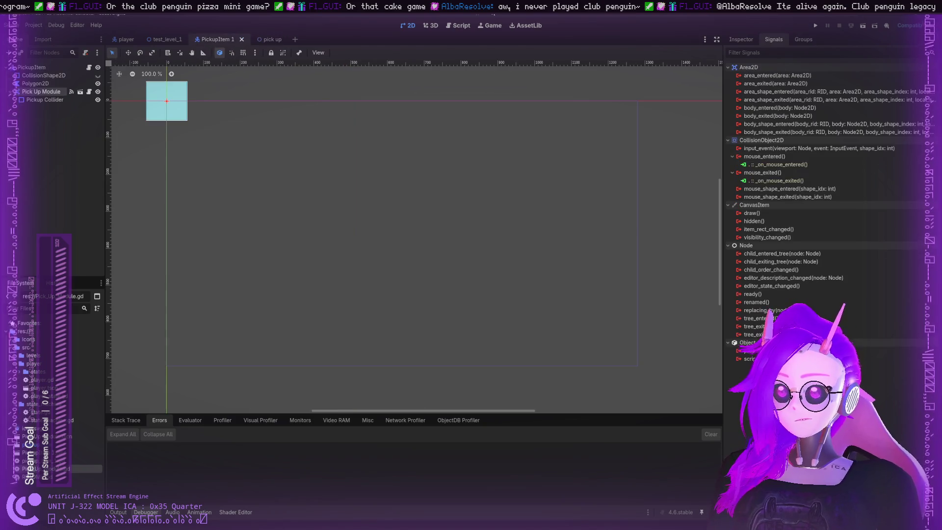
pyautogui.click(493, 25)
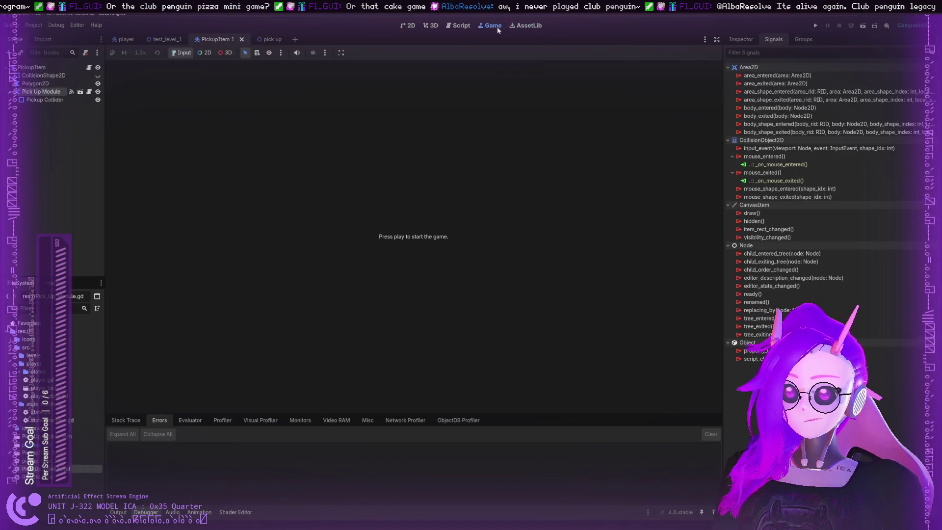
pyautogui.click(458, 26)
# Scroll through Pick_Up_Module.gd to review the code.
pyautogui.scroll(-7, 359, 171)
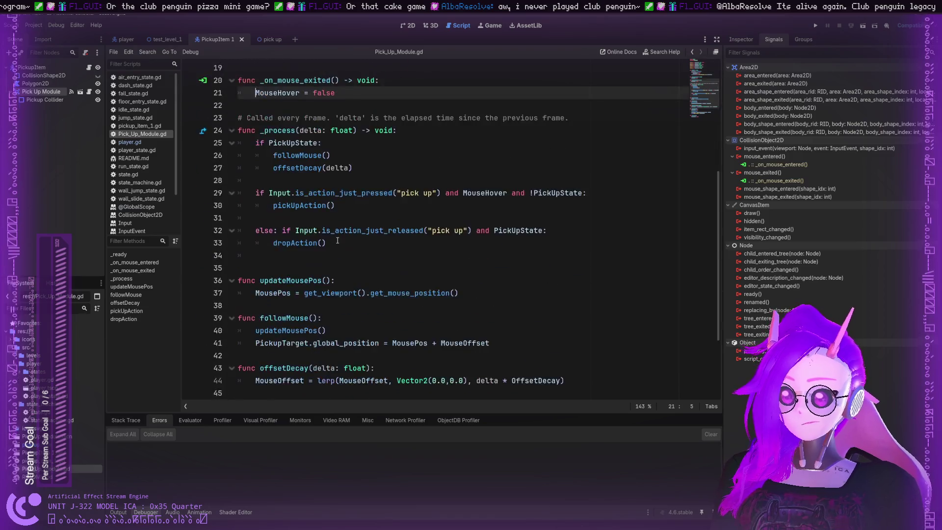
pyautogui.scroll(4, 333, 229)
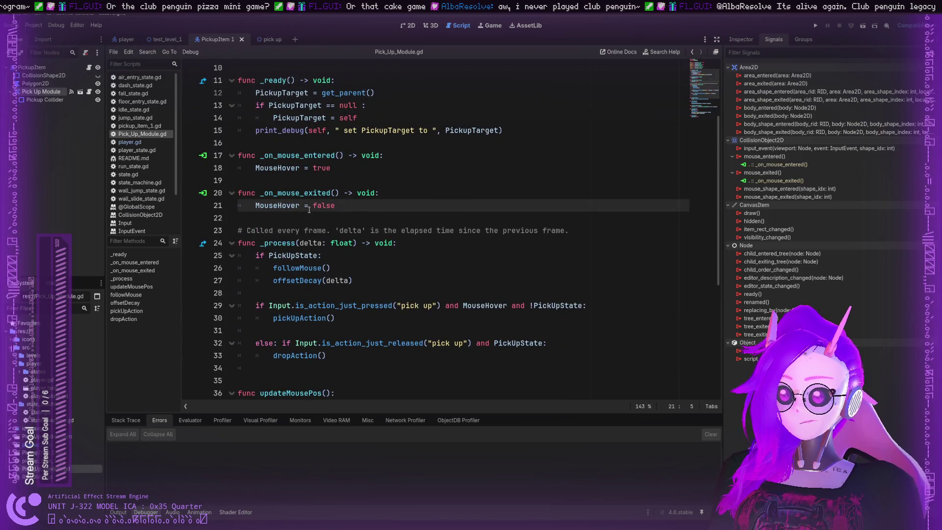
pyautogui.scroll(-6, 308, 210)
pyautogui.scroll(9, 307, 211)
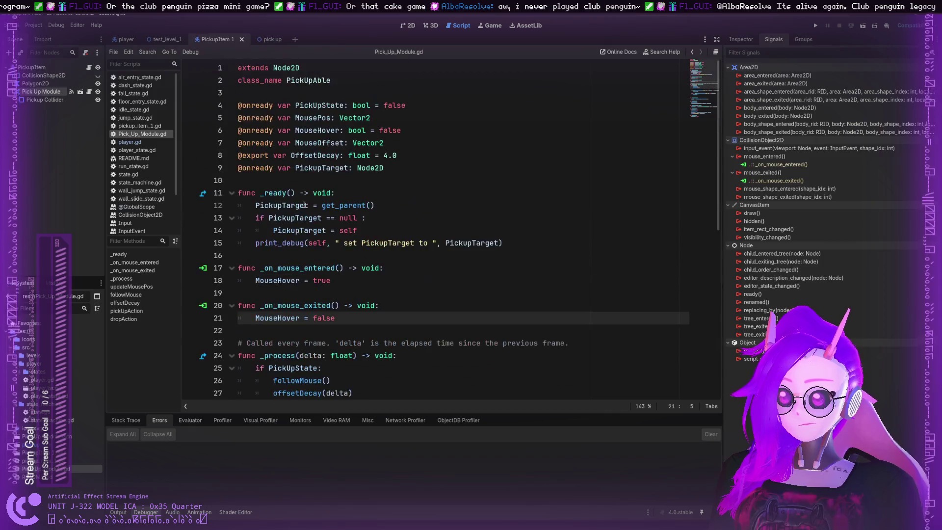
pyautogui.scroll(-9, 304, 204)
pyautogui.scroll(9, 265, 179)
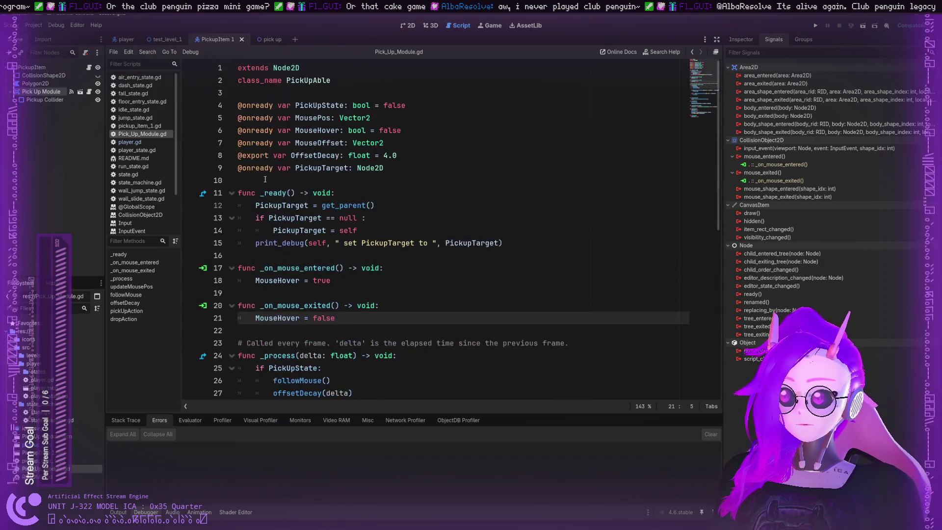
# Check the scene tabs and Pick Up Module node, then run the project.
pyautogui.click(262, 40)
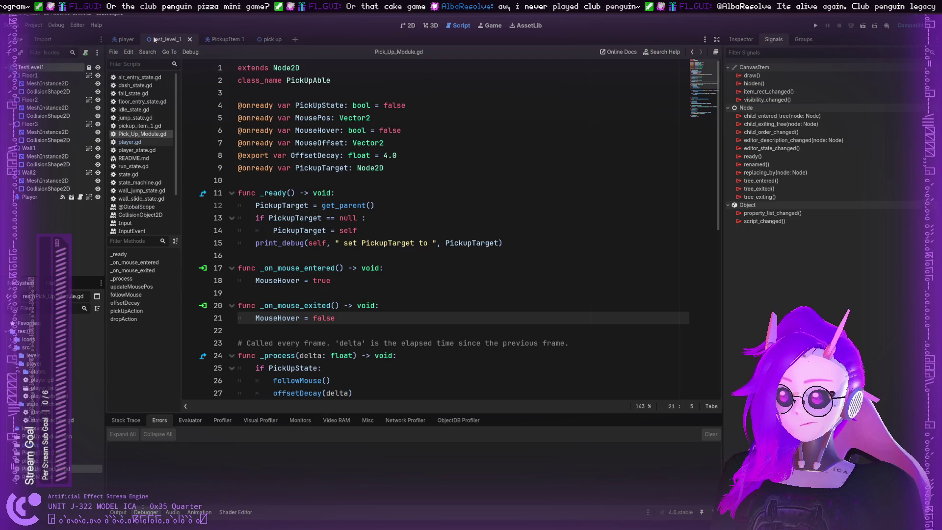
pyautogui.click(216, 40)
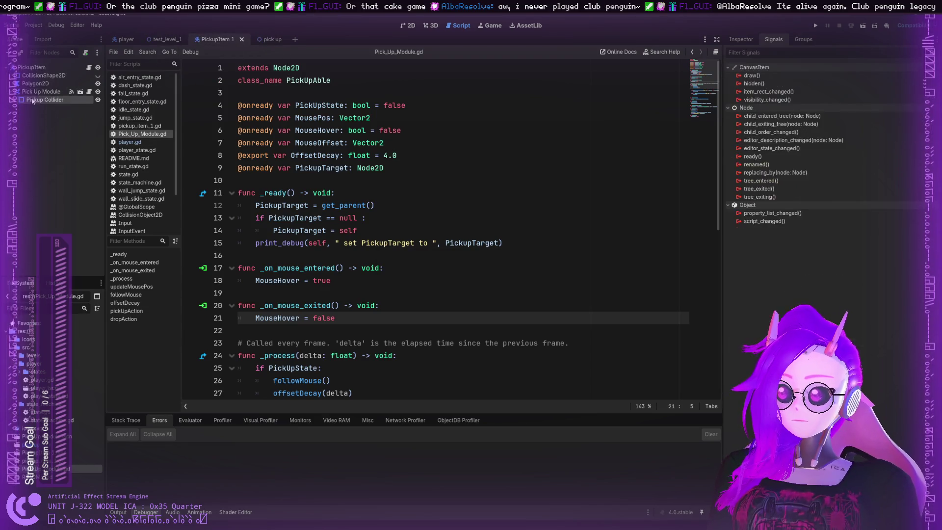
pyautogui.click(36, 70)
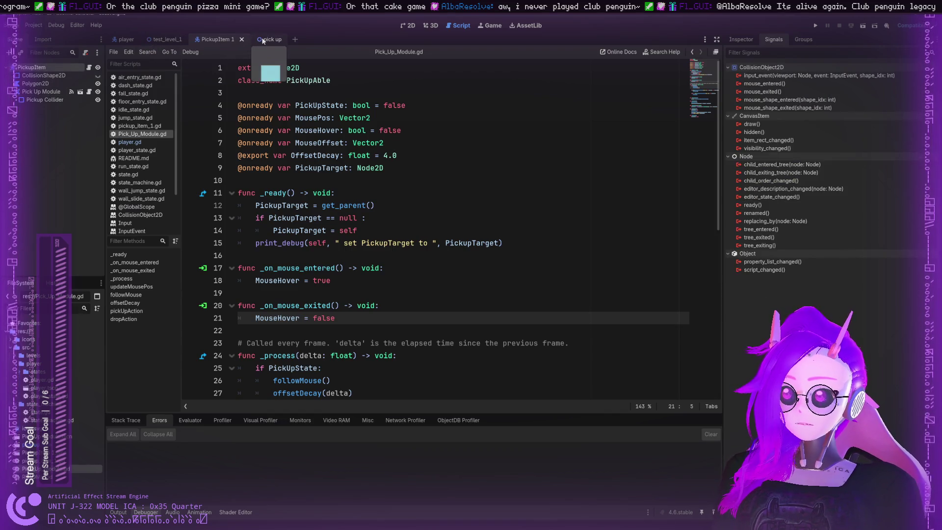
pyautogui.click(34, 93)
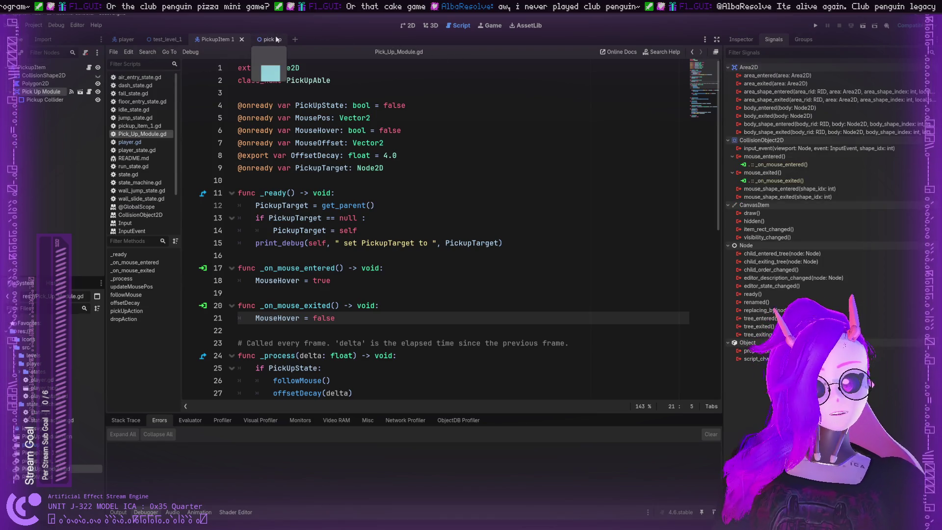
pyautogui.click(816, 26)
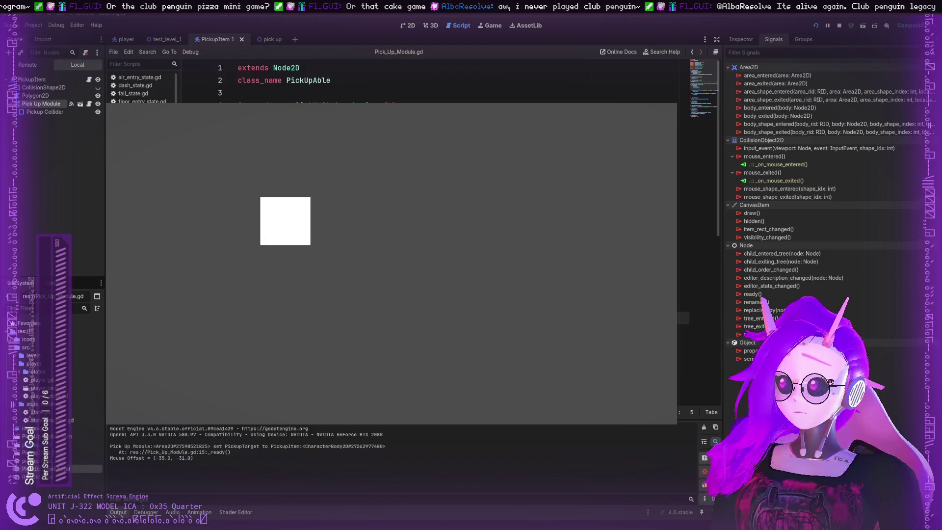
# Drag the white square around the game window twice, then stop the game with F8.
pyautogui.moveTo(282, 212)
pyautogui.mouseDown()
pyautogui.moveTo(159, 167)
pyautogui.moveTo(304, 212)
pyautogui.moveTo(349, 185)
pyautogui.moveTo(315, 248)
pyautogui.moveTo(330, 240)
pyautogui.moveTo(263, 206)
pyautogui.moveTo(234, 289)
pyautogui.moveTo(438, 189)
pyautogui.moveTo(413, 216)
pyautogui.moveTo(193, 192)
pyautogui.moveTo(185, 261)
pyautogui.moveTo(393, 282)
pyautogui.moveTo(368, 267)
pyautogui.moveTo(284, 331)
pyautogui.moveTo(287, 308)
pyautogui.mouseUp()
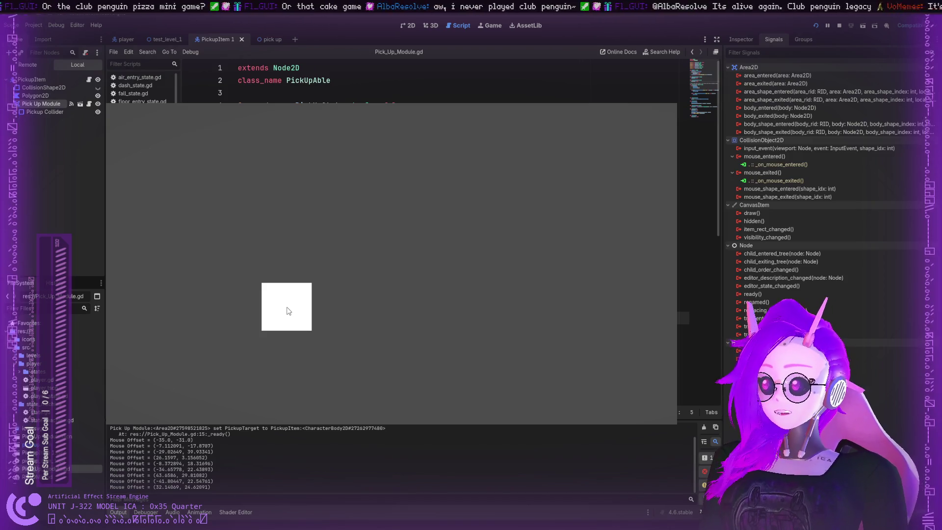
pyautogui.moveTo(391, 205)
pyautogui.mouseDown()
pyautogui.moveTo(427, 202)
pyautogui.moveTo(519, 310)
pyautogui.moveTo(333, 275)
pyautogui.moveTo(357, 285)
pyautogui.moveTo(208, 274)
pyautogui.moveTo(217, 321)
pyautogui.moveTo(256, 254)
pyautogui.moveTo(435, 258)
pyautogui.moveTo(396, 287)
pyautogui.moveTo(232, 309)
pyautogui.moveTo(246, 255)
pyautogui.moveTo(309, 285)
pyautogui.moveTo(339, 244)
pyautogui.mouseUp()
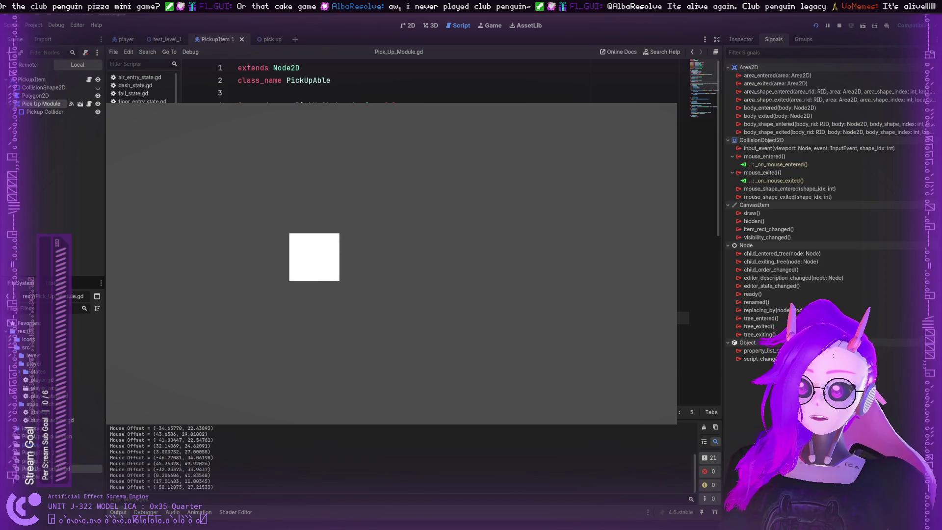
pyautogui.press('F8')
# Review PickupTarget and the mouse-entered handler lines in Pick_Up_Module.gd.
pyautogui.scroll(-2, 343, 271)
pyautogui.scroll(2, 342, 271)
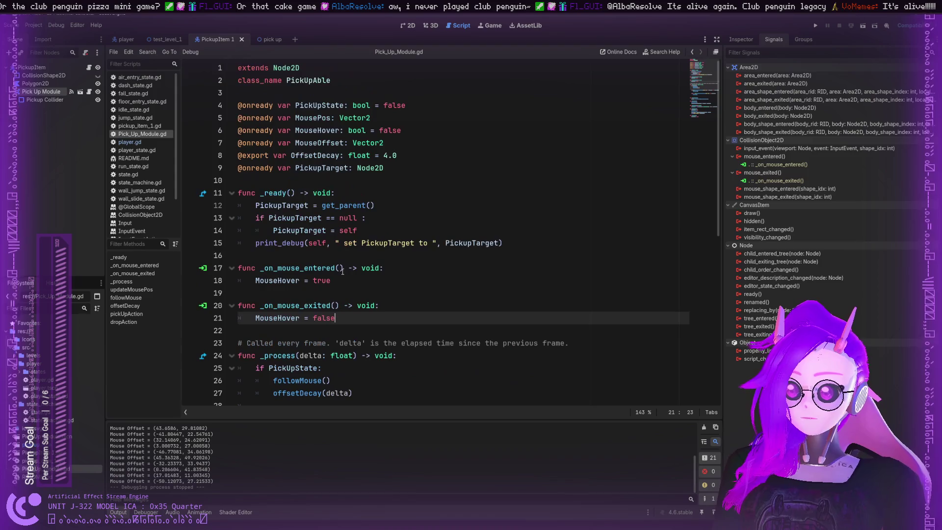
pyautogui.scroll(-4, 404, 243)
pyautogui.scroll(3, 378, 253)
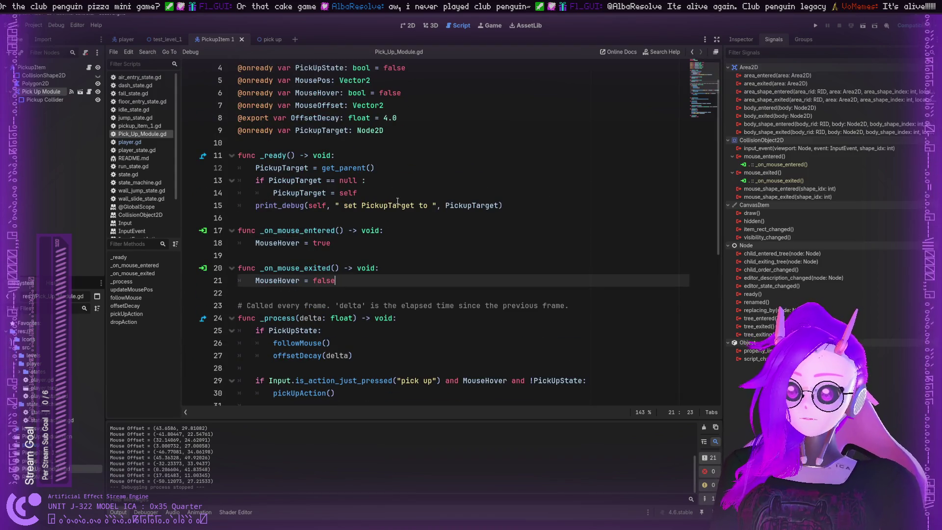
pyautogui.doubleClick(397, 204)
pyautogui.click(378, 233)
pyautogui.scroll(-3, 368, 221)
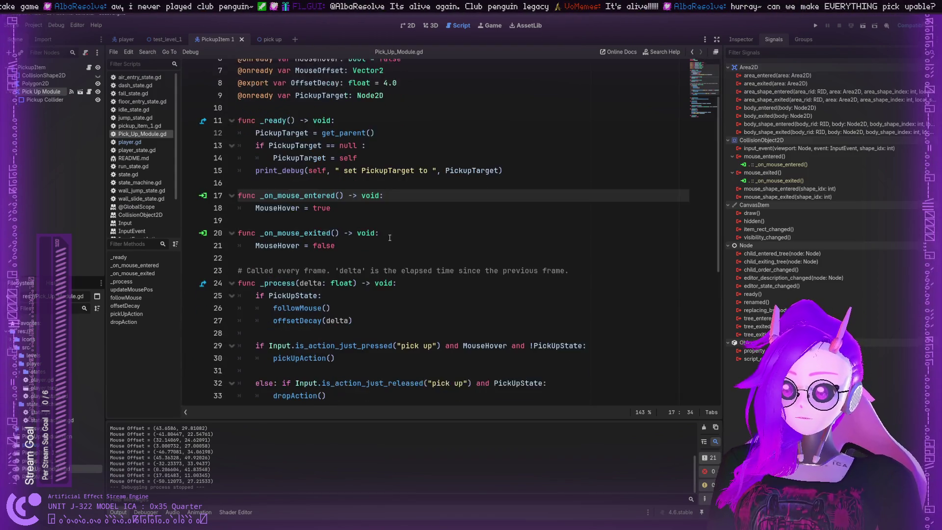
pyautogui.click(337, 170)
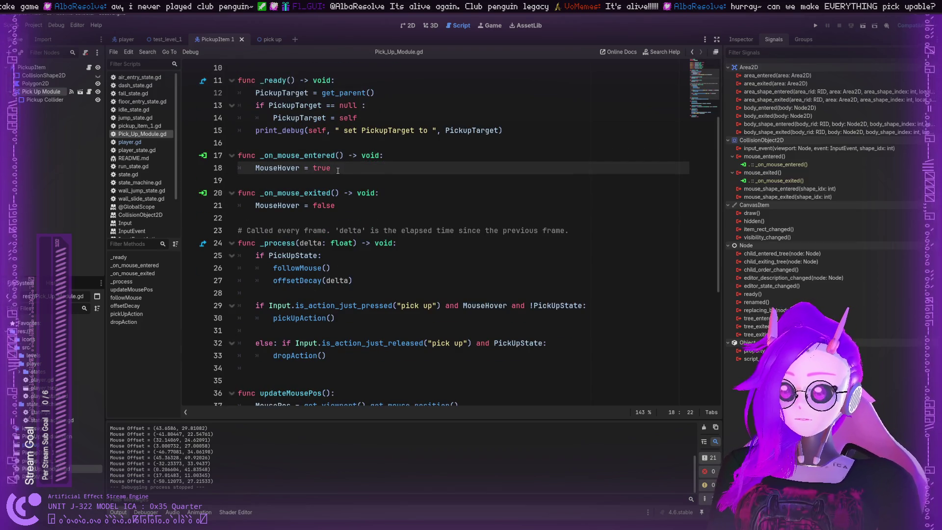
pyautogui.scroll(-3, 334, 173)
pyautogui.scroll(8, 325, 181)
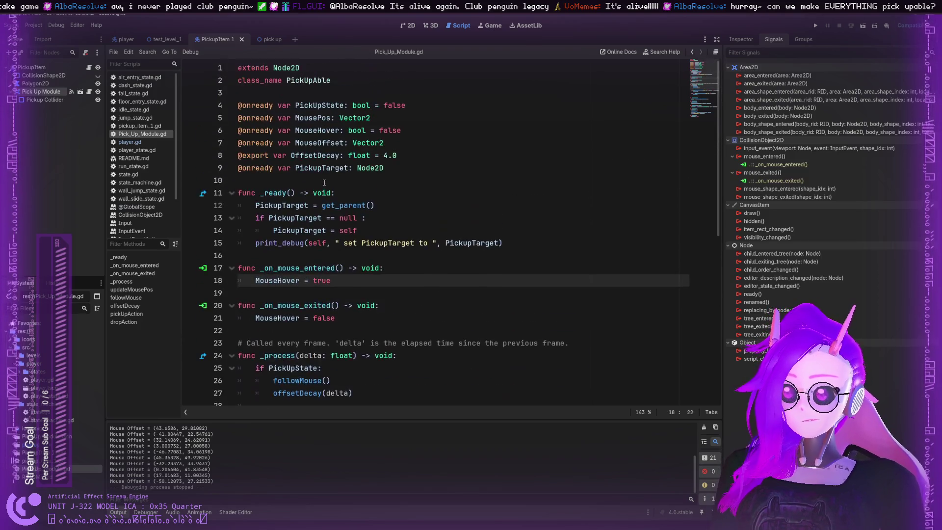
# Look over the MouseHover and MouseOffset variable declarations at the top of the script.
pyautogui.click(315, 106)
pyautogui.click(315, 118)
pyautogui.click(314, 131)
pyautogui.doubleClick(315, 134)
pyautogui.doubleClick(314, 143)
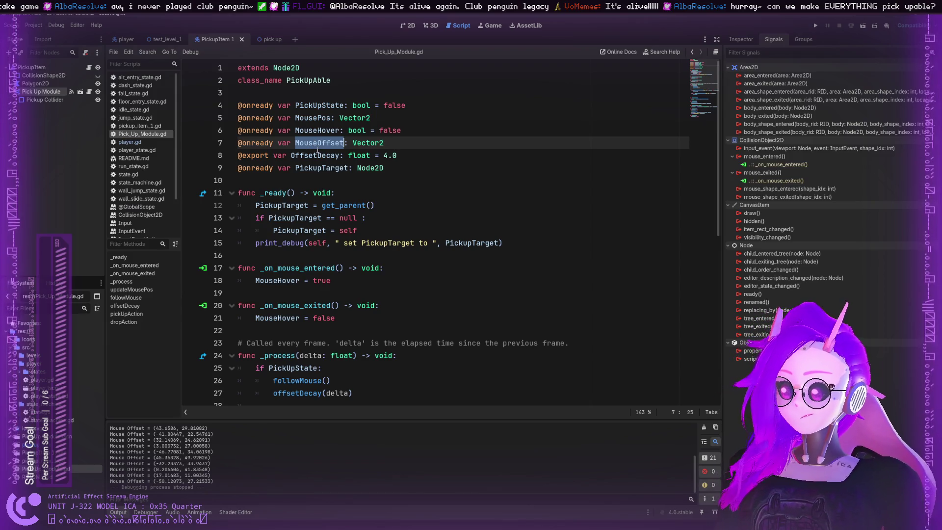
pyautogui.scroll(-3, 314, 157)
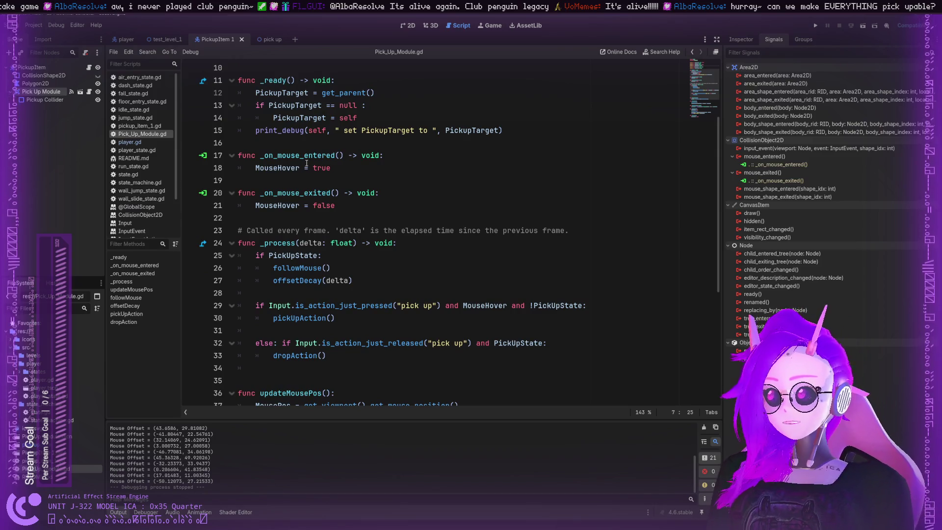
pyautogui.scroll(3, 314, 157)
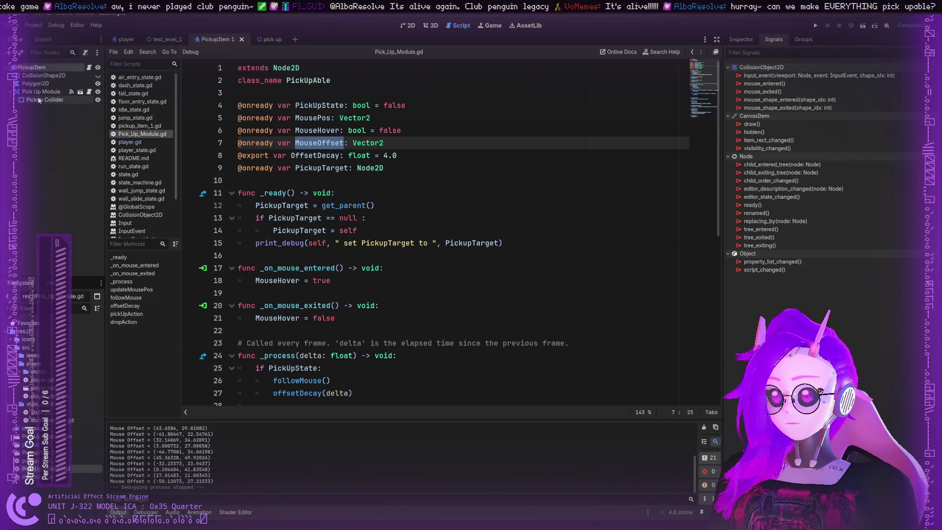
# Collapse Pick Up Module in the Scene dock so Pickup Collider is hidden.
pyautogui.click(10, 92)
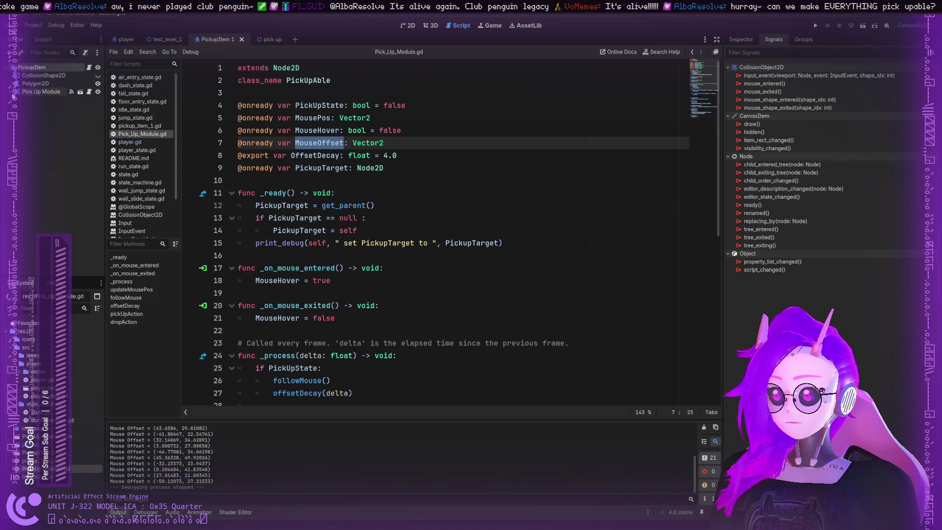
pyautogui.click(27, 105)
pyautogui.click(27, 104)
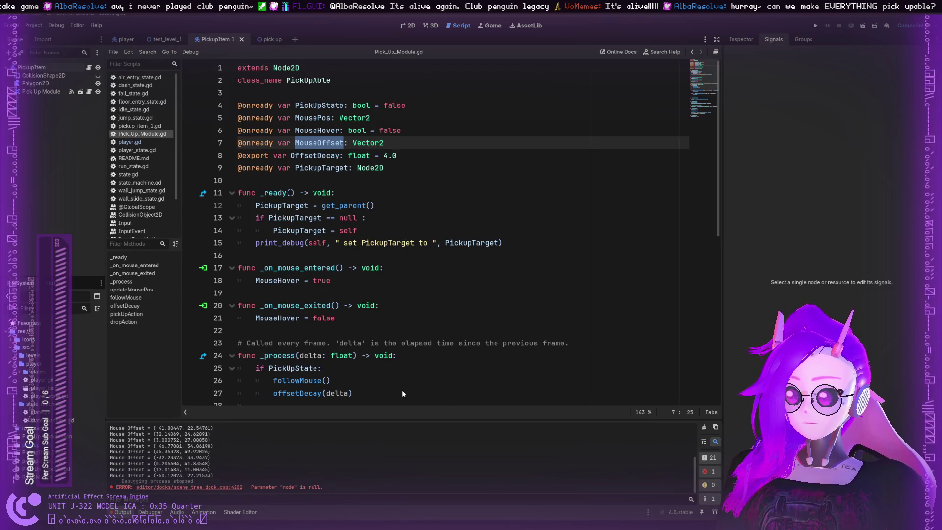
# Add a Node2D under PickupItem named 'RightClick to Rotate Module'.
pyautogui.hotkey('ctrl', 'a')
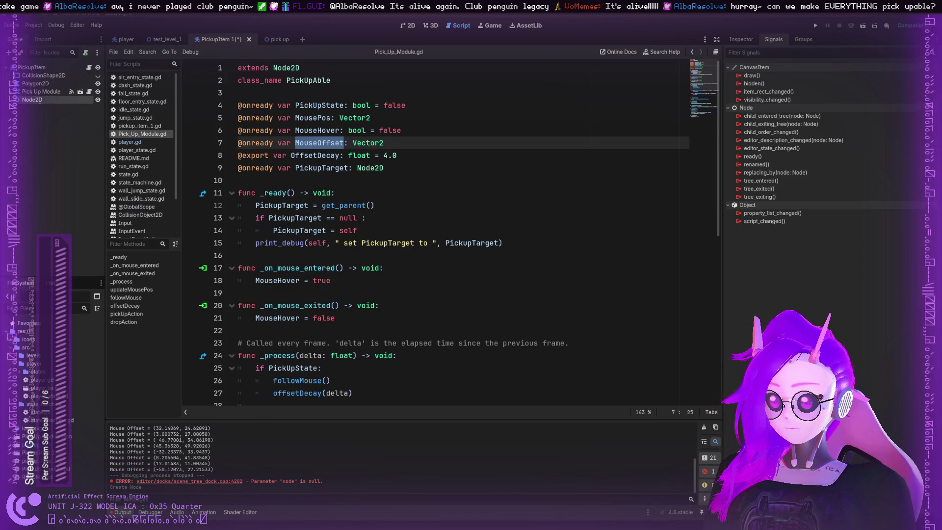
pyautogui.write('RightClick to Rotate Module')
pyautogui.press('Return')
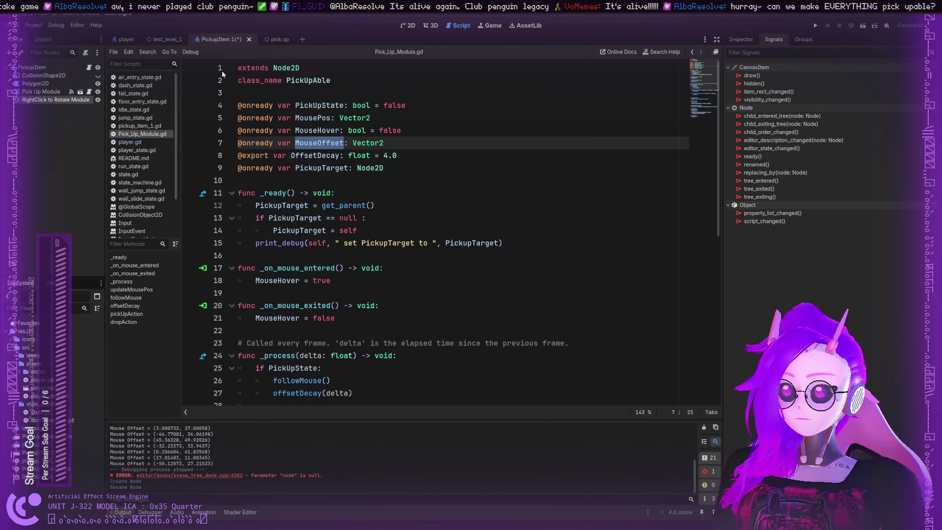
# Attach a new script, right_click_to_rotate_module.gd, to the RightClick to Rotate Module node.
pyautogui.click(731, 40)
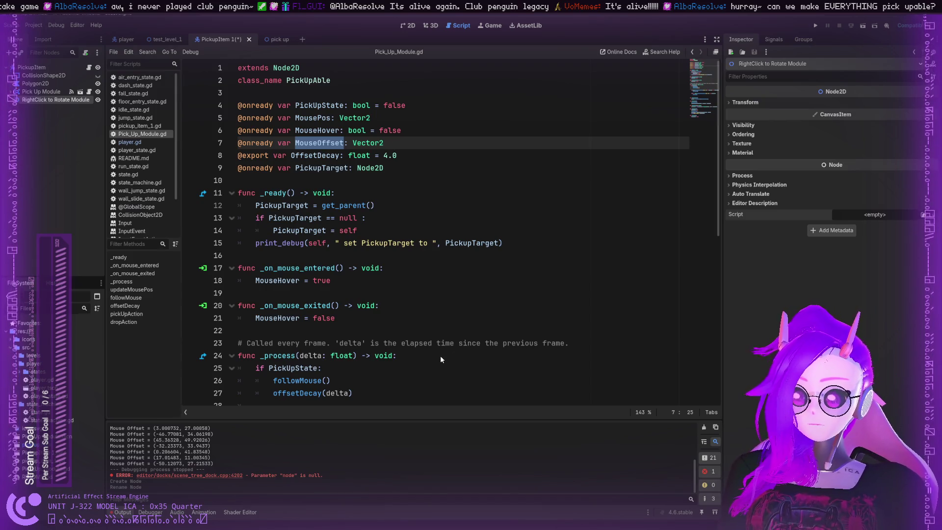
pyautogui.press('Return')
pyautogui.click(299, 130)
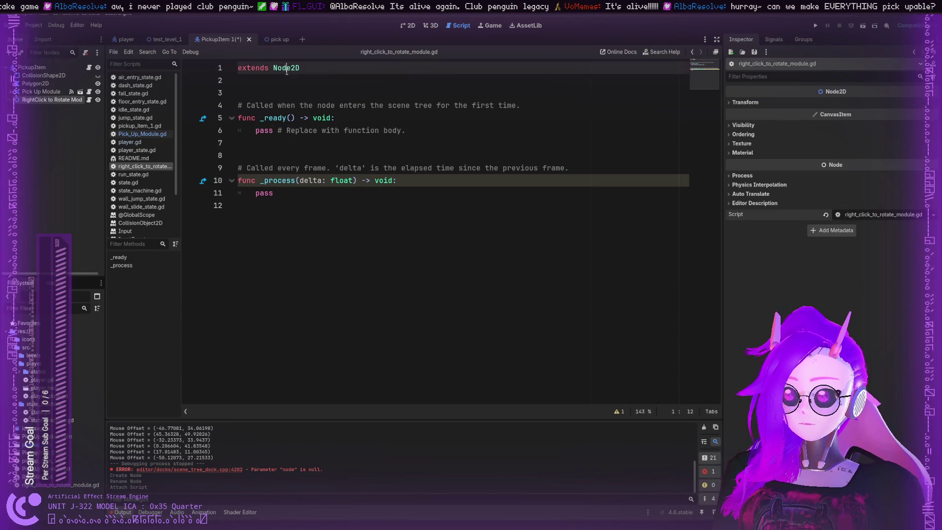
pyautogui.click(295, 82)
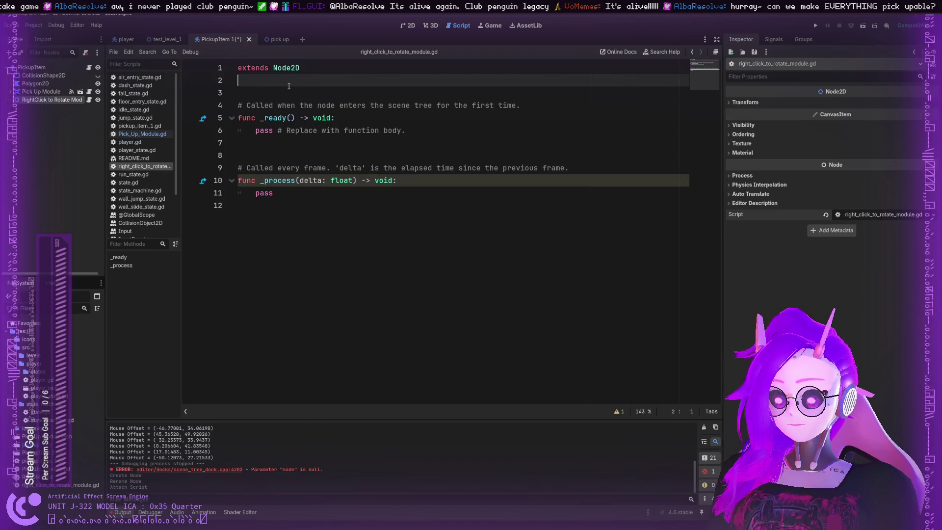
pyautogui.press('Return')
pyautogui.write('ready var PickUpModule')
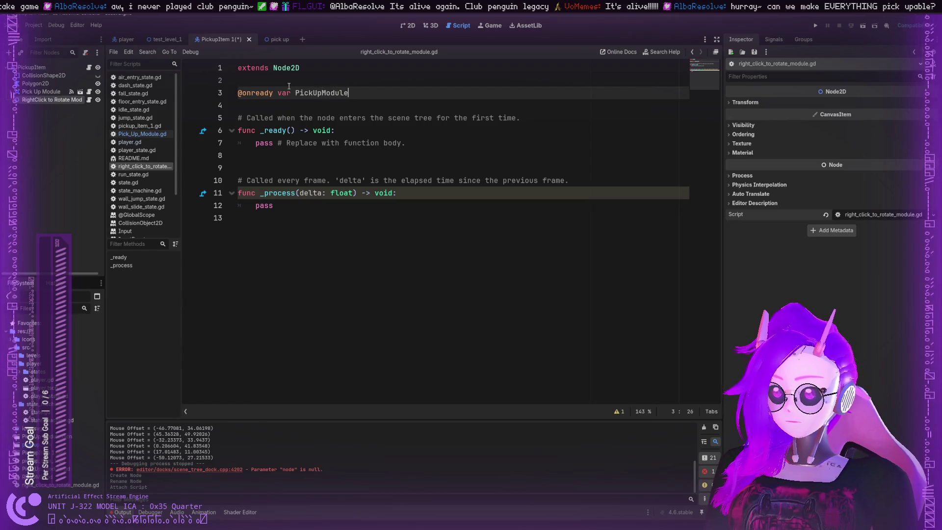
pyautogui.click(45, 92)
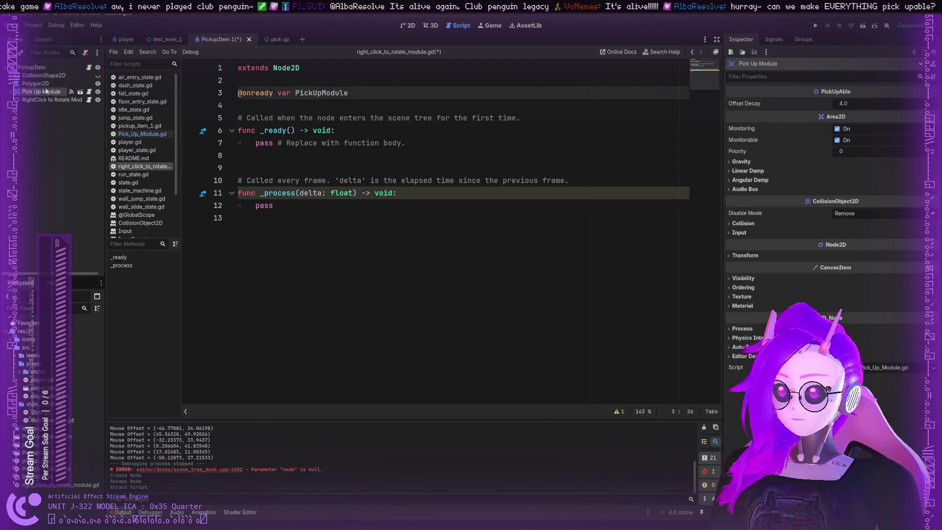
# Rename the class PickUpAble to PickUpModule on line 2 of Pick_Up_Module.gd and save.
pyautogui.click(52, 100)
pyautogui.click(142, 134)
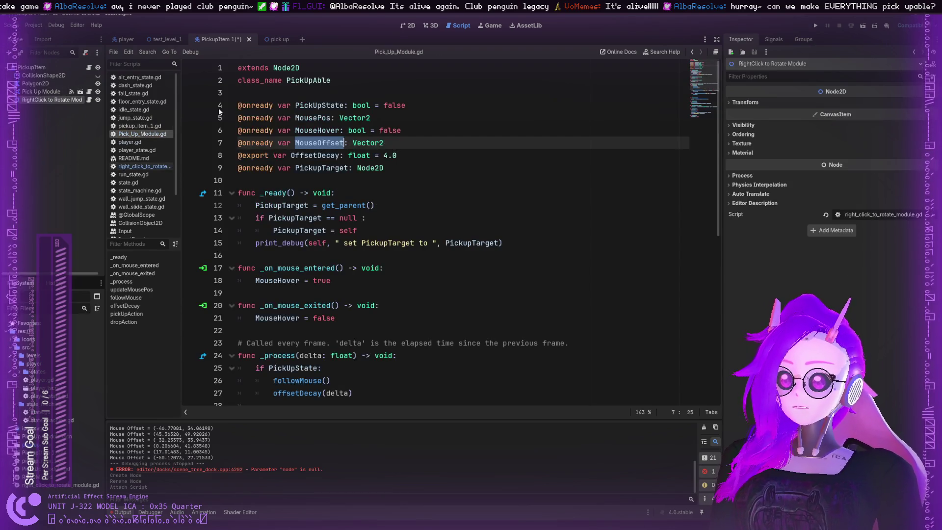
pyautogui.doubleClick(293, 81)
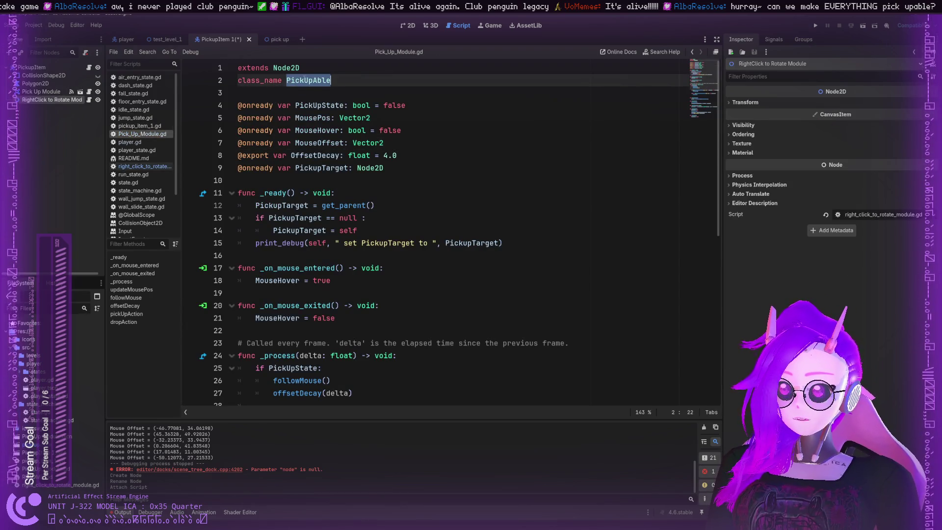
pyautogui.moveTo(332, 81); pyautogui.dragTo(312, 80)
pyautogui.write('Modle')
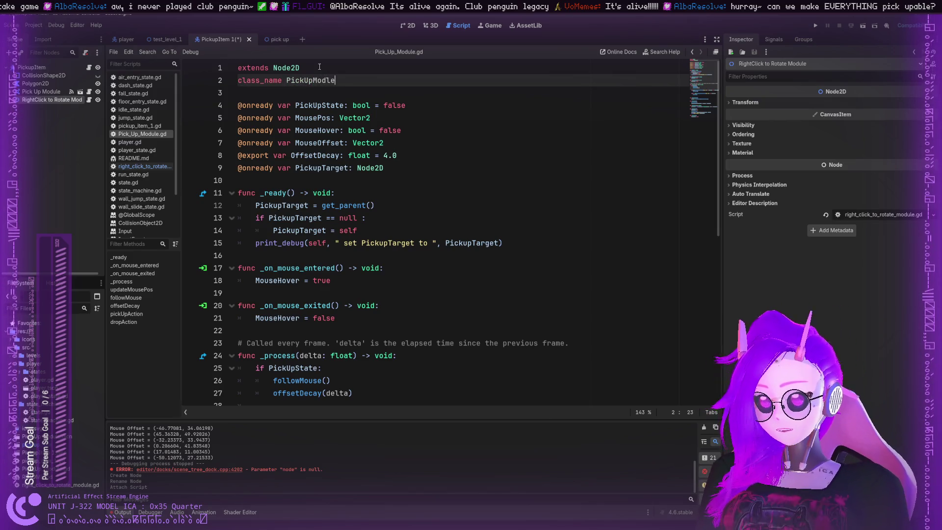
pyautogui.hotkey('ctrl', 's')
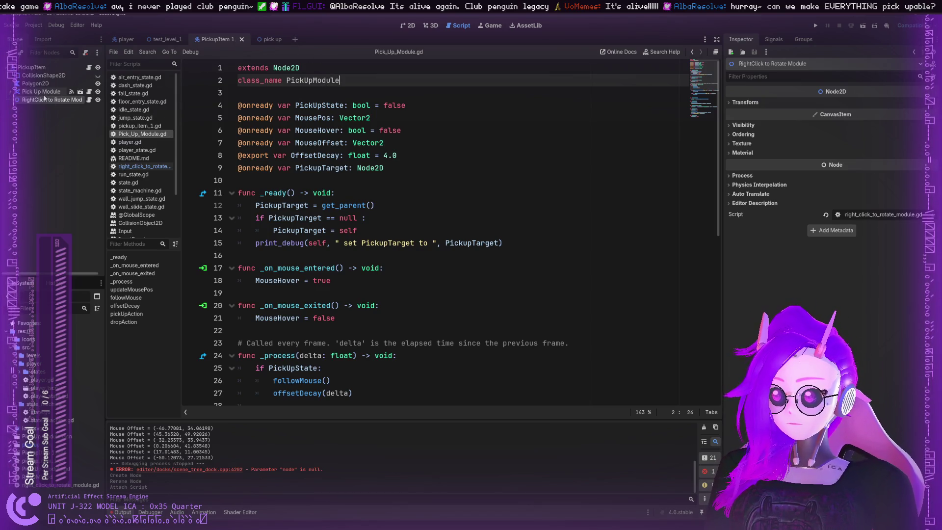
pyautogui.click(146, 167)
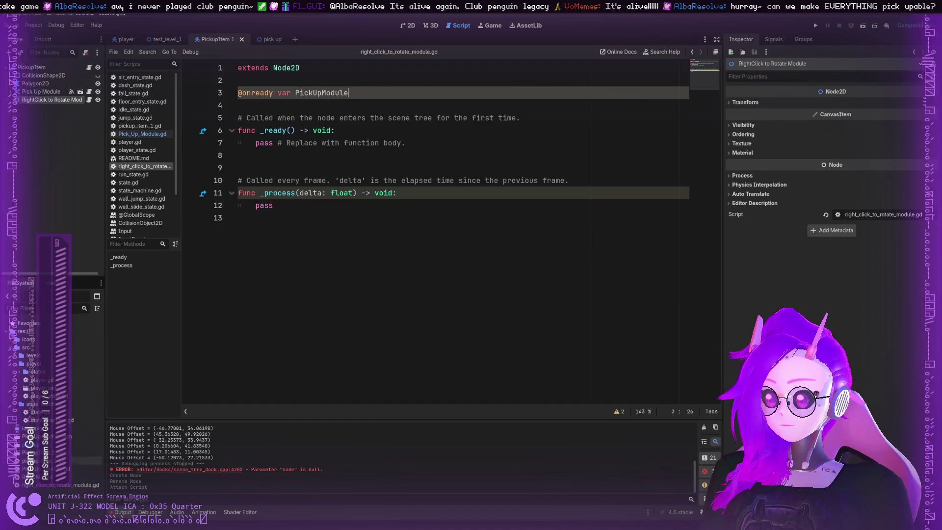
pyautogui.click(49, 486)
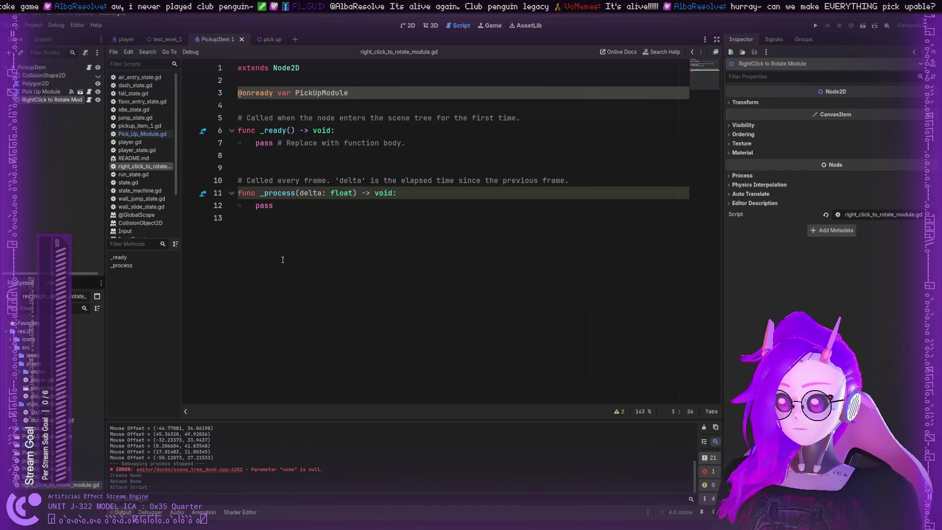
# Add 'class_name RightClickToRotate' on line 2 of the rotate script.
pyautogui.click(318, 74)
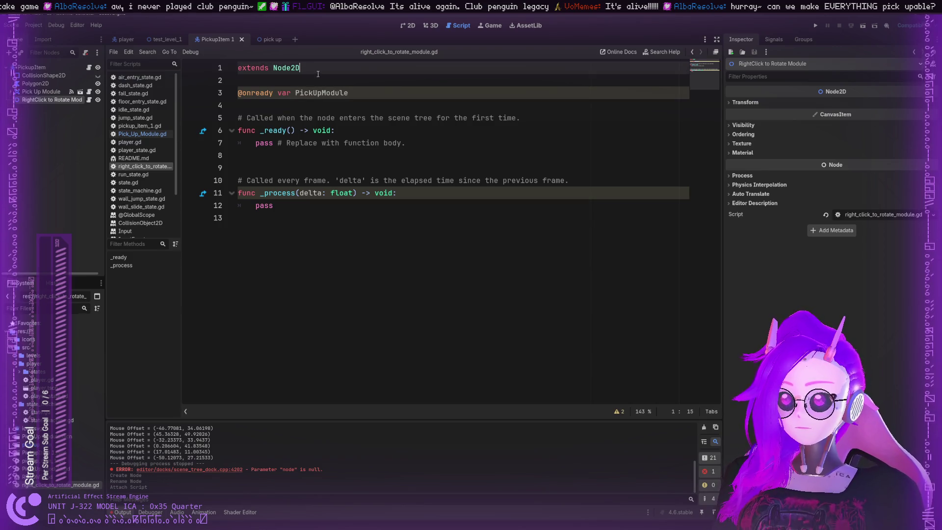
pyautogui.press('Return')
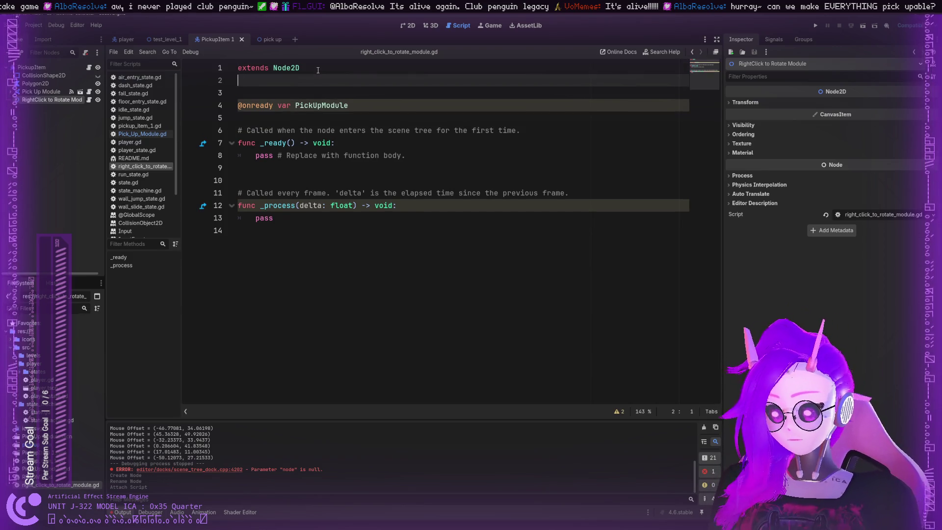
pyautogui.write('ss_')
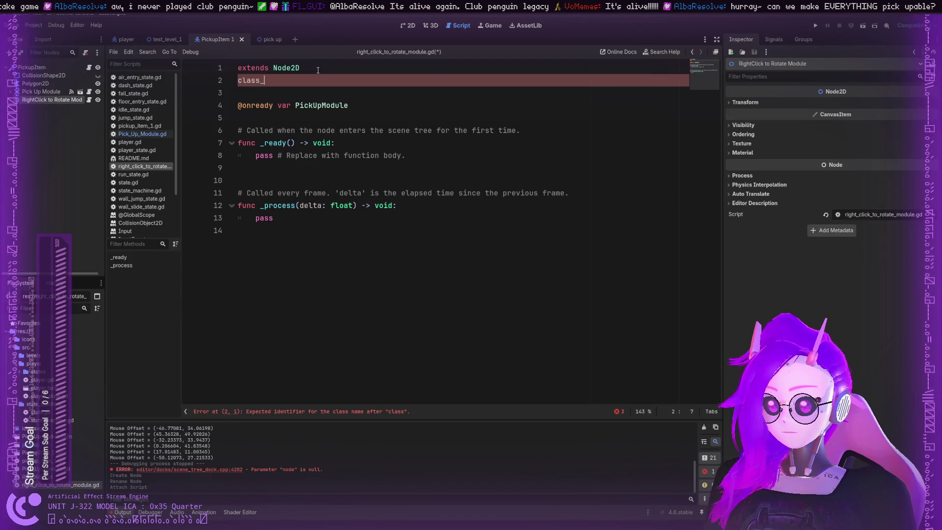
pyautogui.press('Return')
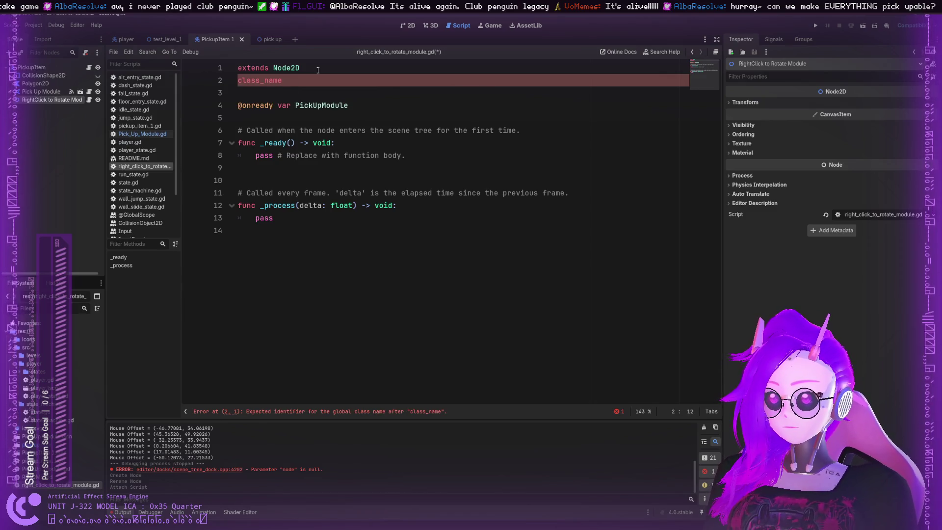
pyautogui.write('ightClickToRotate')
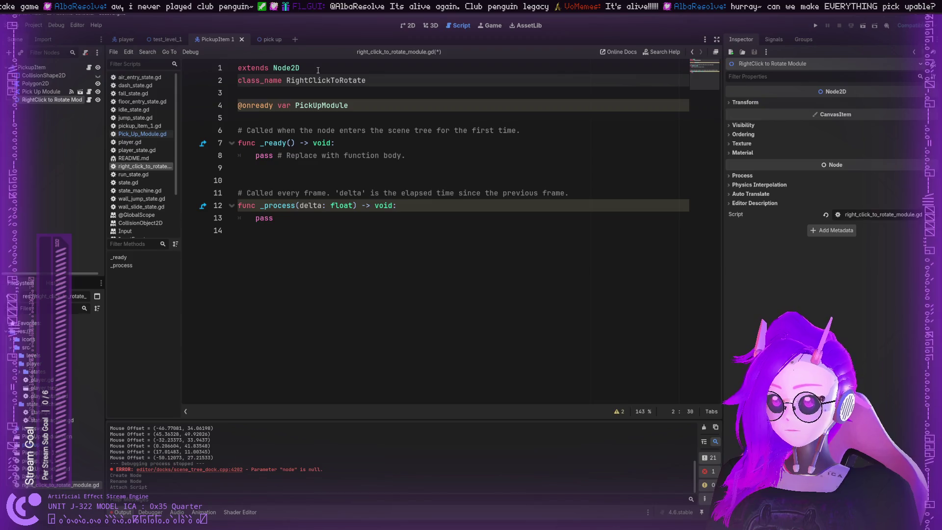
# Type the PickUpModule variable as ': PickUpModule' using the autocomplete suggestion.
pyautogui.click(367, 106)
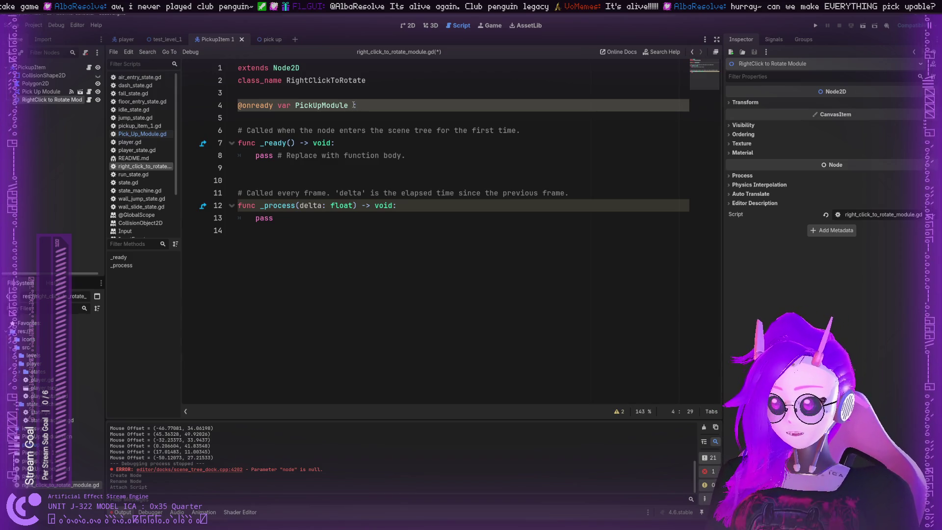
pyautogui.write('up')
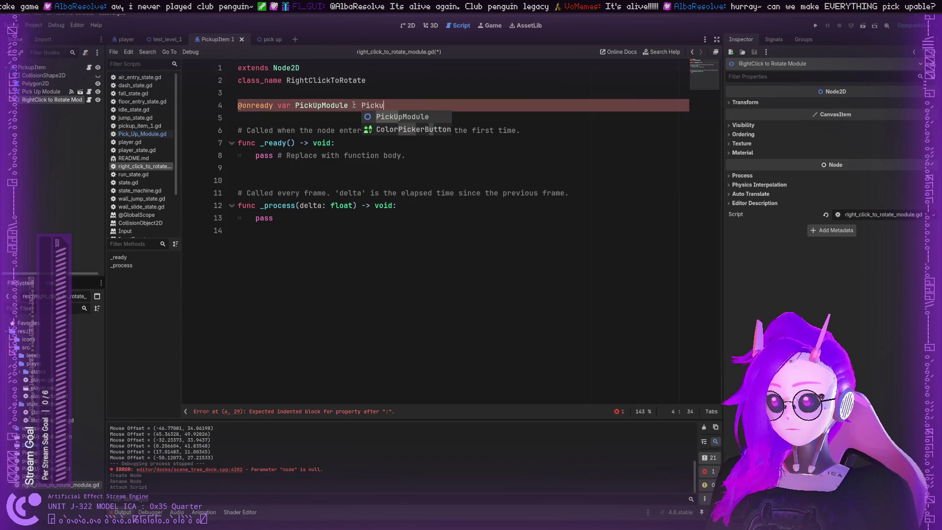
pyautogui.press('Return')
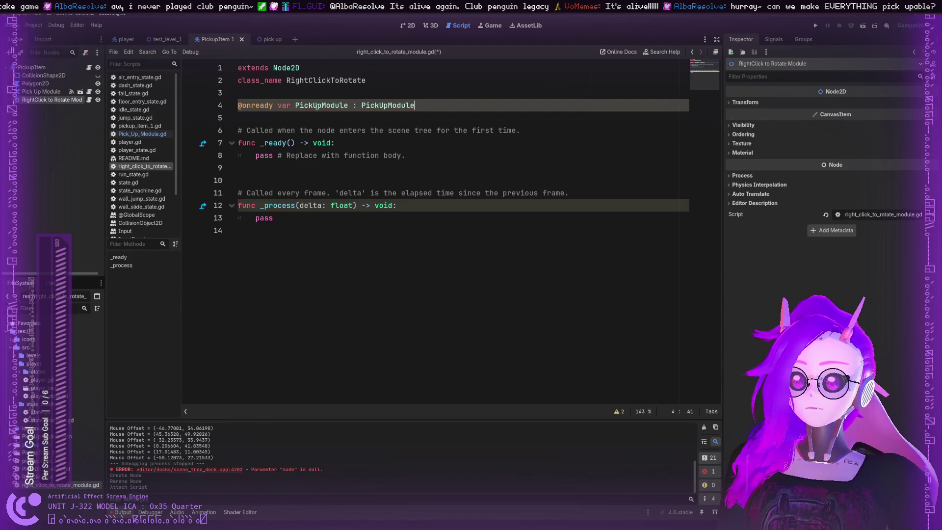
pyautogui.doubleClick(388, 105)
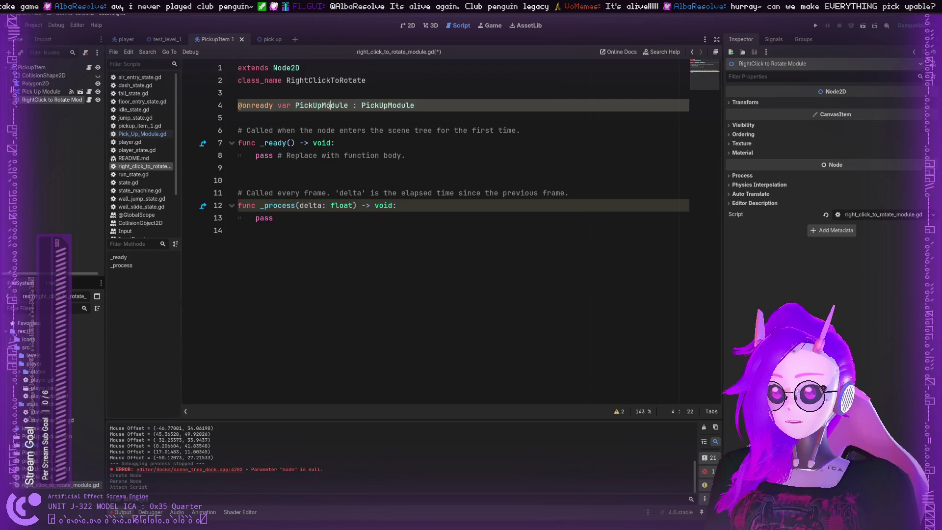
pyautogui.doubleClick(322, 105)
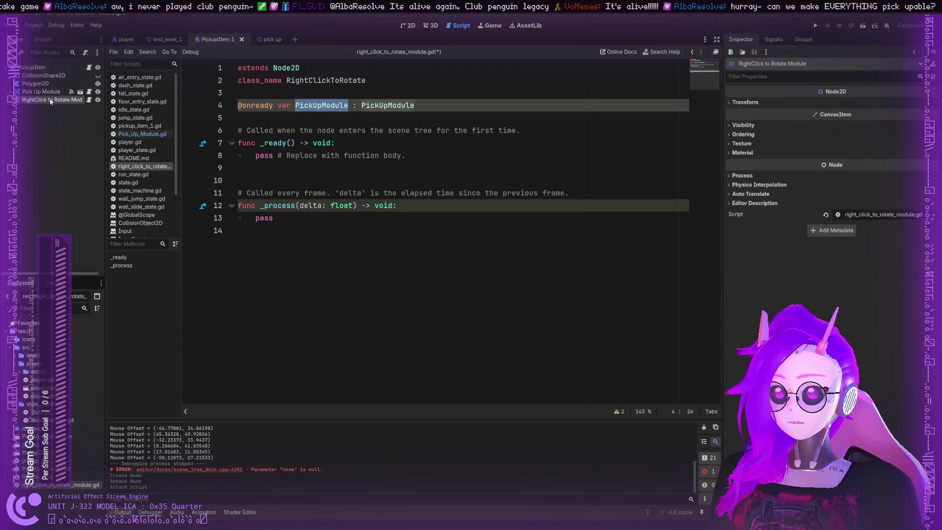
pyautogui.click(139, 134)
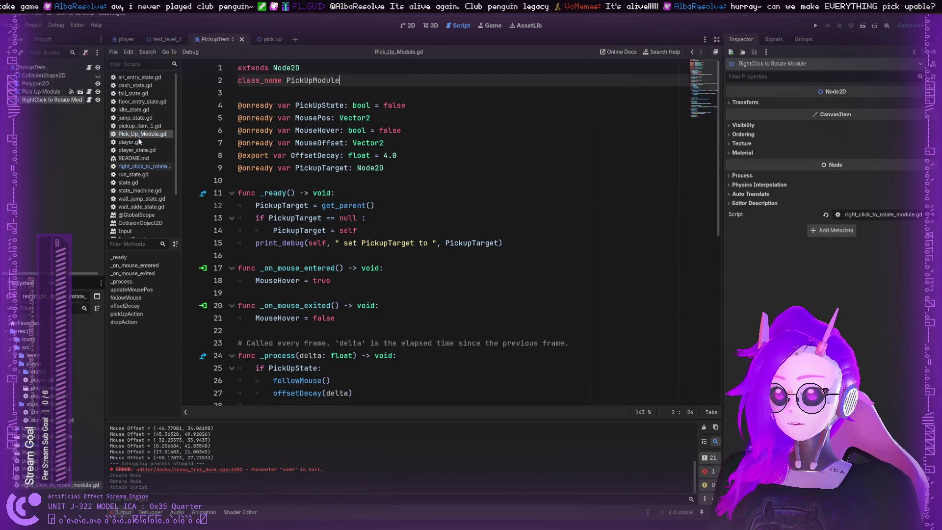
pyautogui.click(143, 167)
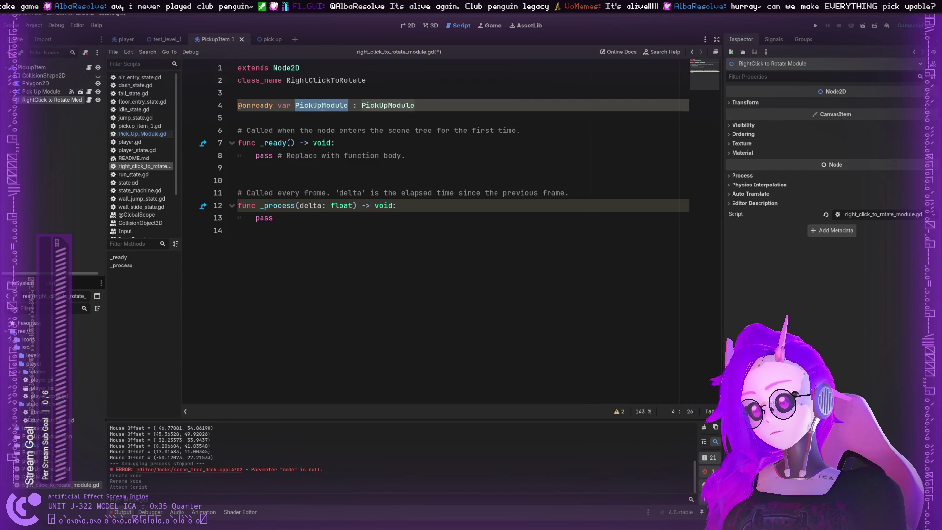
pyautogui.click(277, 105)
pyautogui.moveTo(274, 105); pyautogui.dragTo(242, 105)
pyautogui.write('@ex')
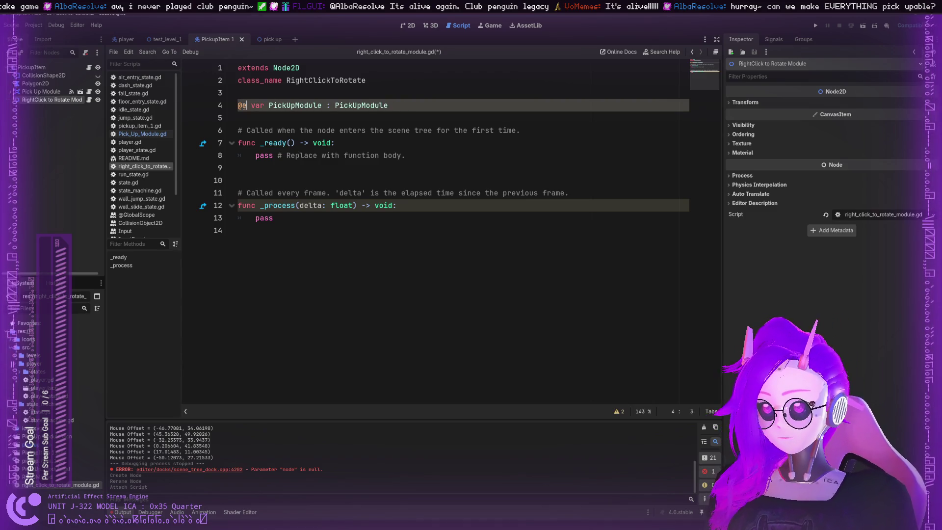
pyautogui.write('port')
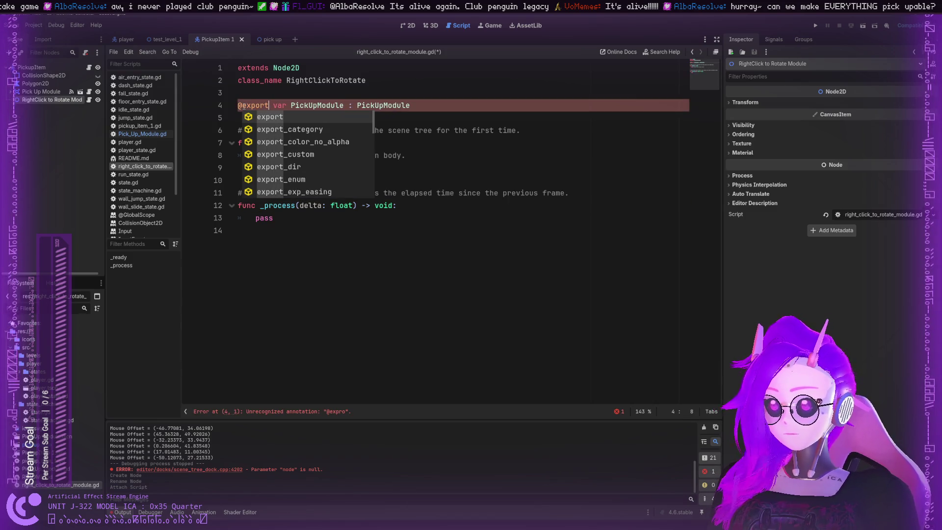
pyautogui.click(462, 137)
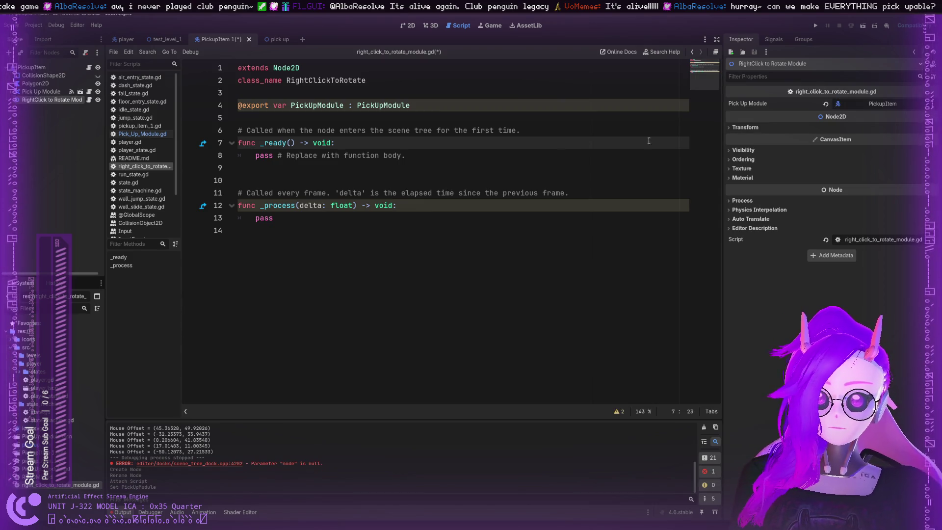
pyautogui.click(826, 105)
pyautogui.doubleClick(383, 105)
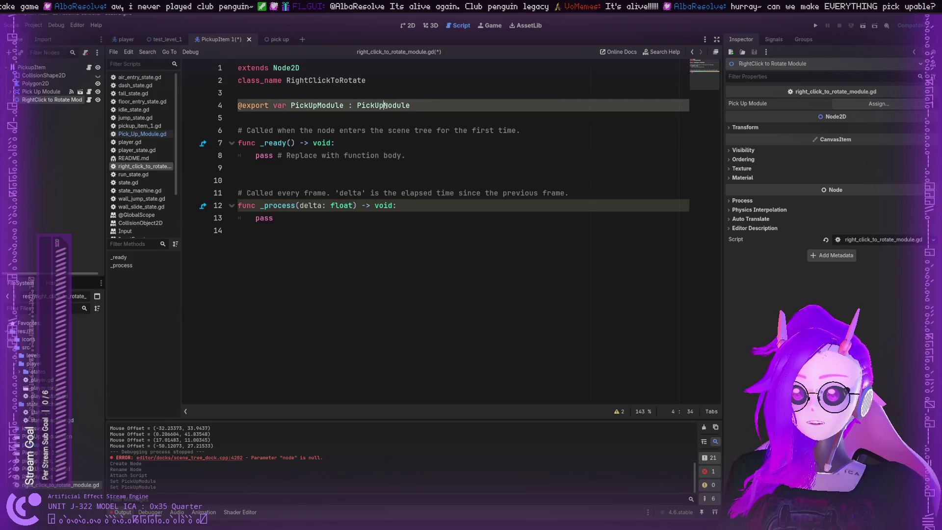
pyautogui.click(342, 105)
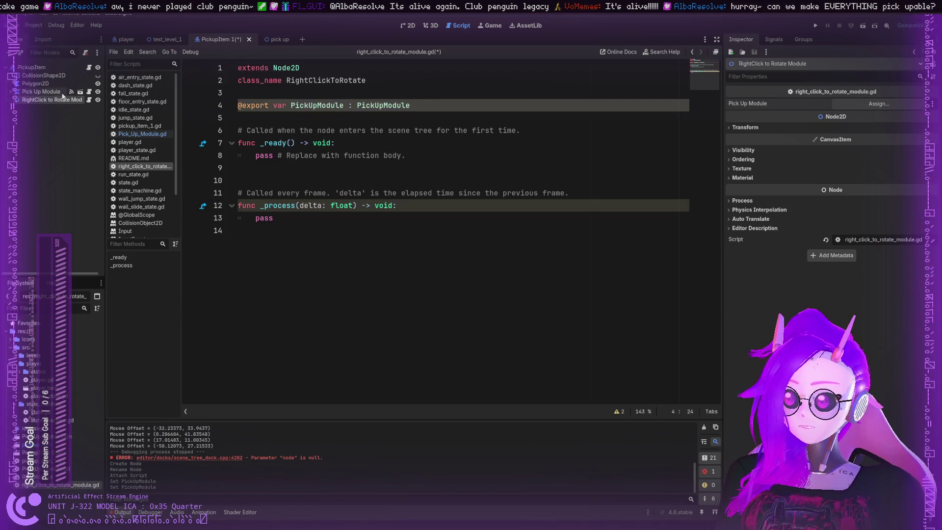
pyautogui.hotkey('ctrl', 's')
# Inspect the Pick Up Module node and check the pick up scene tab before returning to PickupItem 1.
pyautogui.click(40, 93)
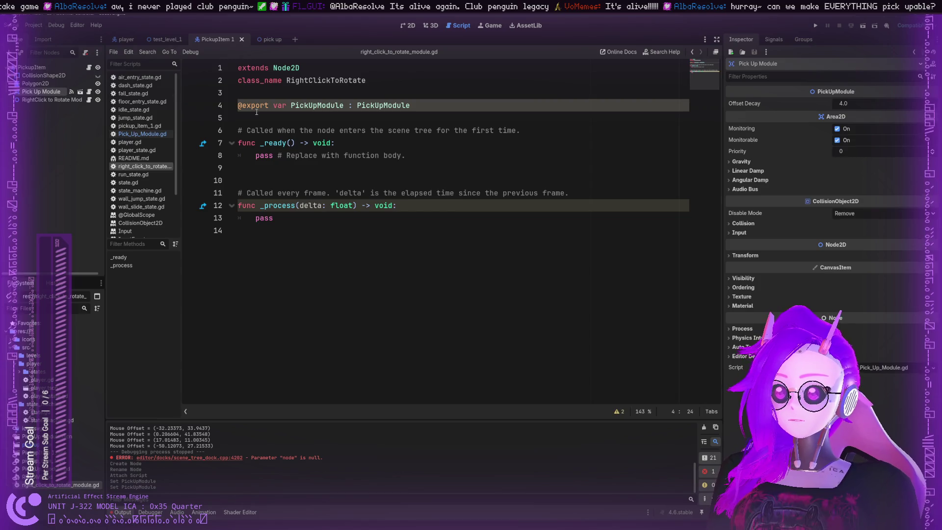
pyautogui.click(58, 100)
pyautogui.click(41, 92)
pyautogui.click(263, 39)
pyautogui.click(216, 39)
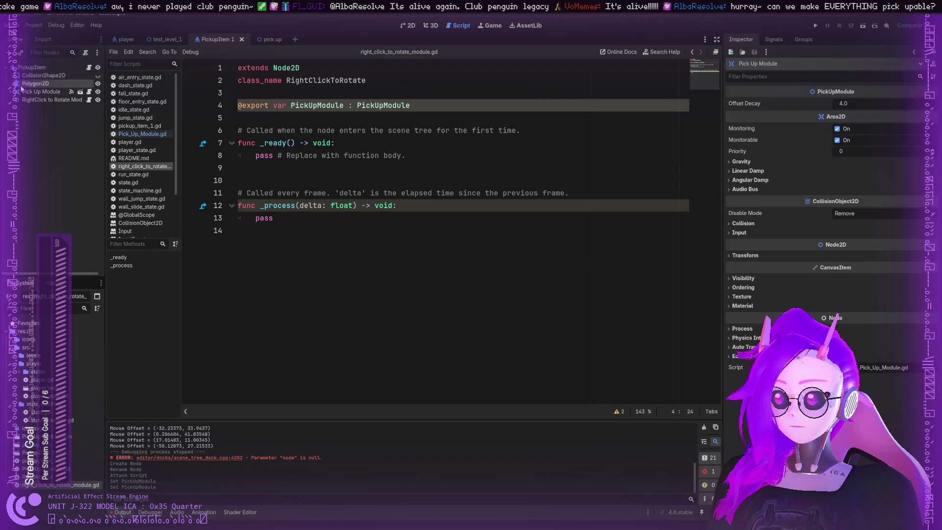
# Change Pick_Up_Module.gd's base class from Node2D to Area2D.
pyautogui.click(129, 142)
pyautogui.click(142, 133)
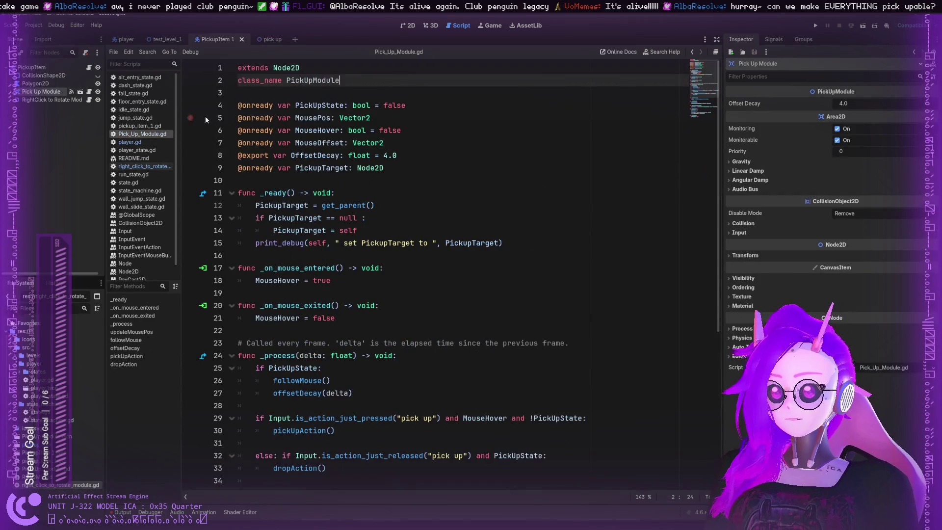
pyautogui.doubleClick(300, 67)
pyautogui.moveTo(300, 68); pyautogui.dragTo(272, 68)
pyautogui.write('Area')
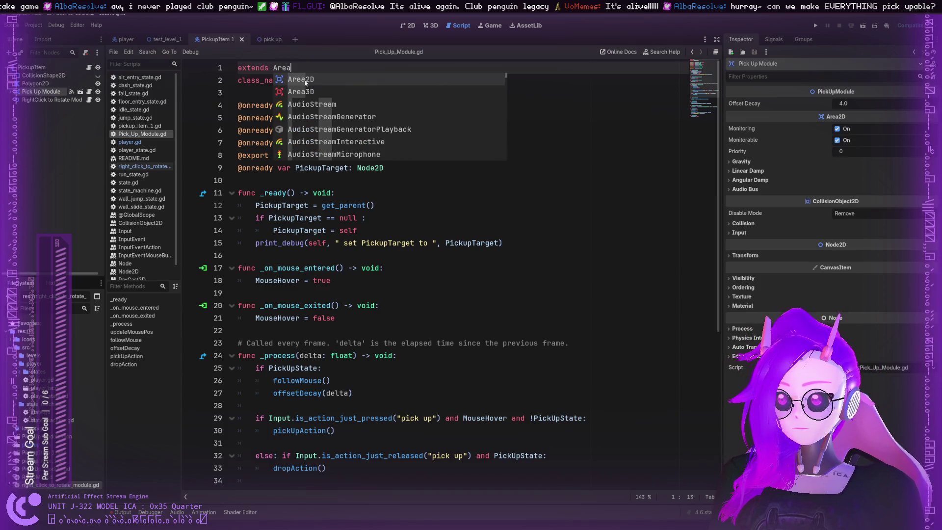
pyautogui.click(305, 80)
pyautogui.doubleClick(306, 80)
pyautogui.click(305, 80)
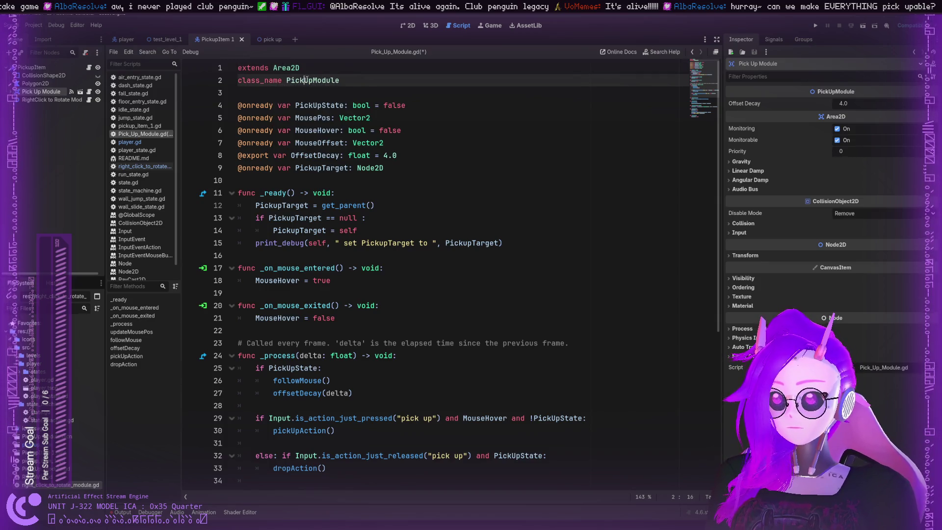
pyautogui.doubleClick(313, 80)
# Add an 'Area2D.NOTIFICATION_VP_MOUSE_ENTER' line after pickUpAction() in _process.
pyautogui.click(266, 268)
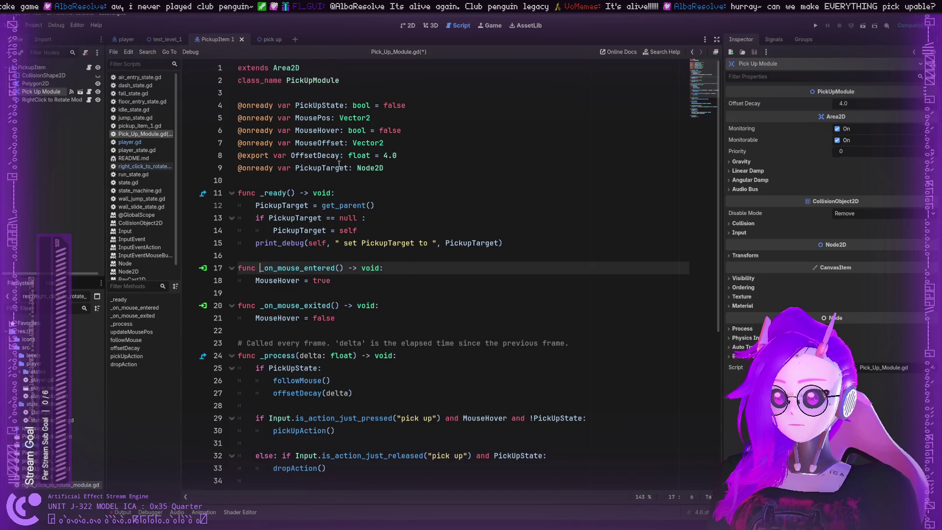
pyautogui.doubleClick(315, 80)
pyautogui.click(314, 80)
pyautogui.scroll(-3, 272, 228)
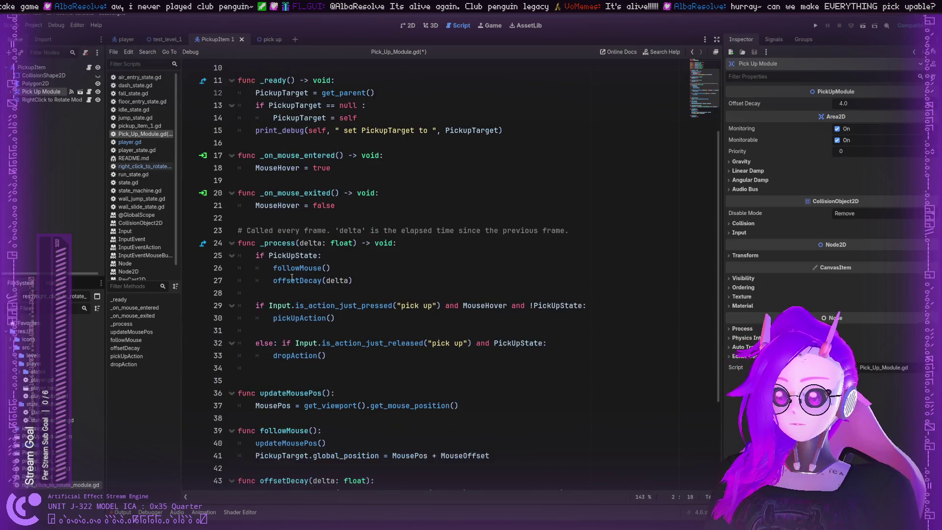
pyautogui.click(277, 267)
pyautogui.click(274, 267)
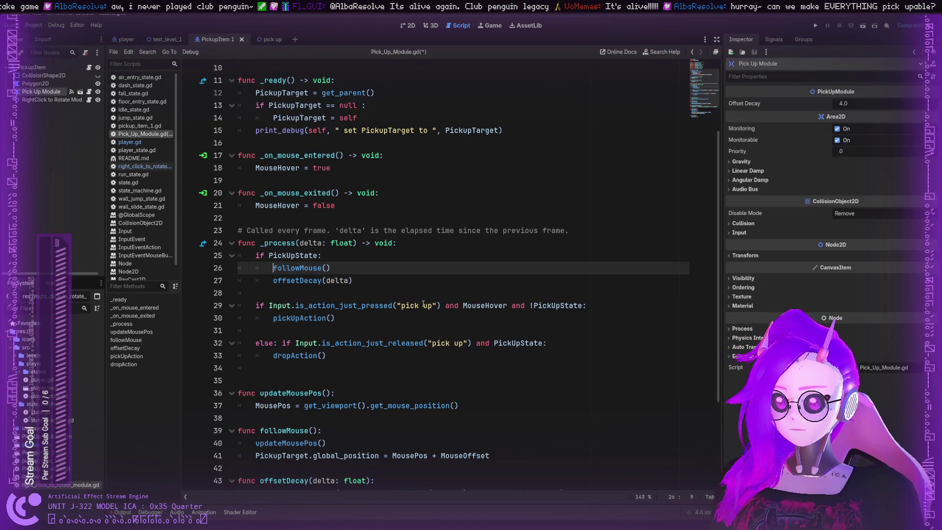
pyautogui.click(458, 306)
pyautogui.press('Right')
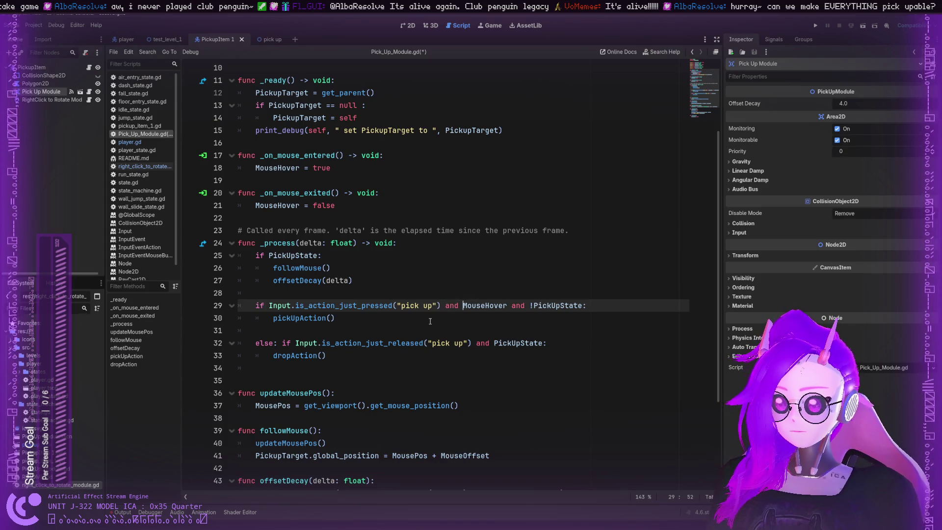
pyautogui.press('Down')
pyautogui.press('Return')
pyautogui.write('Area2')
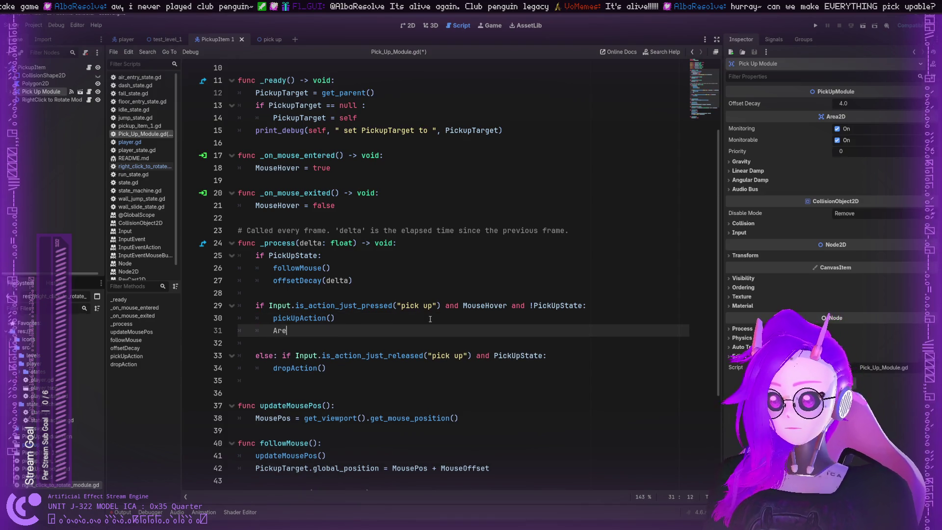
pyautogui.write('D.')
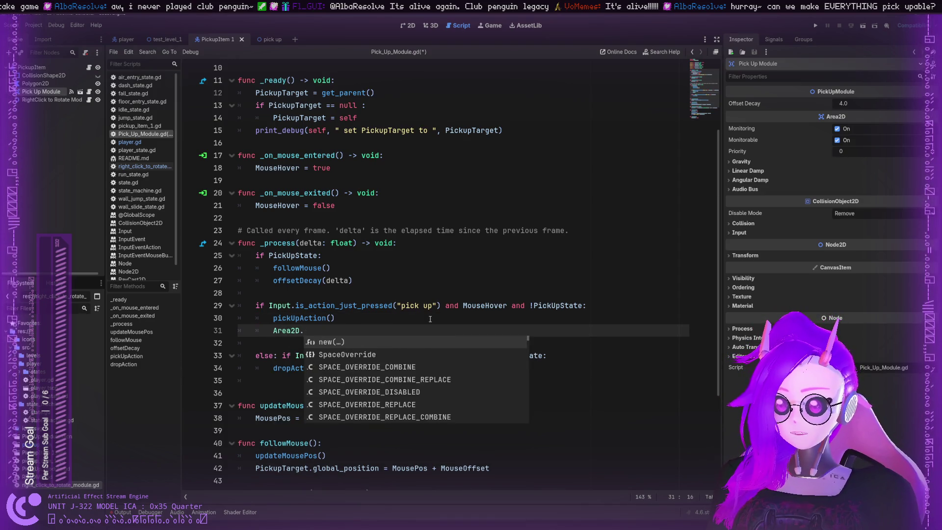
pyautogui.write('mouis')
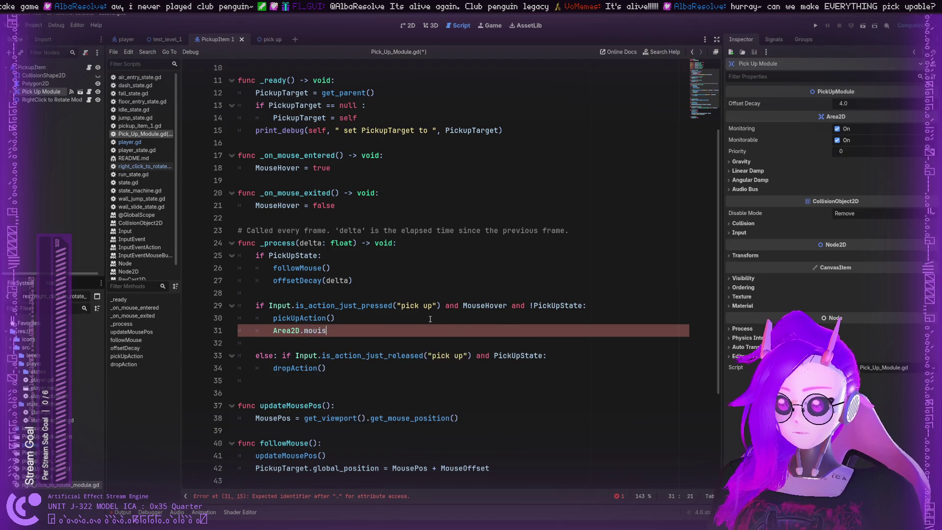
pyautogui.write('e')
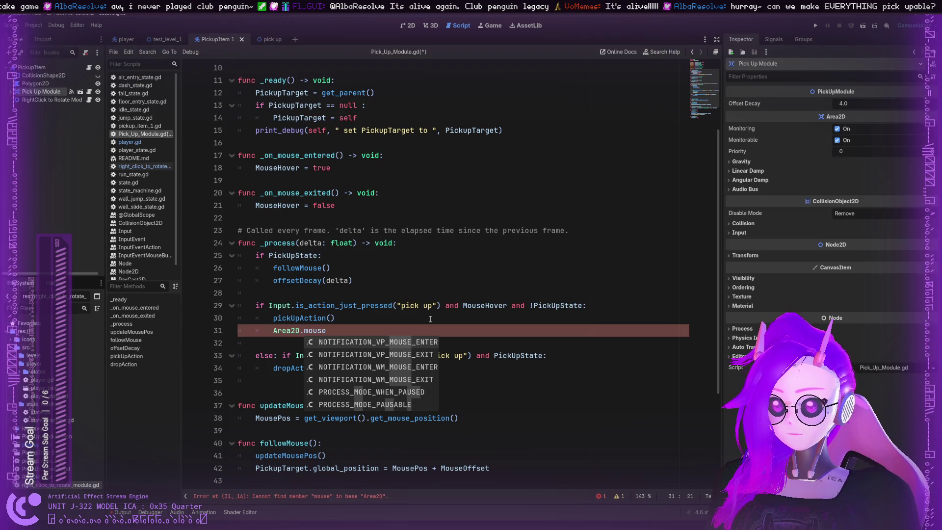
pyautogui.press('Return')
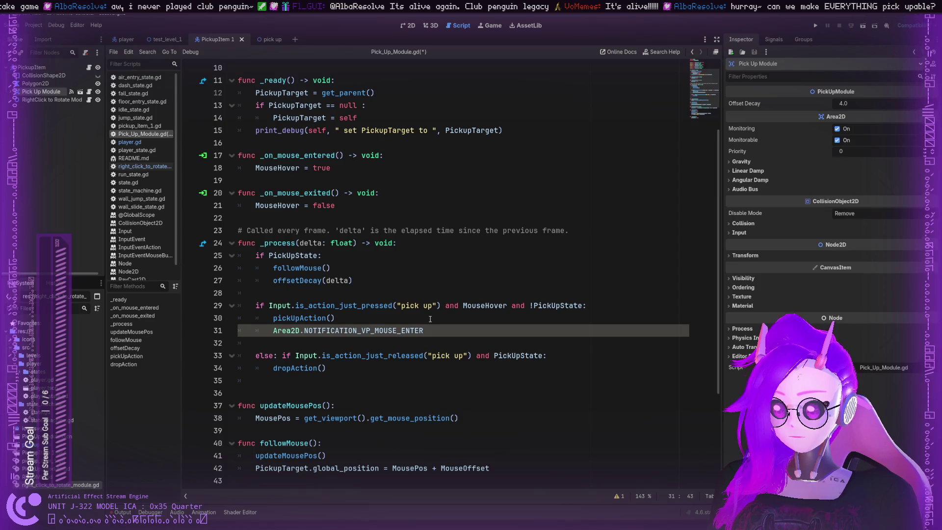
pyautogui.doubleClick(384, 331)
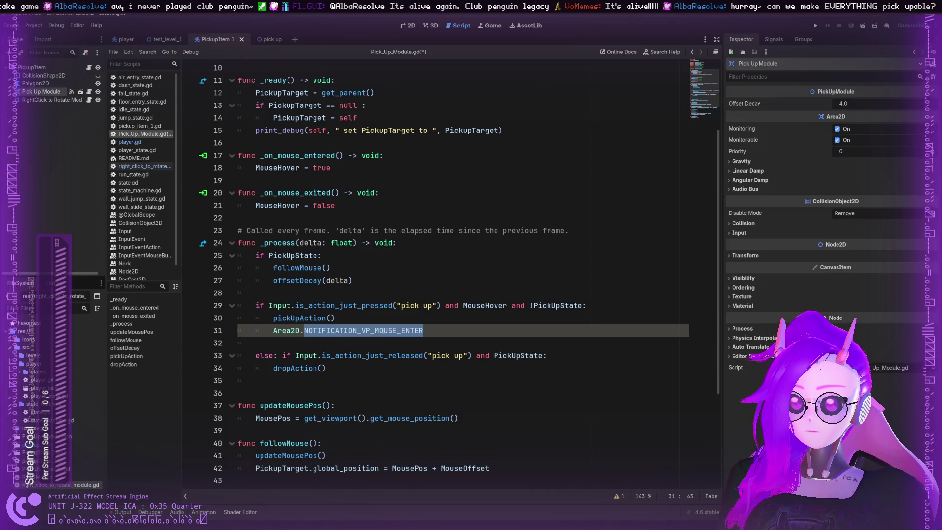
pyautogui.keyDown('ctrl'); pyautogui.click(424, 338); pyautogui.keyUp('ctrl')
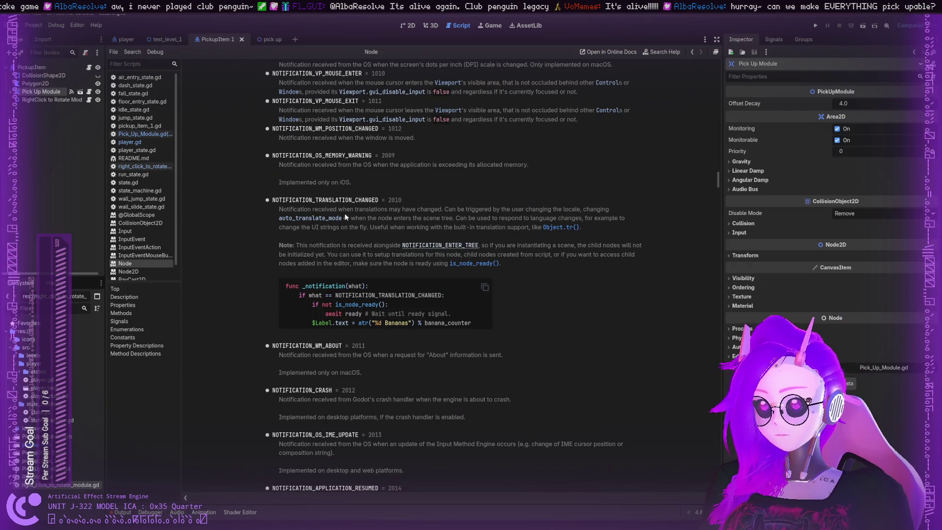
pyautogui.scroll(3, 344, 216)
pyautogui.moveTo(303, 244)
pyautogui.mouseDown()
pyautogui.moveTo(601, 247)
pyautogui.moveTo(594, 244)
pyautogui.mouseUp()
pyautogui.click(501, 246)
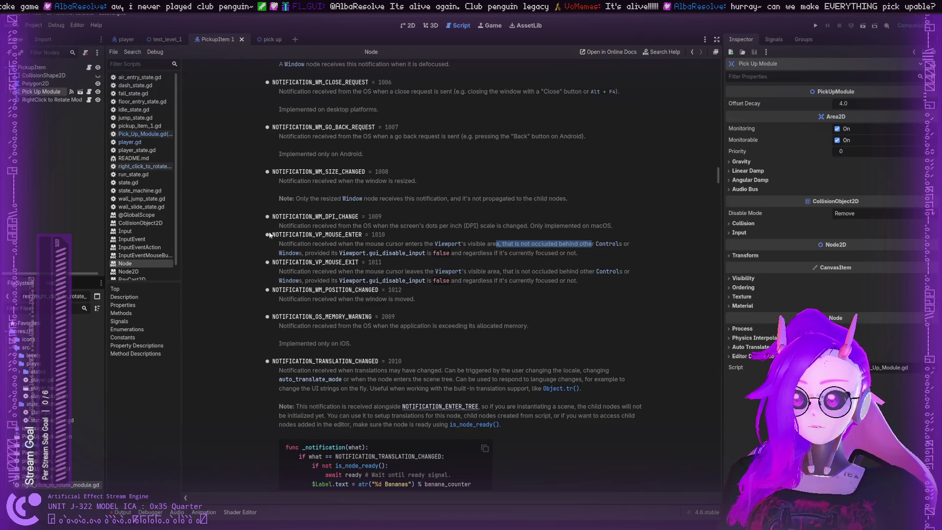
pyautogui.moveTo(307, 254); pyautogui.dragTo(279, 243)
pyautogui.click(272, 239)
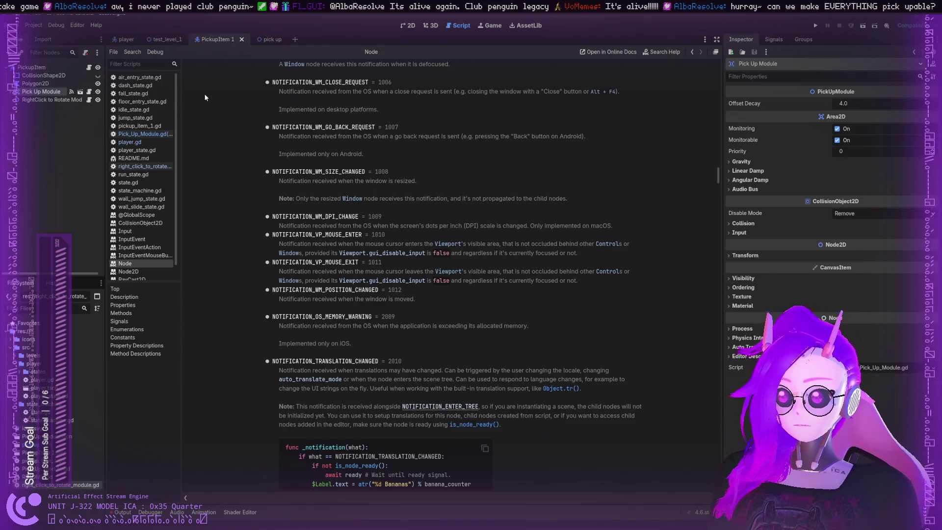
pyautogui.click(145, 133)
pyautogui.click(429, 330)
pyautogui.moveTo(430, 330); pyautogui.dragTo(303, 333)
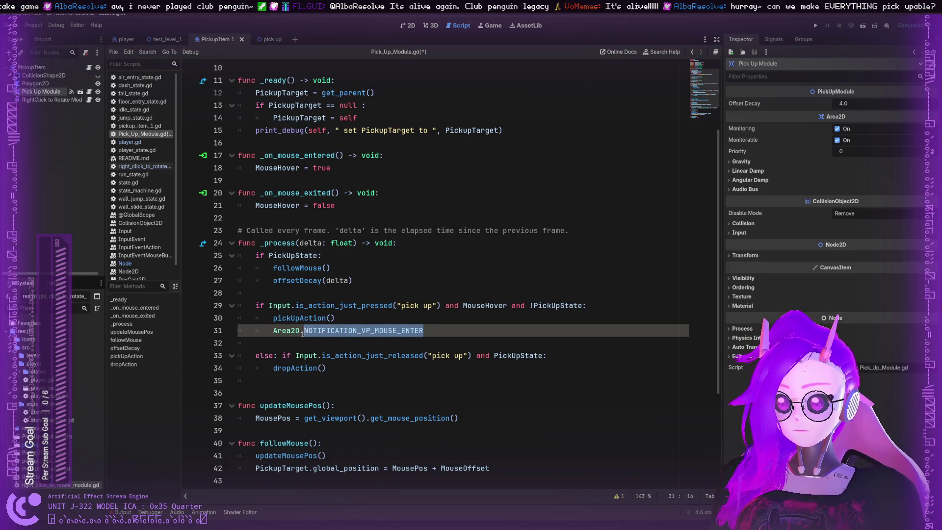
# Delete the Area2D notification line and save Pick_Up_Module.gd.
pyautogui.press('BackSpace')
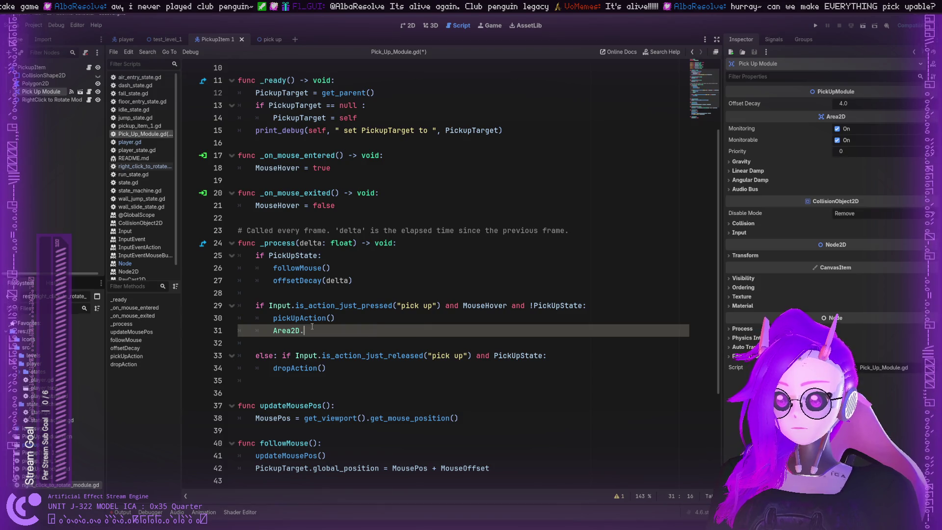
pyautogui.press('BackSpace')
pyautogui.press('BackSpace')
pyautogui.press('BackSpace')
pyautogui.press('BackSpace')
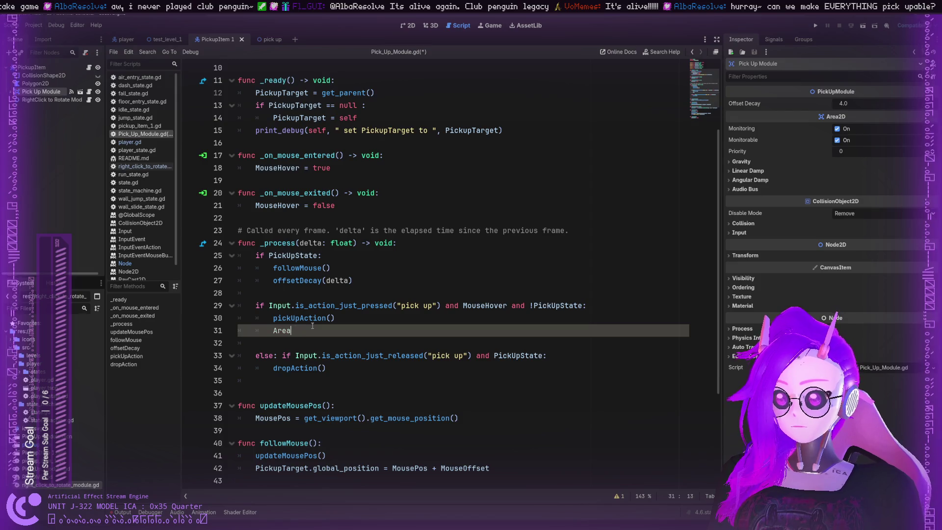
pyautogui.click(402, 305)
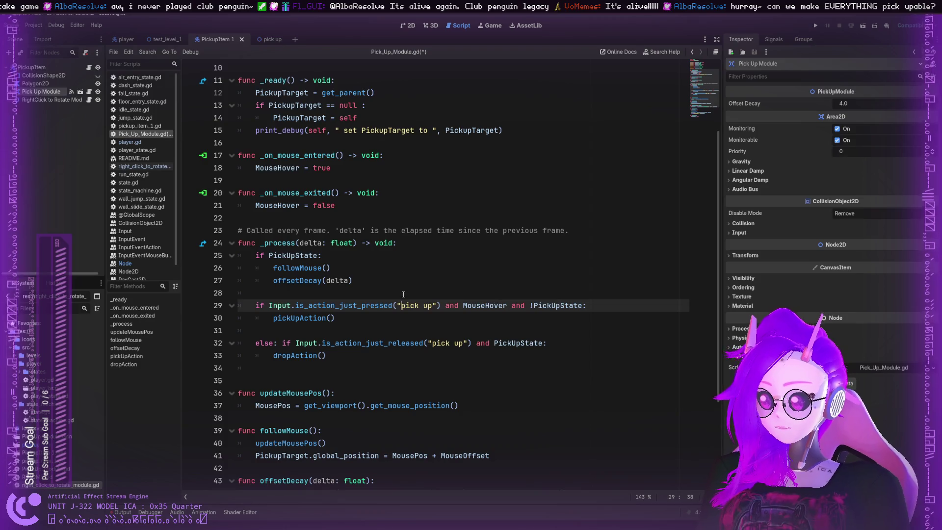
pyautogui.hotkey('ctrl', 's')
# Switch back to right_click_to_rotate_module.gd with the caret at the end of line 4.
pyautogui.click(364, 280)
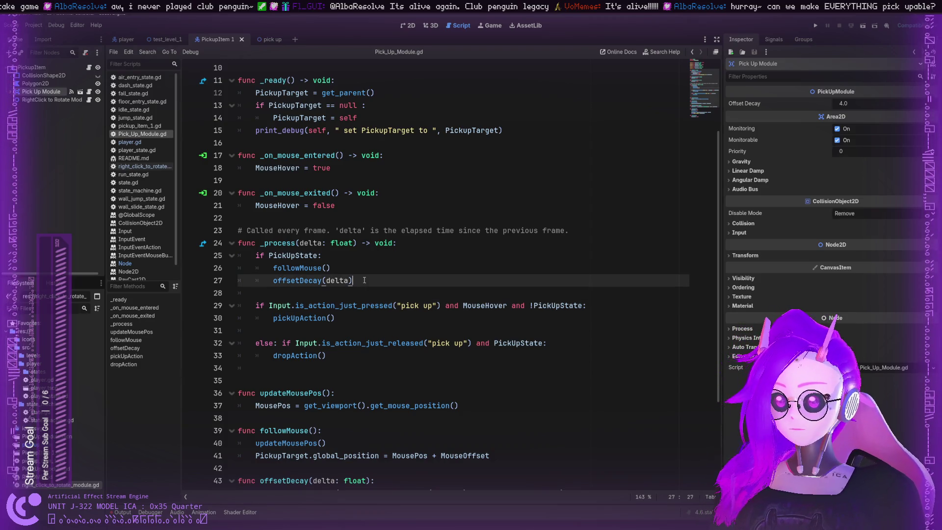
pyautogui.scroll(3, 332, 244)
pyautogui.click(145, 166)
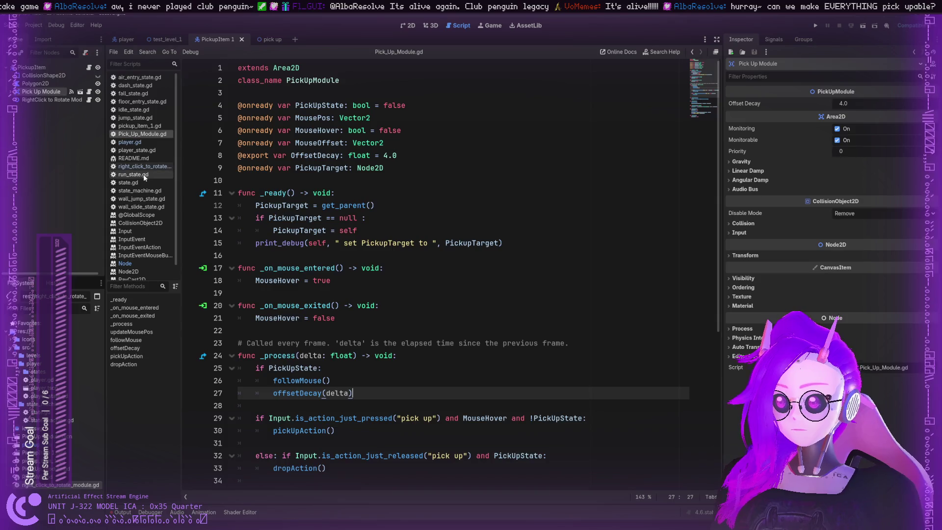
pyautogui.click(318, 155)
pyautogui.click(337, 142)
pyautogui.doubleClick(361, 155)
pyautogui.click(362, 155)
pyautogui.click(435, 105)
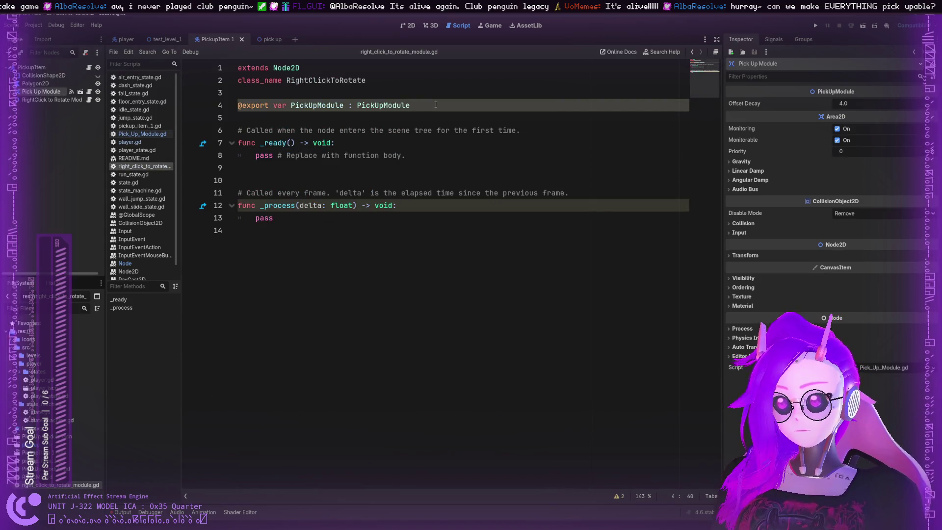
pyautogui.press('Return')
pyautogui.write('@export')
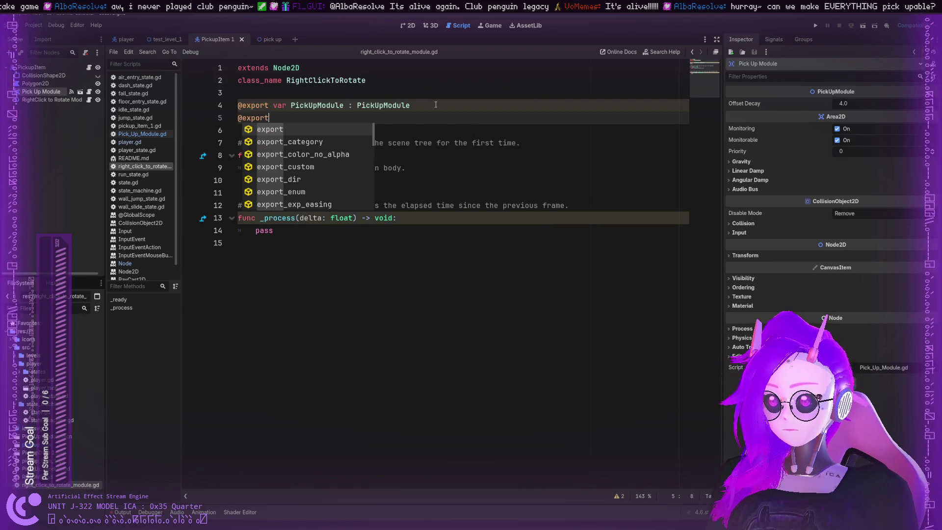
pyautogui.write(' var')
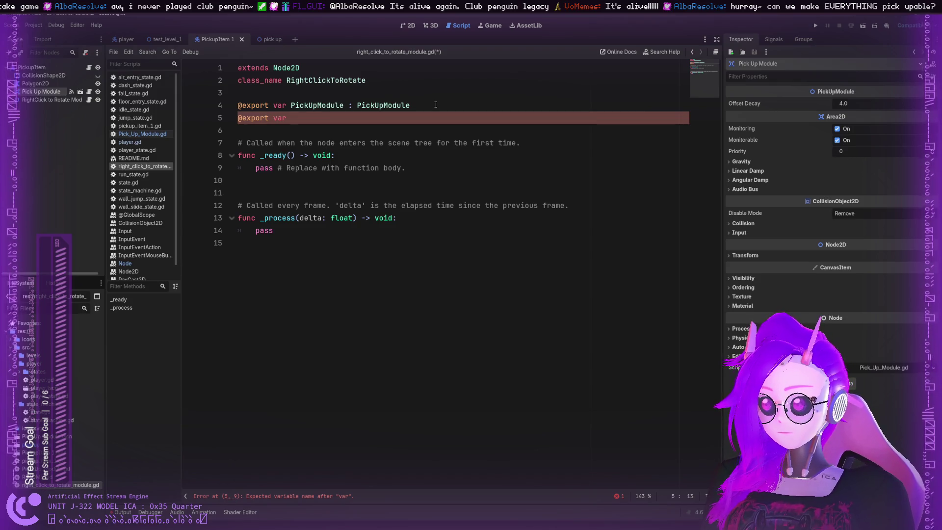
pyautogui.write('RightClic')
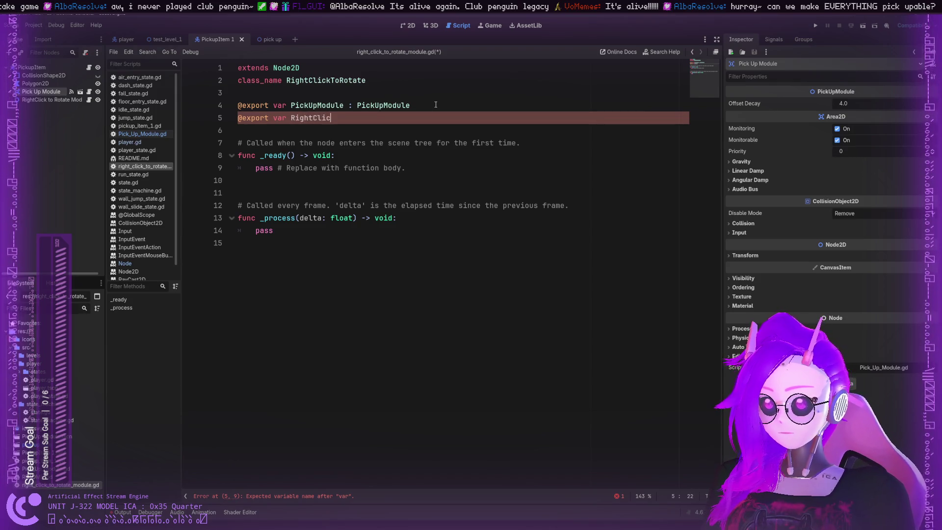
pyautogui.press('BackSpace')
pyautogui.press('BackSpace')
pyautogui.press('BackSpace')
pyautogui.write('Rotate')
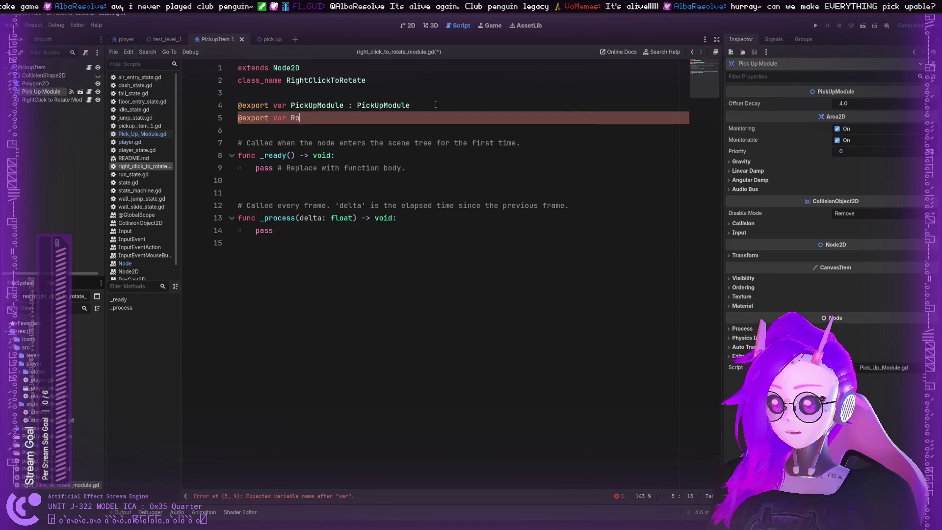
pyautogui.write(' Angle')
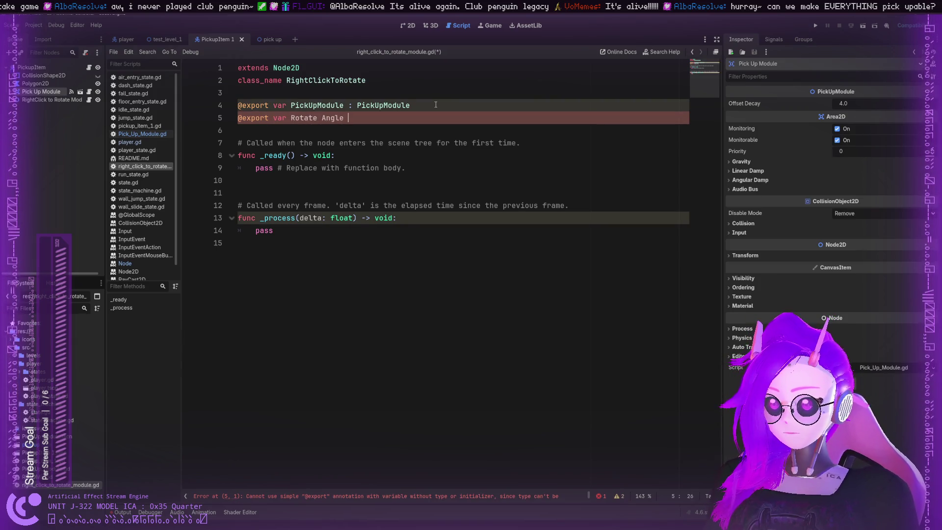
pyautogui.press('BackSpace')
pyautogui.press('BackSpace')
pyautogui.press('BackSpace')
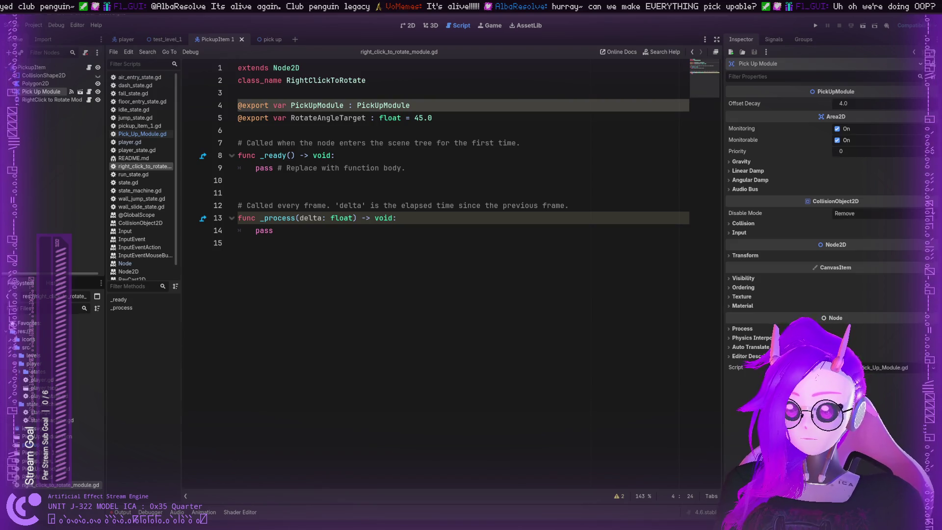
# Insert underscores to make the exports Pick_Up_Module and Rotate_Angle_Target, save, and view the node.
pyautogui.click(263, 238)
pyautogui.click(317, 104)
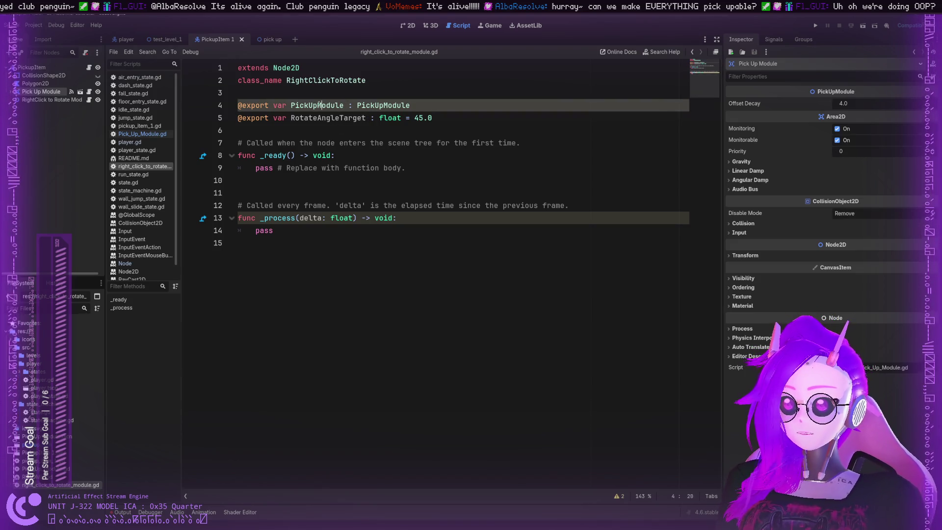
pyautogui.write('_Up')
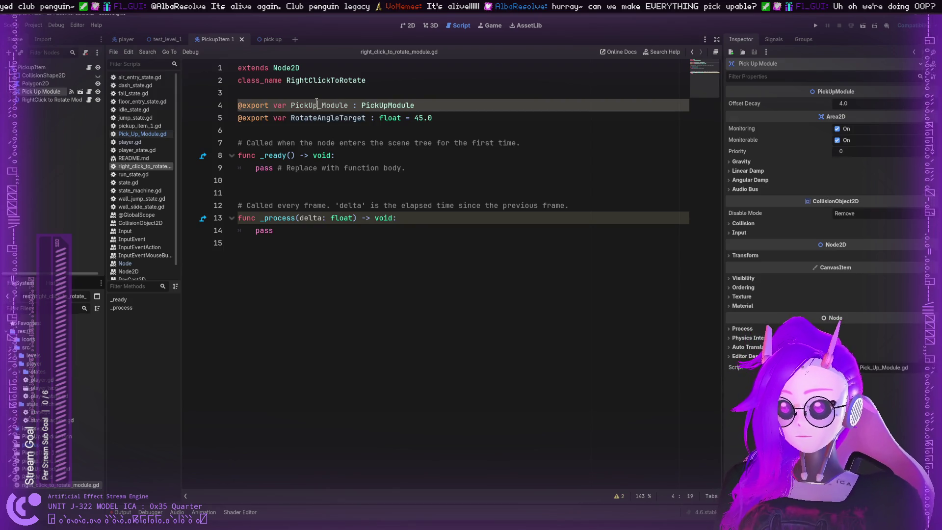
pyautogui.write('_')
pyautogui.press('Down')
pyautogui.press('Home')
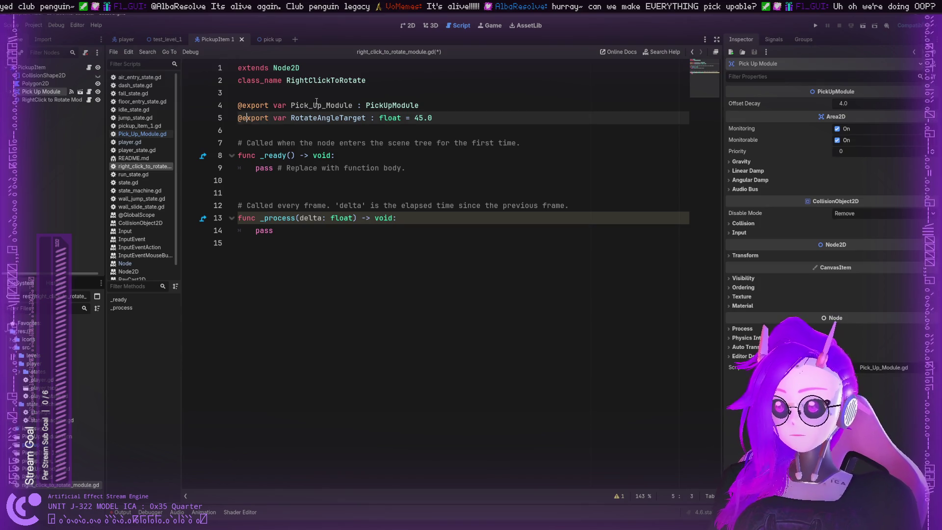
pyautogui.write('_')
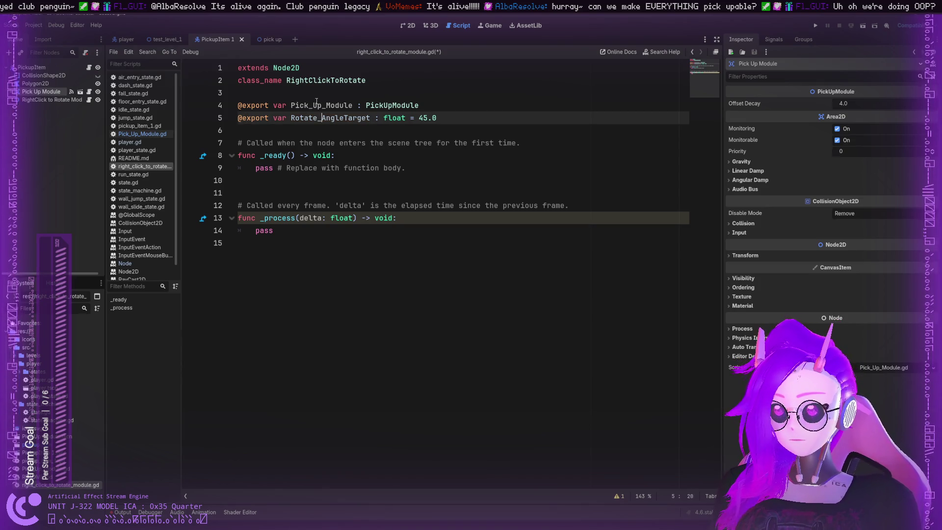
pyautogui.write('_')
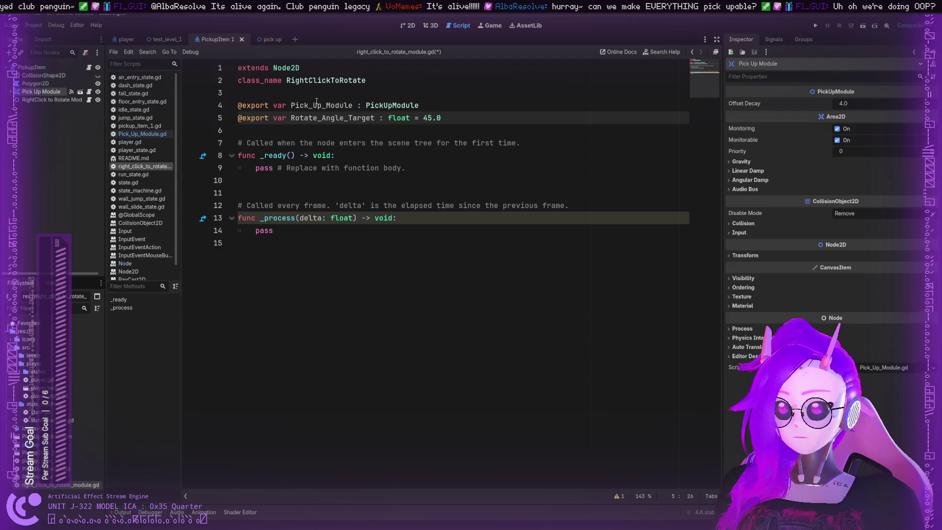
pyautogui.hotkey('ctrl', 's')
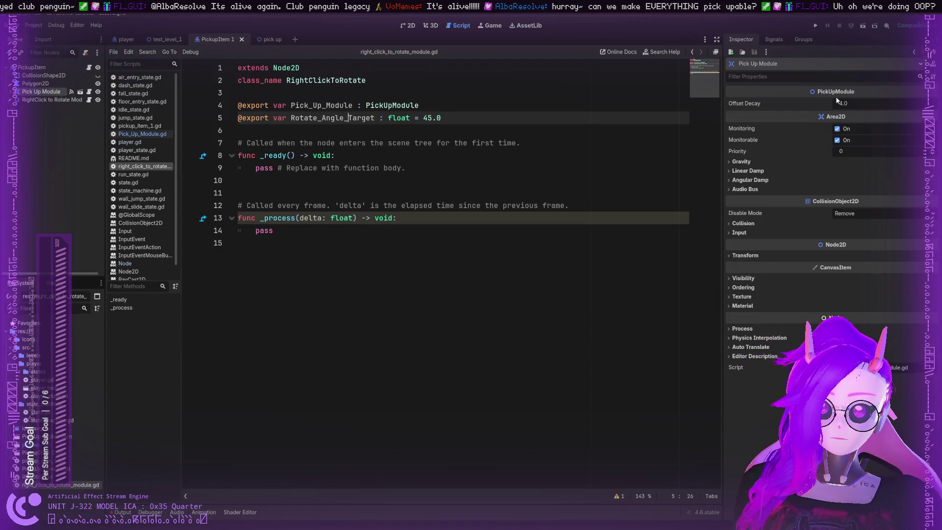
pyautogui.doubleClick(395, 105)
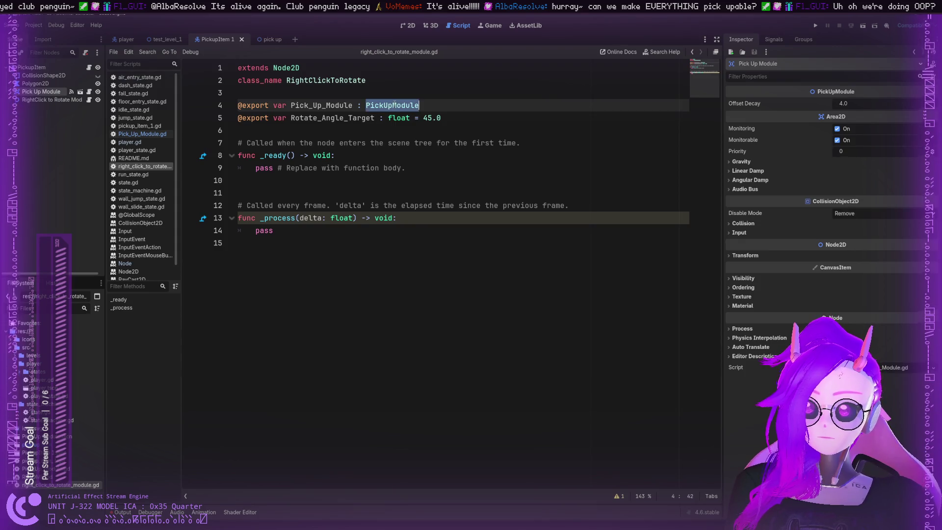
pyautogui.click(339, 105)
pyautogui.click(54, 100)
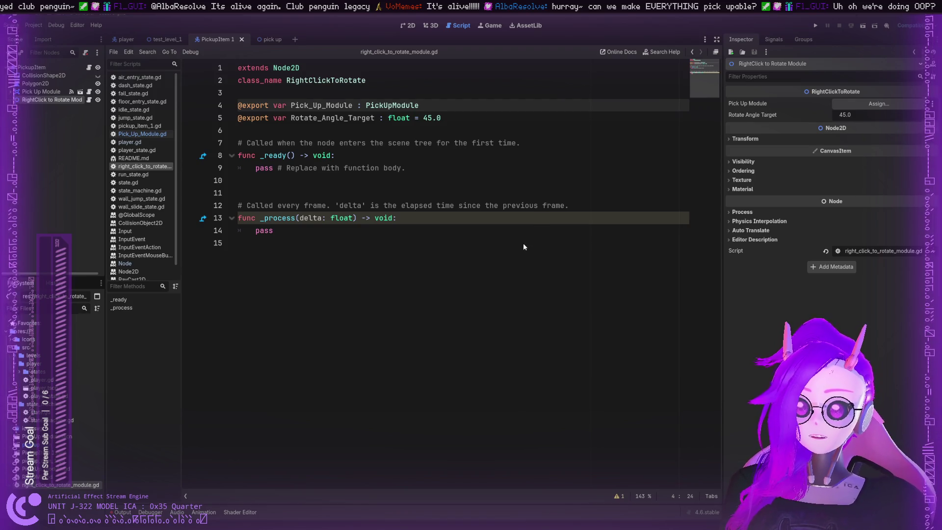
# Clear the script from the PickupItem node and save the scene.
pyautogui.click(32, 68)
pyautogui.click(86, 53)
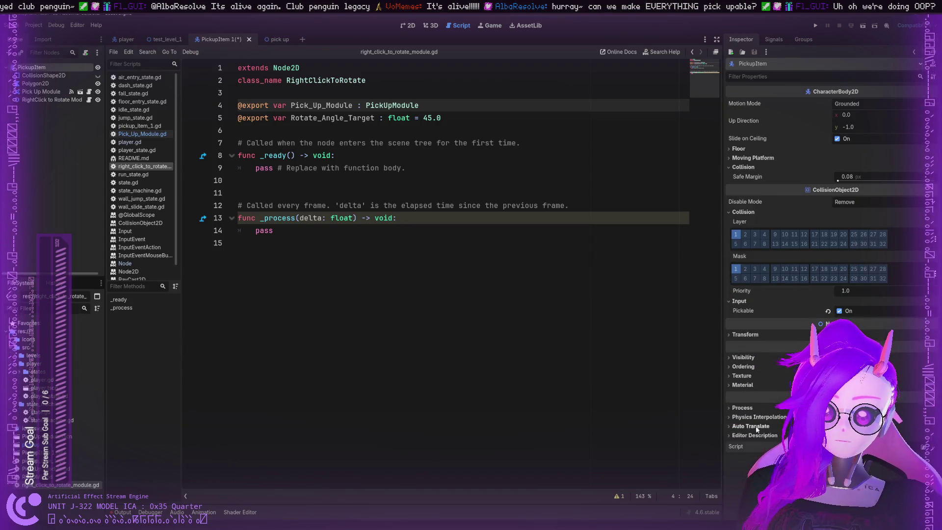
pyautogui.click(58, 99)
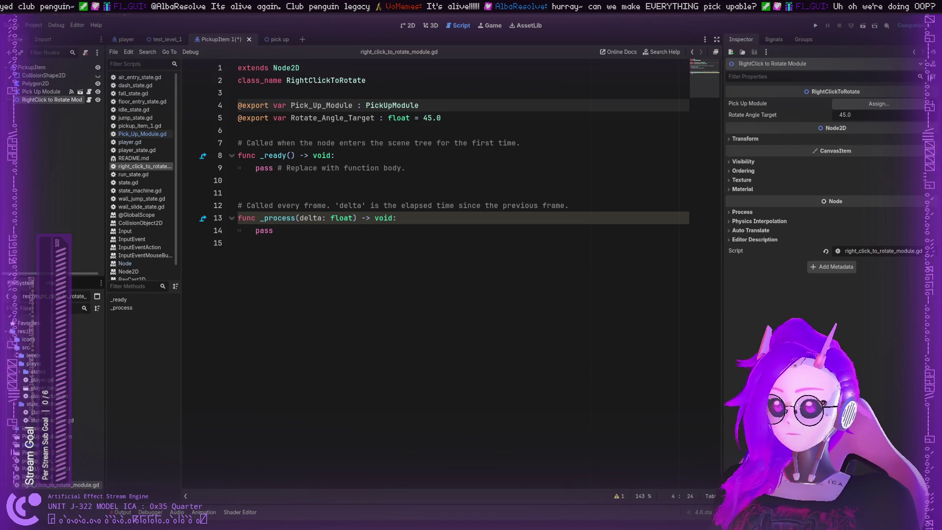
pyautogui.doubleClick(375, 106)
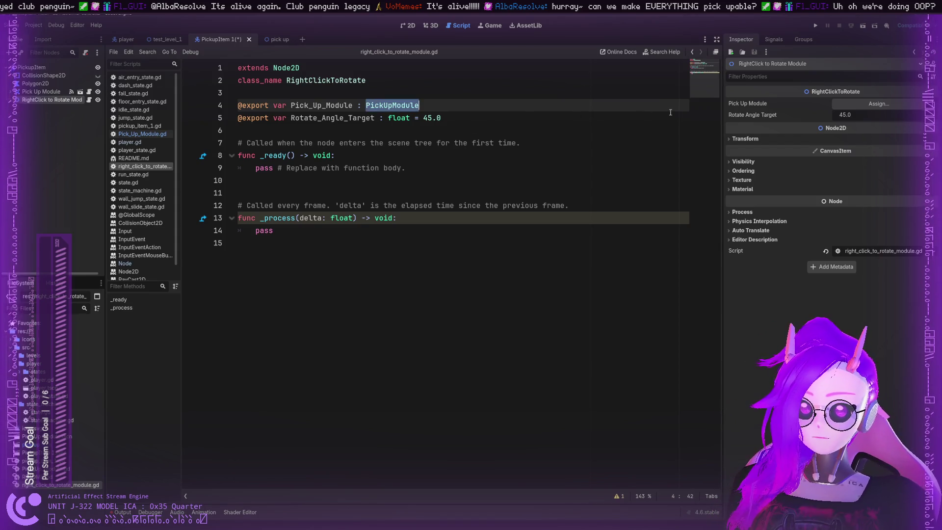
pyautogui.hotkey('ctrl', 's')
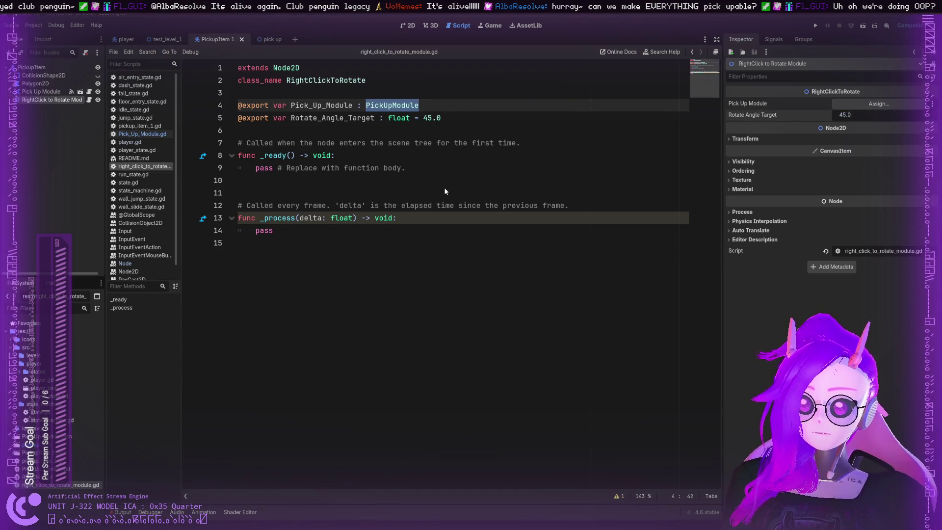
# Drag Pick Up Module into the rotate module's exported slot, then revert it to unassigned.
pyautogui.moveTo(41, 92); pyautogui.dragTo(854, 103)
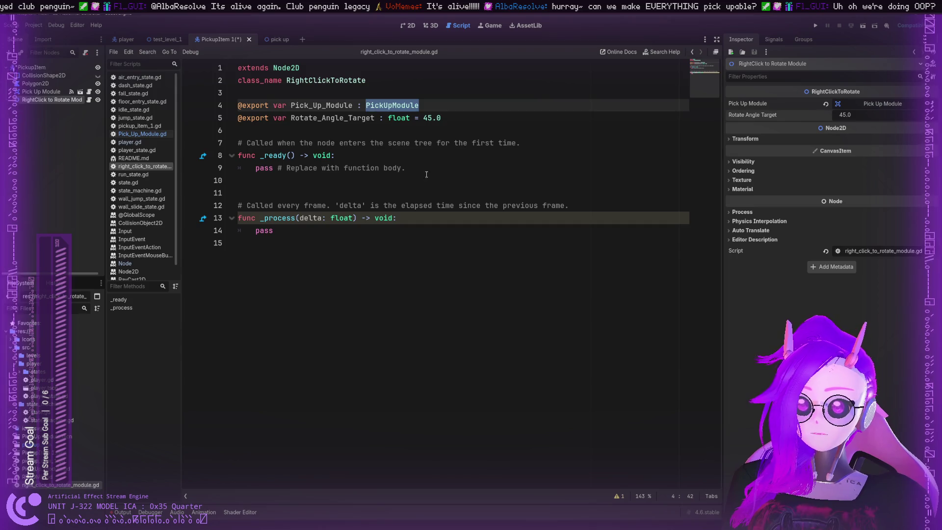
pyautogui.click(826, 104)
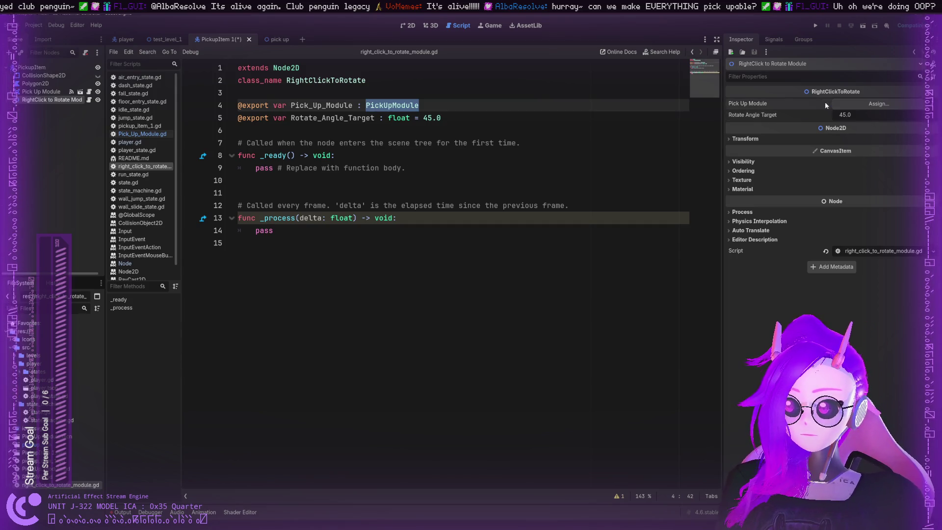
pyautogui.click(376, 118)
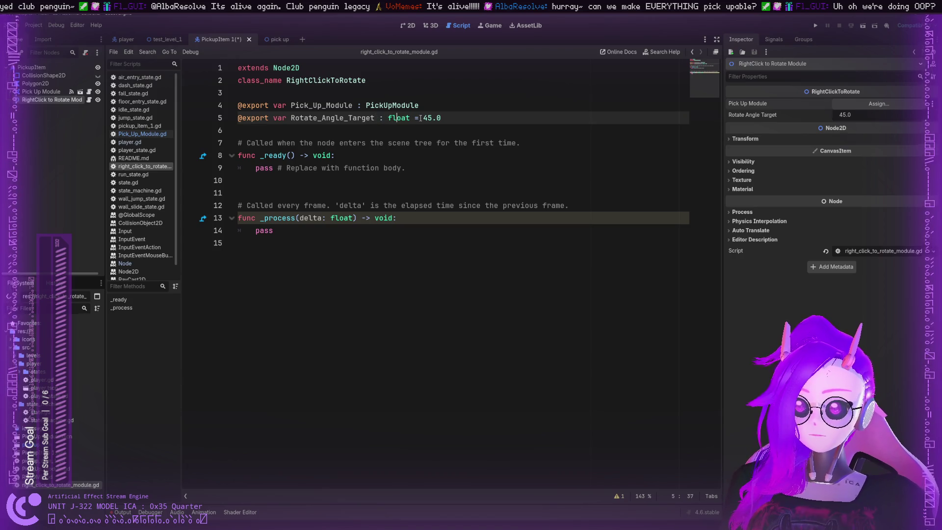
pyautogui.doubleClick(321, 105)
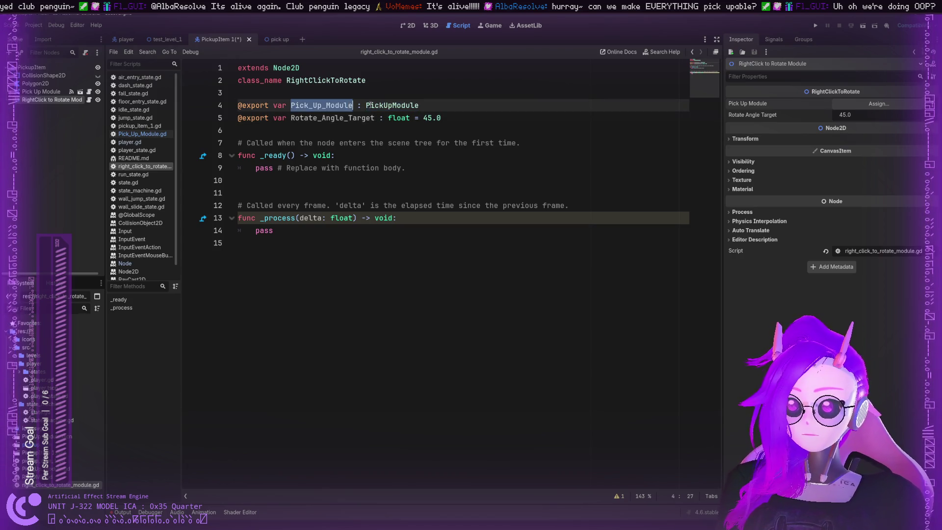
pyautogui.doubleClick(370, 105)
pyautogui.click(360, 161)
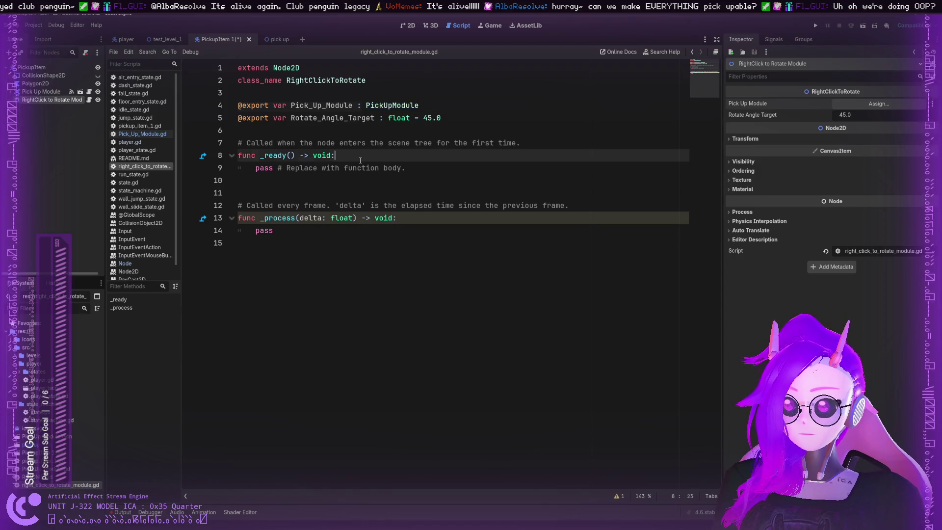
pyautogui.doubleClick(327, 106)
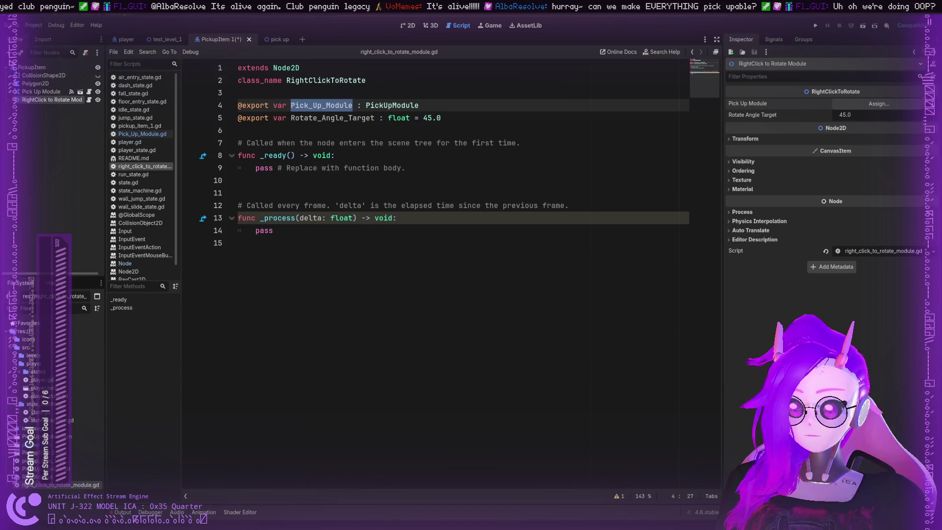
pyautogui.click(267, 251)
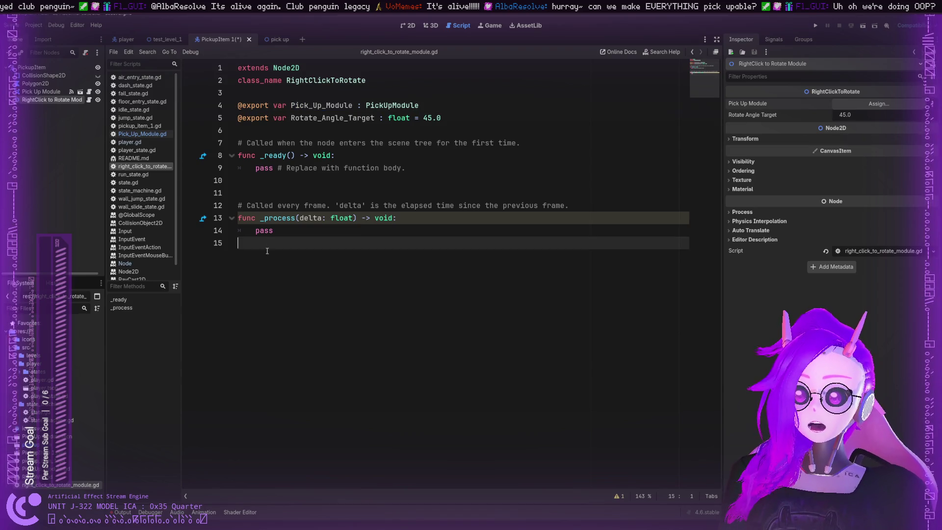
# Start _process with an 'if Pick_Up_Module and' condition above a pass line.
pyautogui.click(410, 219)
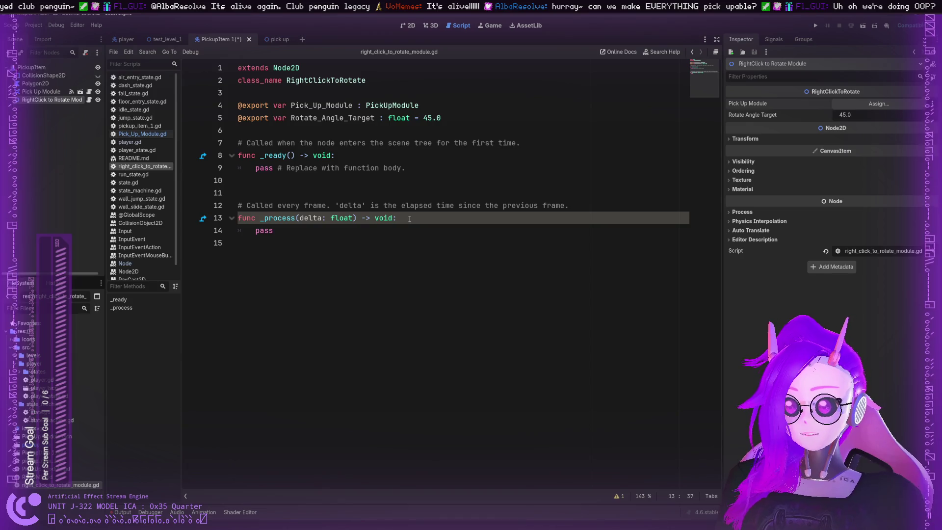
pyautogui.press('Return')
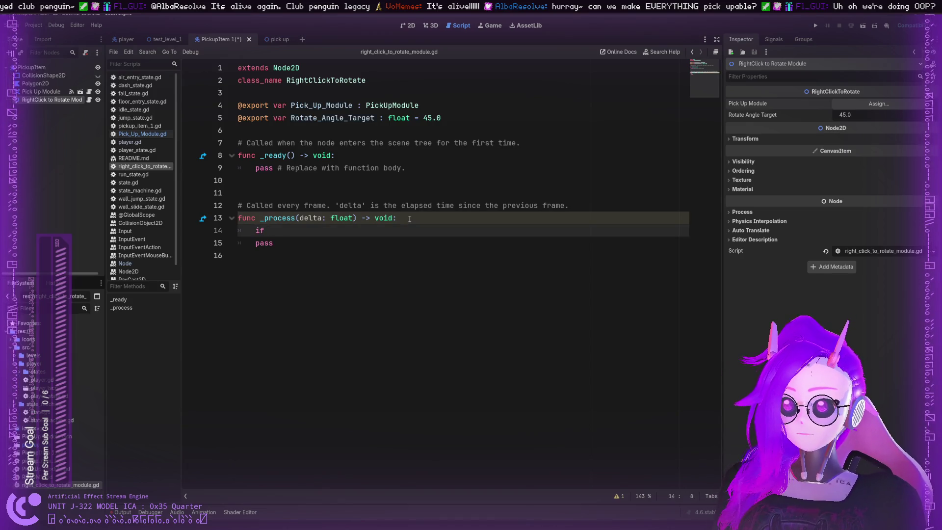
pyautogui.write('_Up')
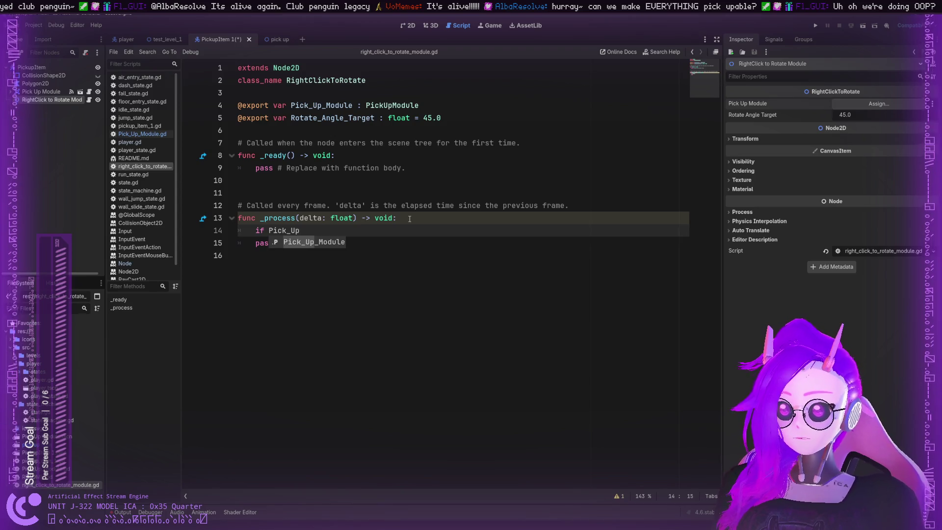
pyautogui.press('Return')
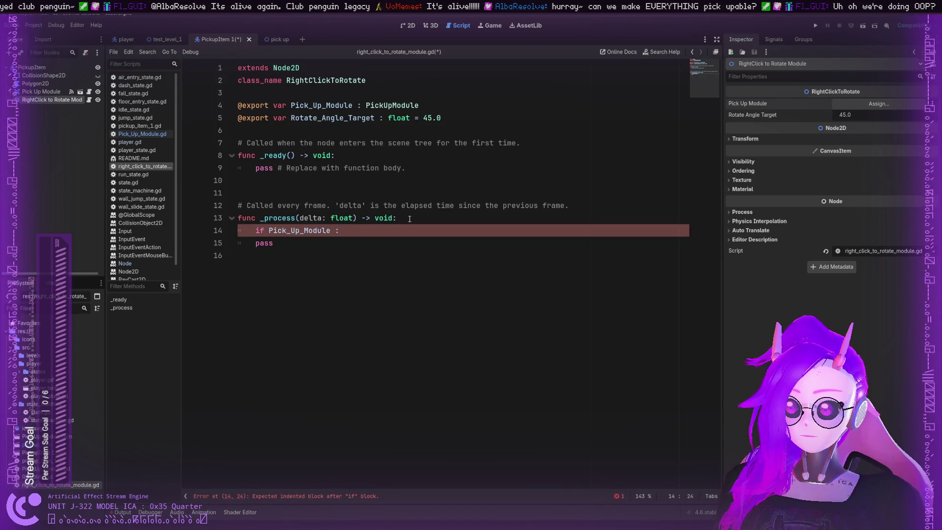
pyautogui.press('Return')
pyautogui.write('pass')
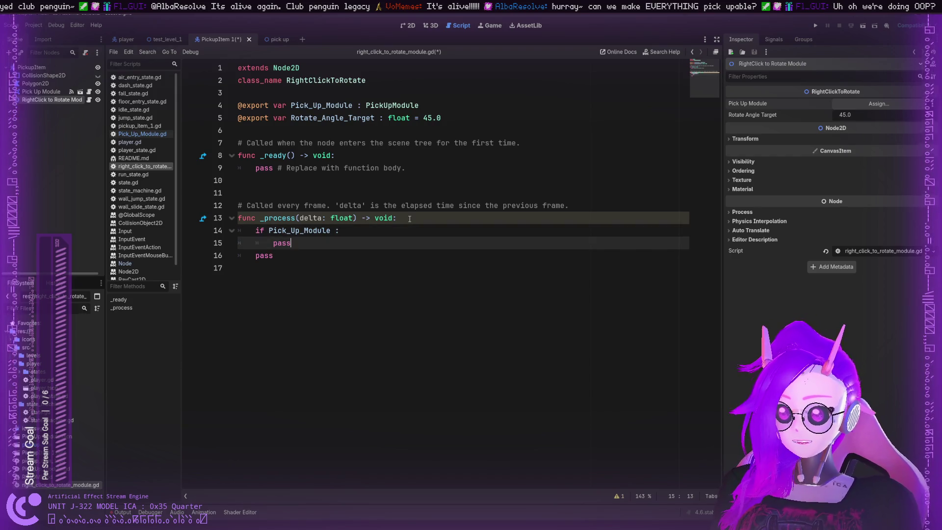
pyautogui.press('Up')
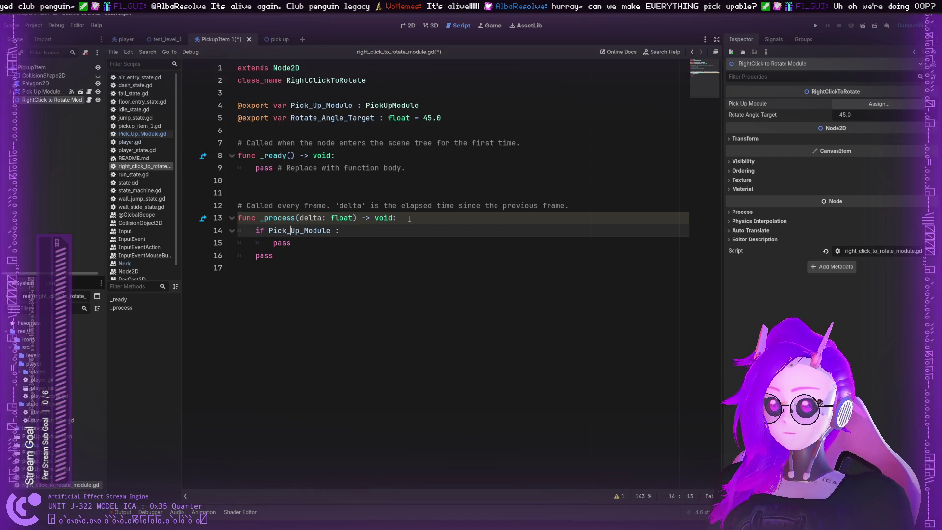
pyautogui.press('Up')
pyautogui.press('Up')
pyautogui.press('Up')
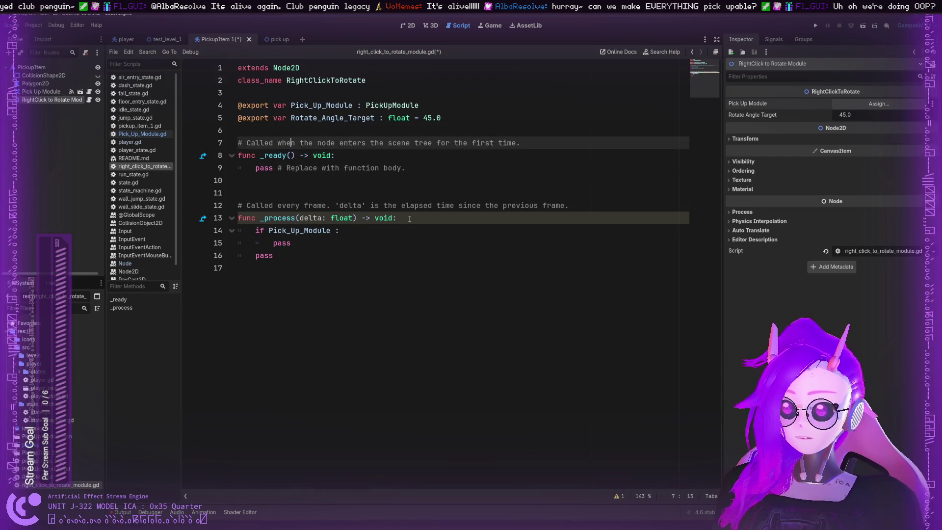
pyautogui.press('Up')
pyautogui.press('Up')
pyautogui.press('Down')
pyautogui.press('Down')
pyautogui.press('Down')
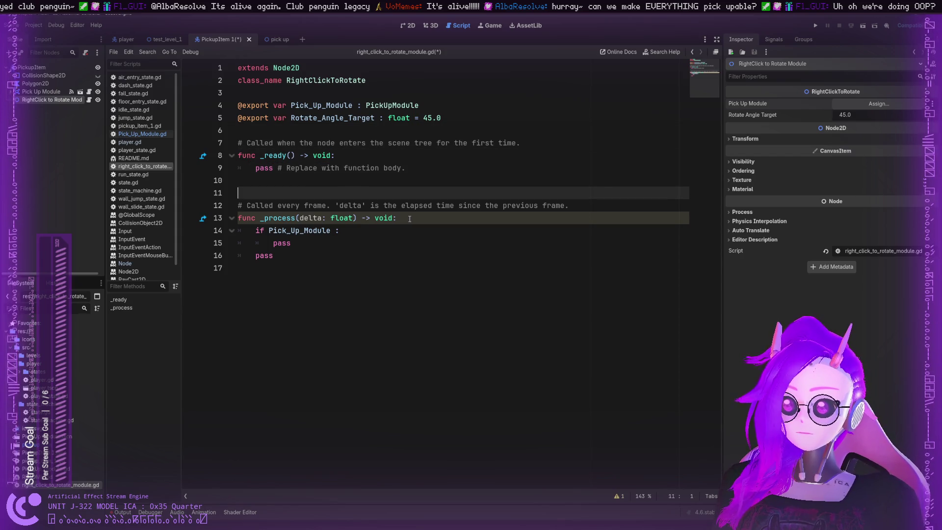
pyautogui.press('Down')
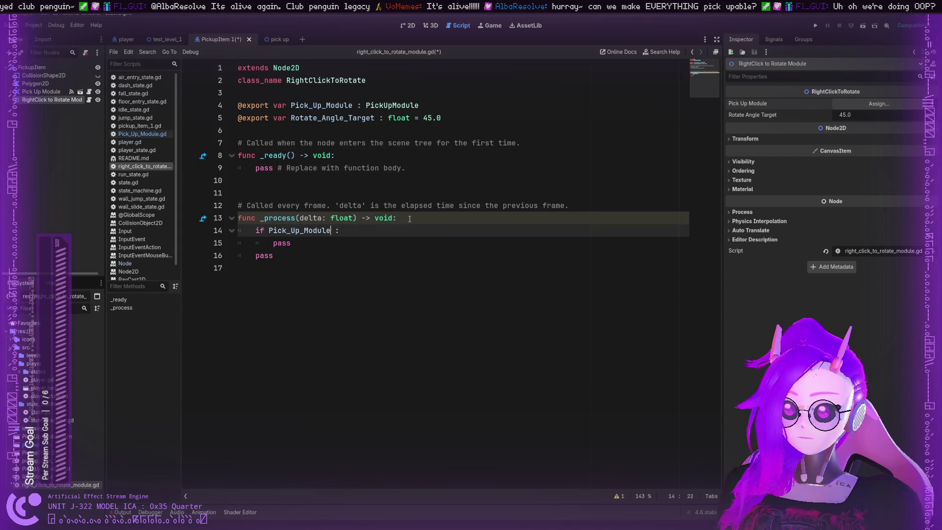
pyautogui.write('nd')
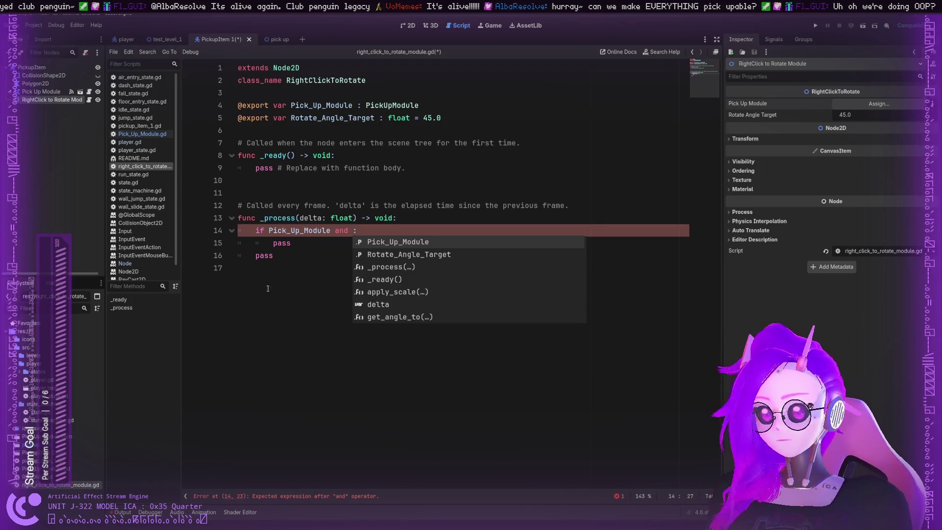
# Complete the condition's second operand as Pick_Up_Module.PickUpState via autocomplete.
pyautogui.doubleClick(308, 230)
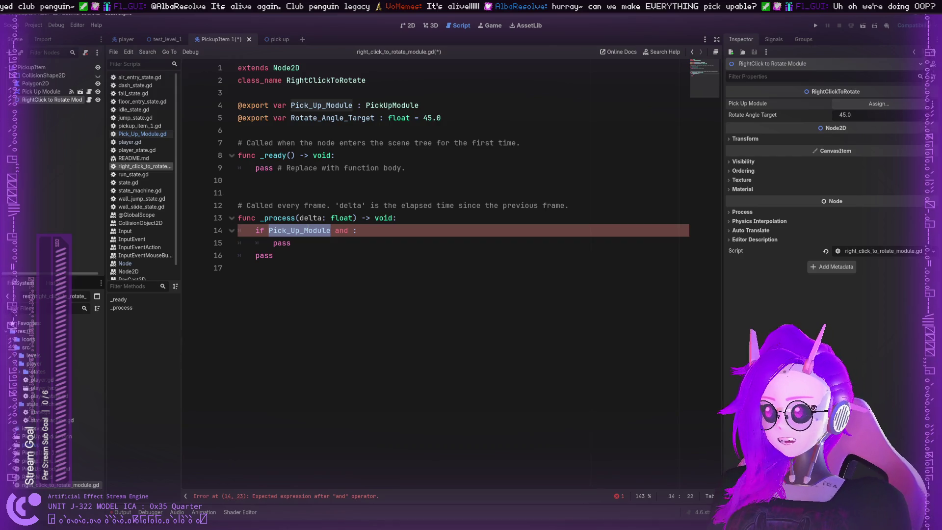
pyautogui.click(354, 230)
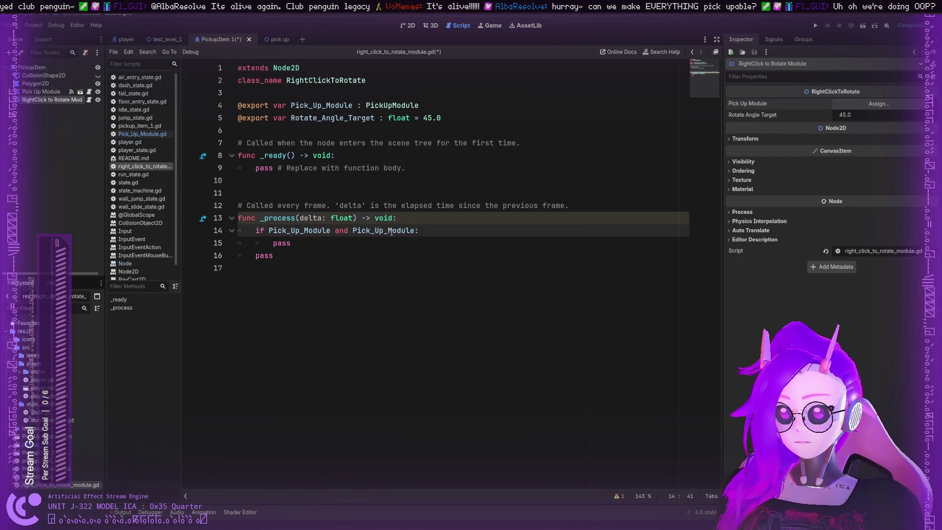
pyautogui.write('.')
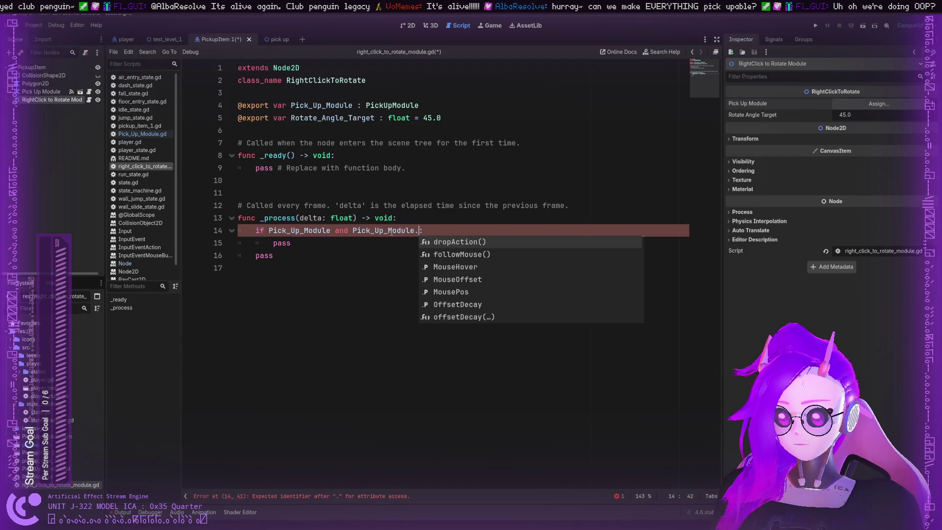
pyautogui.press('Down')
pyautogui.press('Down')
pyautogui.press('Down')
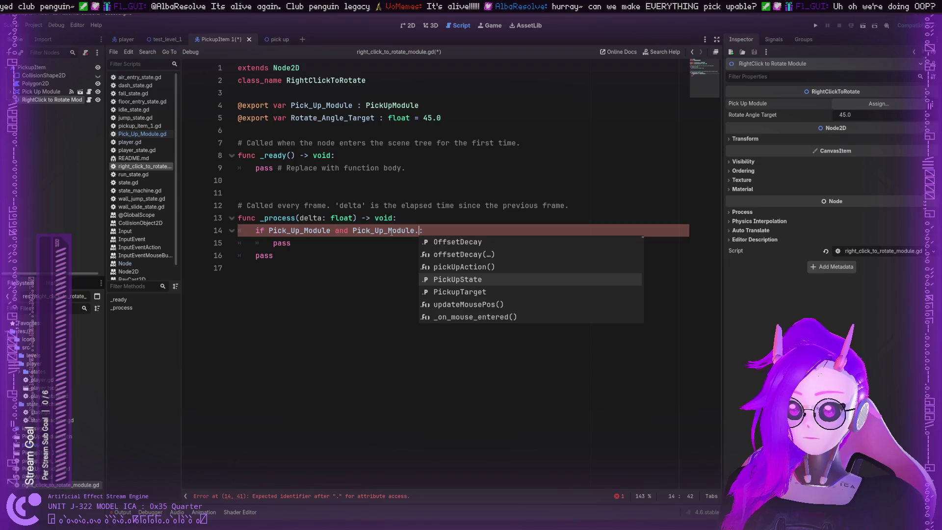
pyautogui.press('Return')
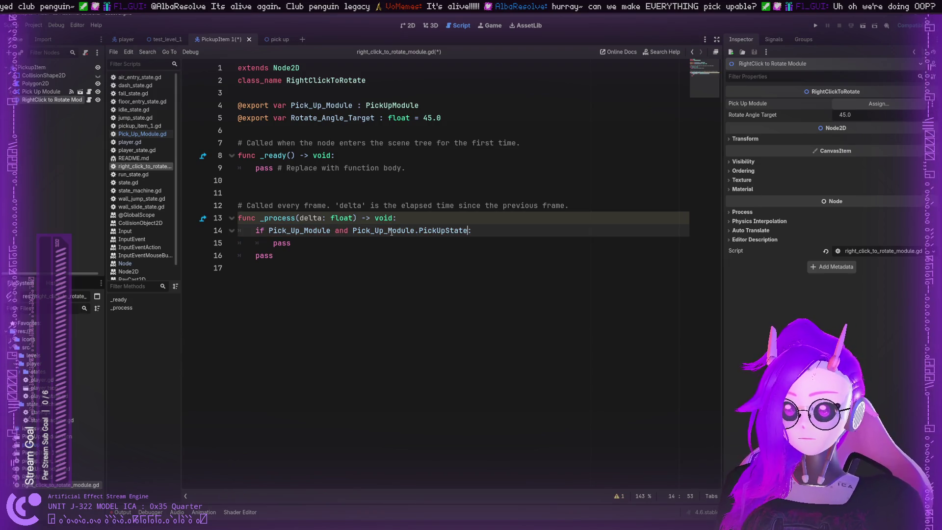
pyautogui.write('and')
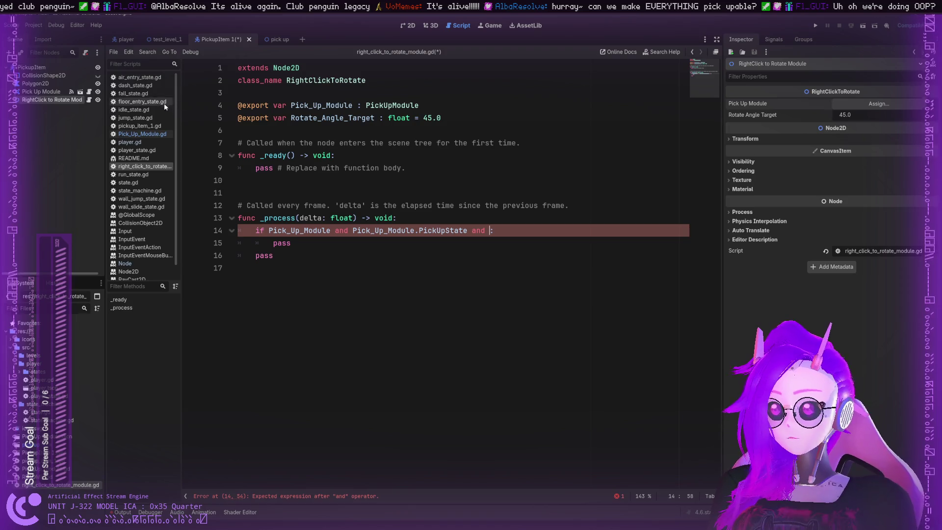
# Copy Input.is_action_just_pressed("pick up") from line 29 of Pick_Up_Module.gd, then return to right_click_to_rotate_module.gd.
pyautogui.click(142, 133)
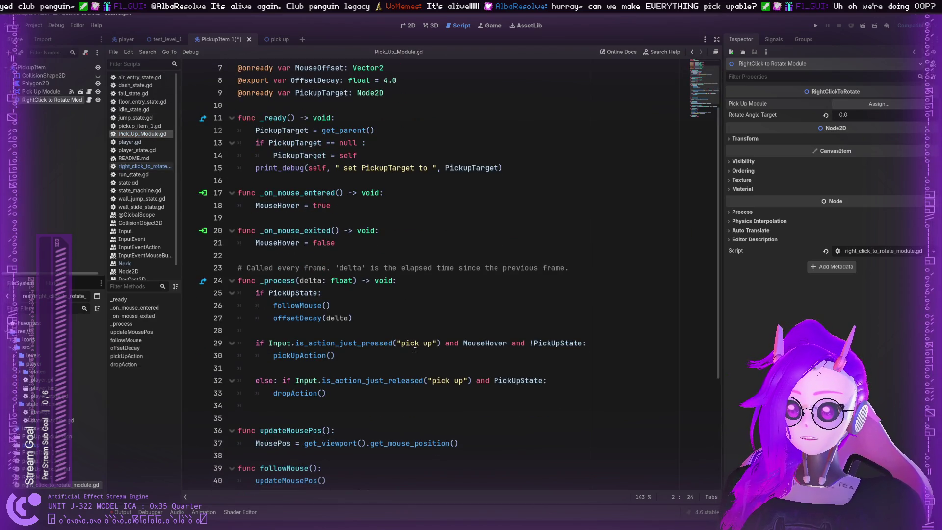
pyautogui.moveTo(269, 343); pyautogui.dragTo(440, 343)
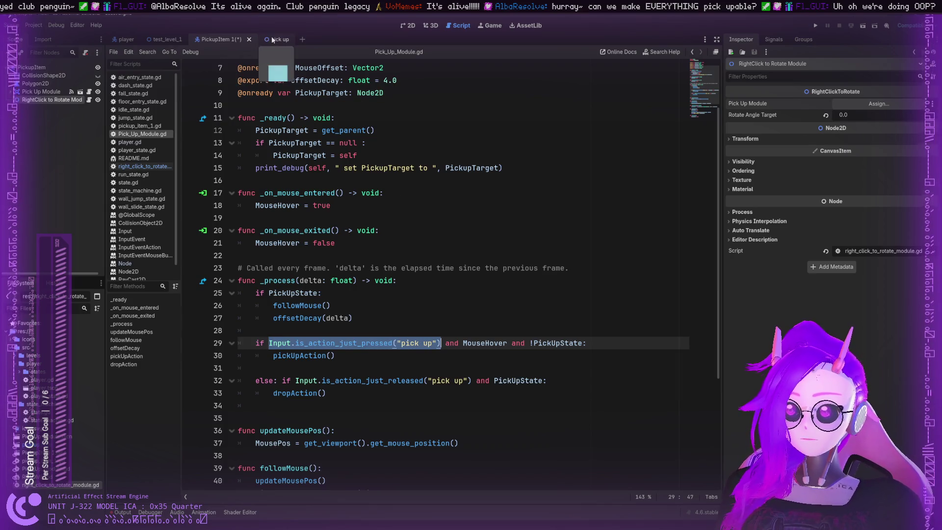
pyautogui.click(272, 40)
pyautogui.click(213, 39)
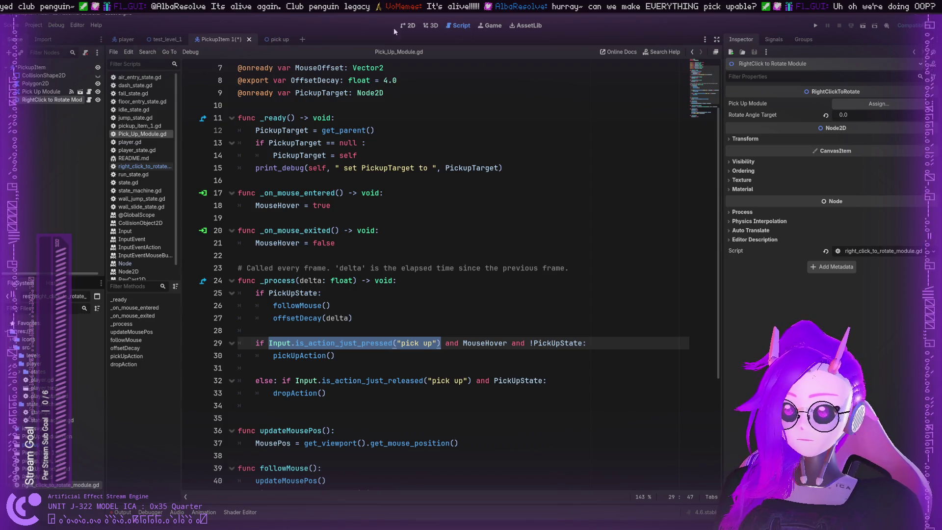
pyautogui.click(143, 166)
# Add Input.is_action_just_pressed to the line 14 condition, using the "rotate item" action instead of "pick up".
pyautogui.write('Input.is_action_just_pressed("pick up"):')
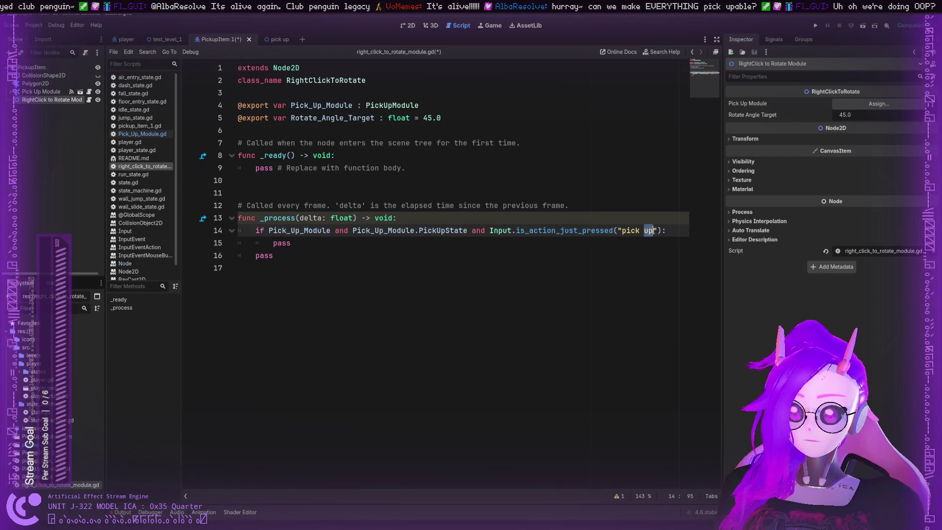
pyautogui.hotkey('ctrl', 'shift', 'Left')
pyautogui.hotkey('ctrl', 'shift', 'Left')
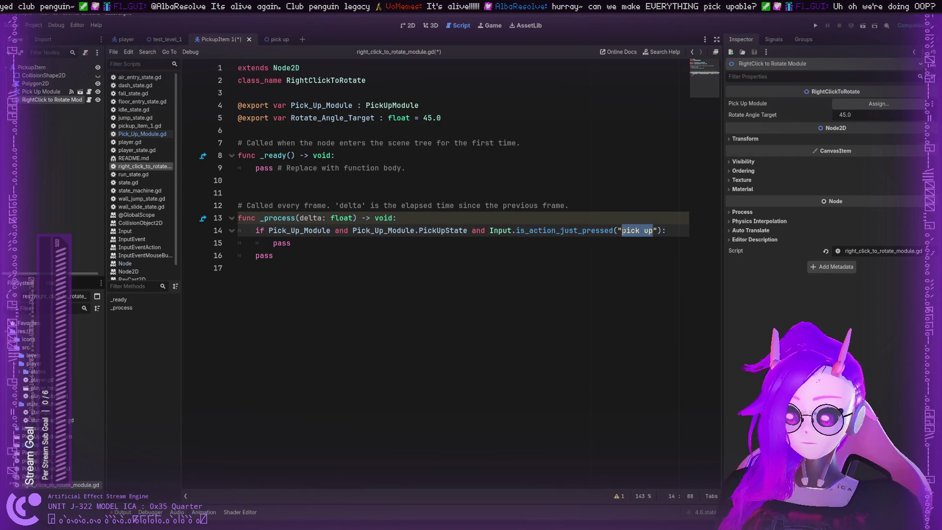
pyautogui.write('r')
pyautogui.write('otat')
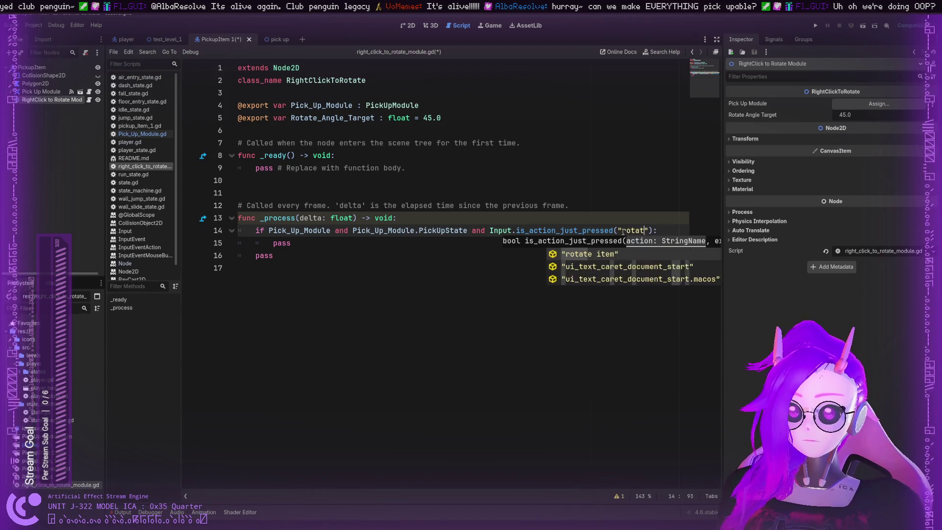
pyautogui.press('Return')
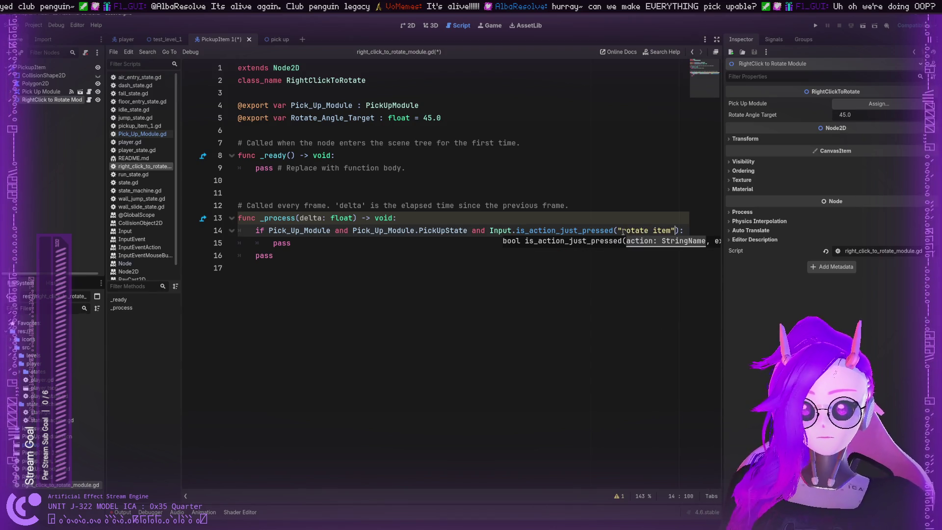
# Select the second and third conditions on line 14 so they can be split out.
pyautogui.press('Up')
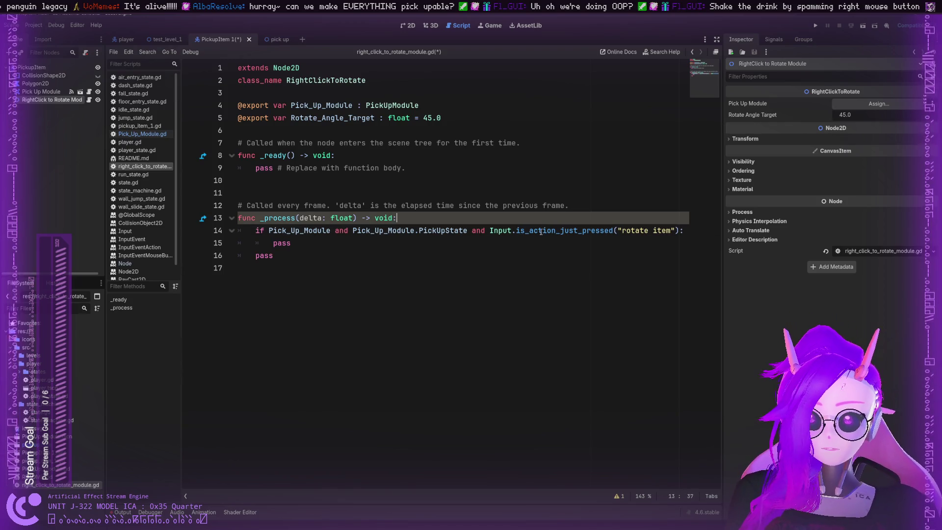
pyautogui.click(495, 243)
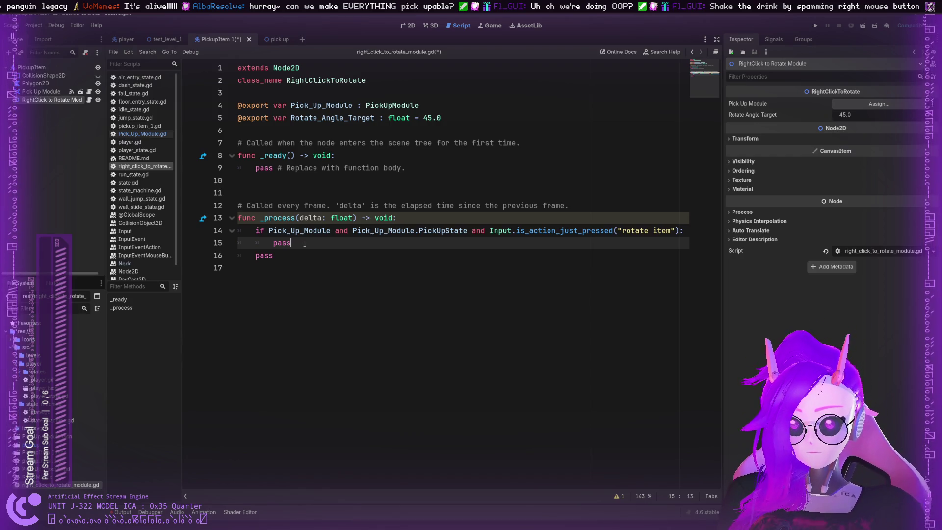
pyautogui.doubleClick(597, 232)
pyautogui.click(582, 231)
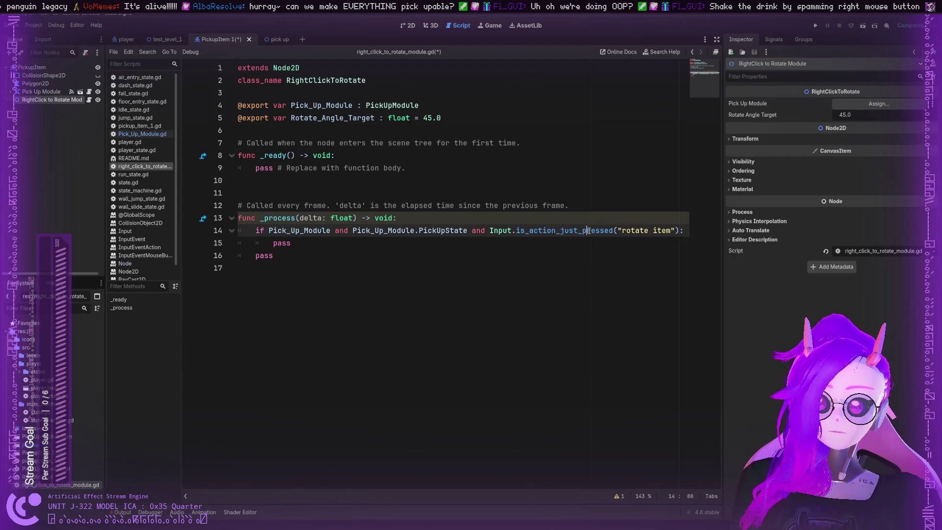
pyautogui.moveTo(583, 231); pyautogui.dragTo(614, 229)
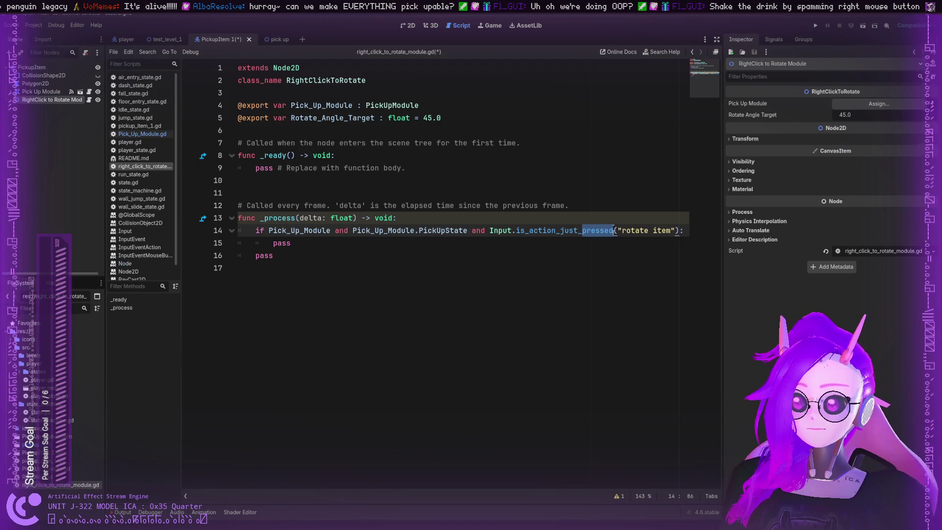
pyautogui.click(602, 230)
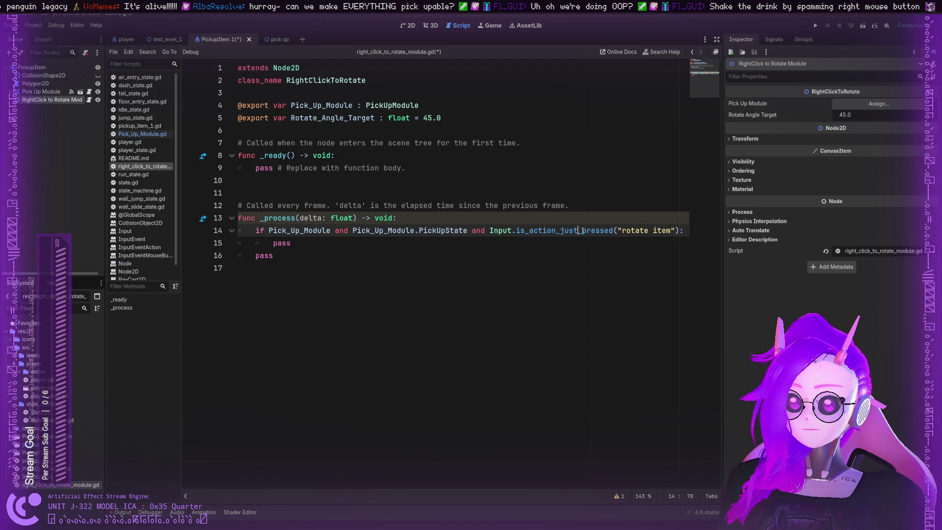
pyautogui.doubleClick(602, 230)
pyautogui.moveTo(582, 230); pyautogui.dragTo(615, 231)
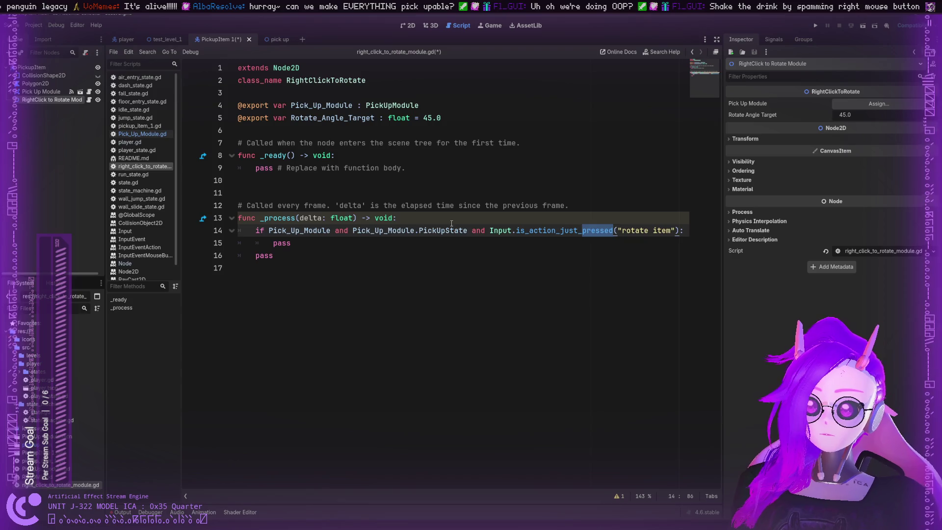
pyautogui.moveTo(334, 231)
pyautogui.mouseDown()
pyautogui.moveTo(344, 230)
pyautogui.moveTo(275, 218)
pyautogui.moveTo(680, 230)
pyautogui.mouseUp()
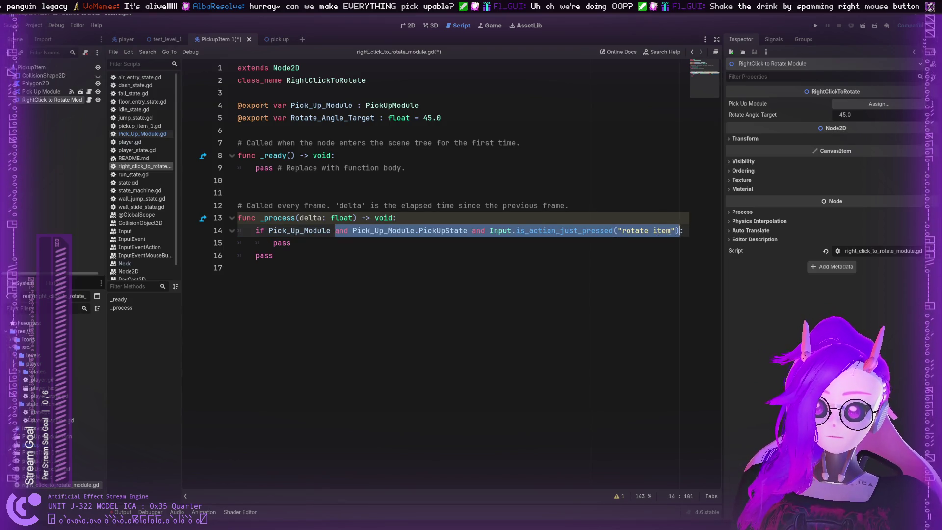
# Split the line 14 conditions into nested if statements on lines 15 and 16, removing the stray 'and's.
pyautogui.press('BackSpace')
pyautogui.press('BackSpace')
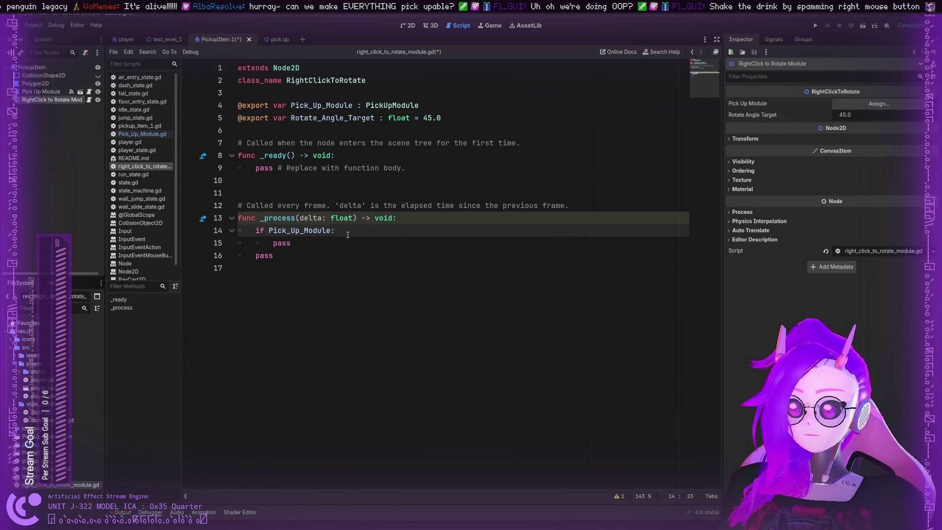
pyautogui.press('Return')
pyautogui.write('if')
pyautogui.write('and Pick_Up_Module.PickUpState and Input.is_action_just_pressed("rotate item")')
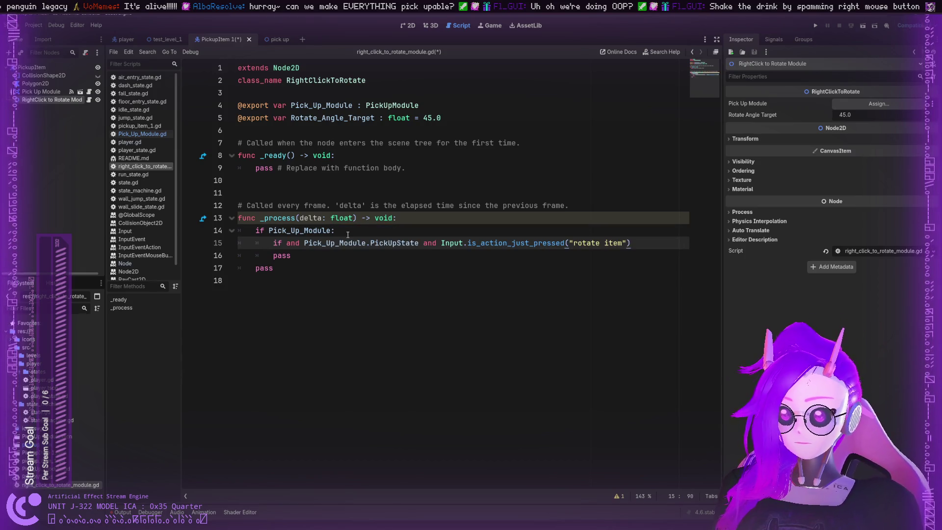
pyautogui.doubleClick(293, 243)
pyautogui.press('Delete')
pyautogui.press('Delete')
pyautogui.moveTo(401, 243); pyautogui.dragTo(610, 240)
pyautogui.write(':')
pyautogui.press('Return')
pyautogui.write('if')
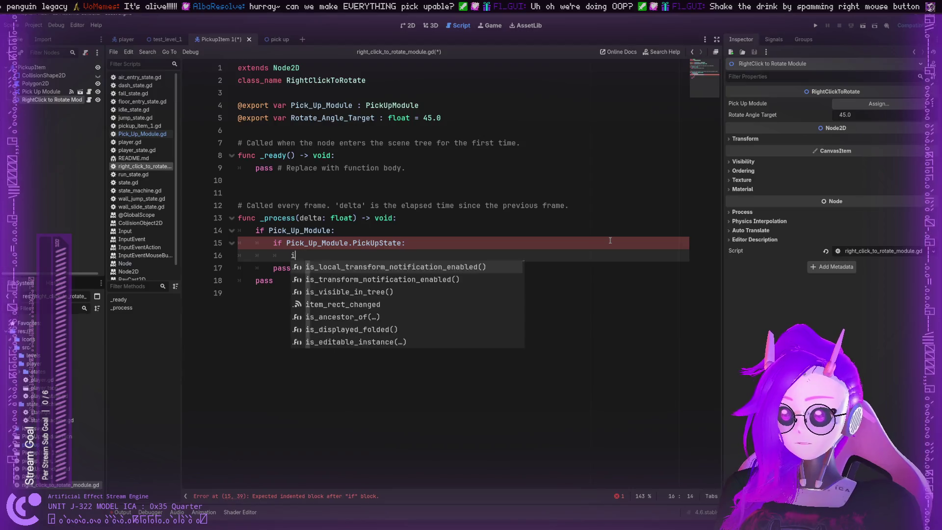
pyautogui.write('and Input.is_action_just_pressed("rotate item")')
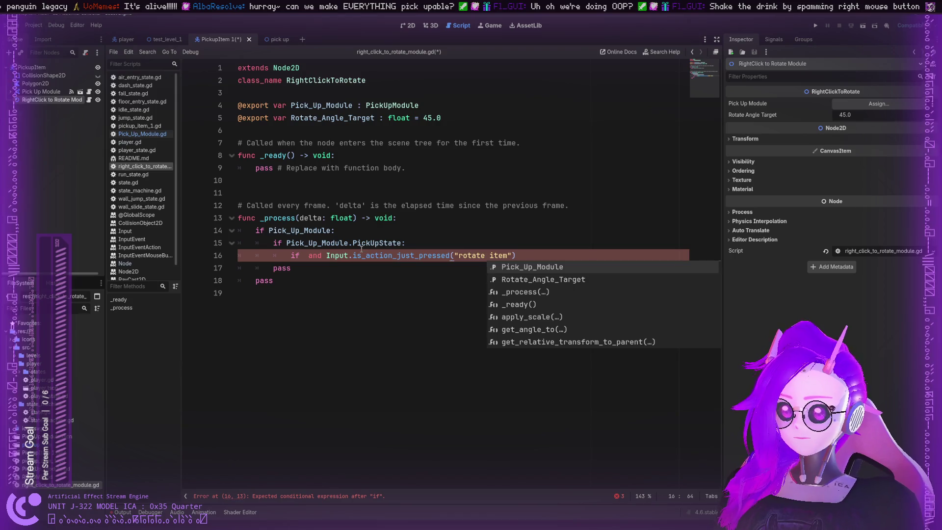
pyautogui.press('Escape')
pyautogui.moveTo(326, 255); pyautogui.dragTo(309, 256)
pyautogui.press('BackSpace')
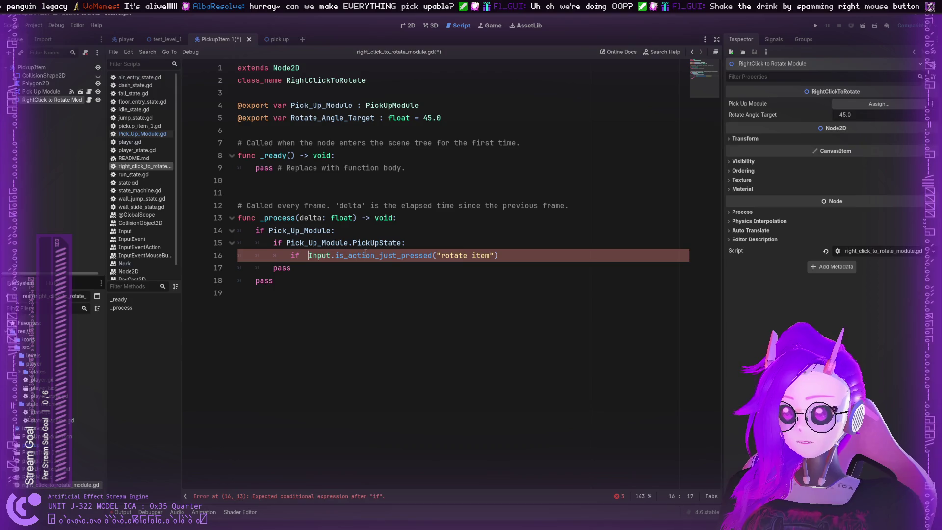
# Undo the nested ifs, restoring the single combined condition on line 14.
pyautogui.doubleClick(286, 230)
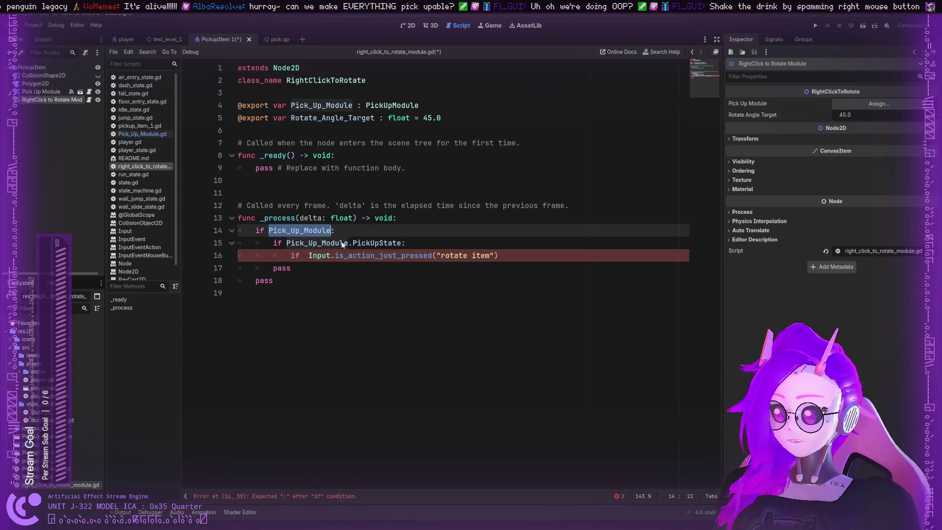
pyautogui.press('Down')
pyautogui.press('Down')
pyautogui.press('End')
pyautogui.hotkey('shift', 'Home')
pyautogui.write('iof')
pyautogui.press('BackSpace')
pyautogui.press('BackSpace')
pyautogui.press('BackSpace')
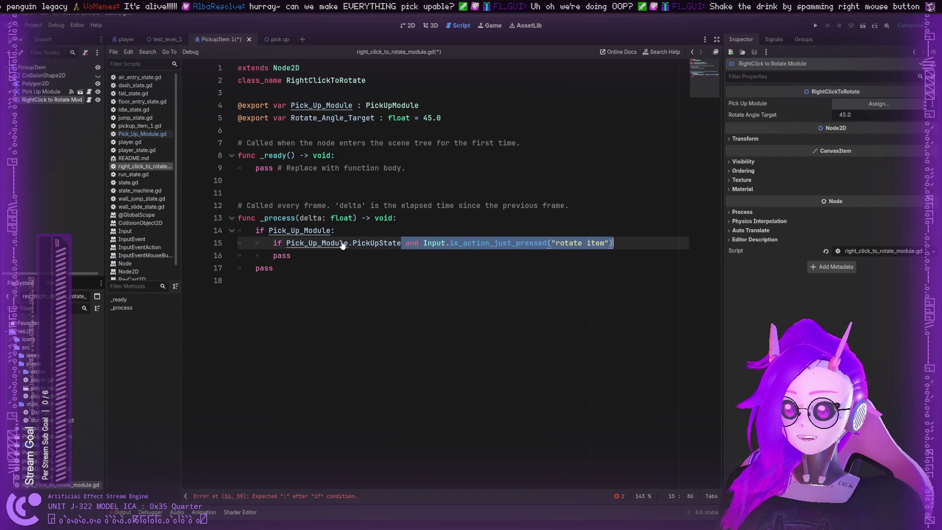
pyautogui.press('Tab')
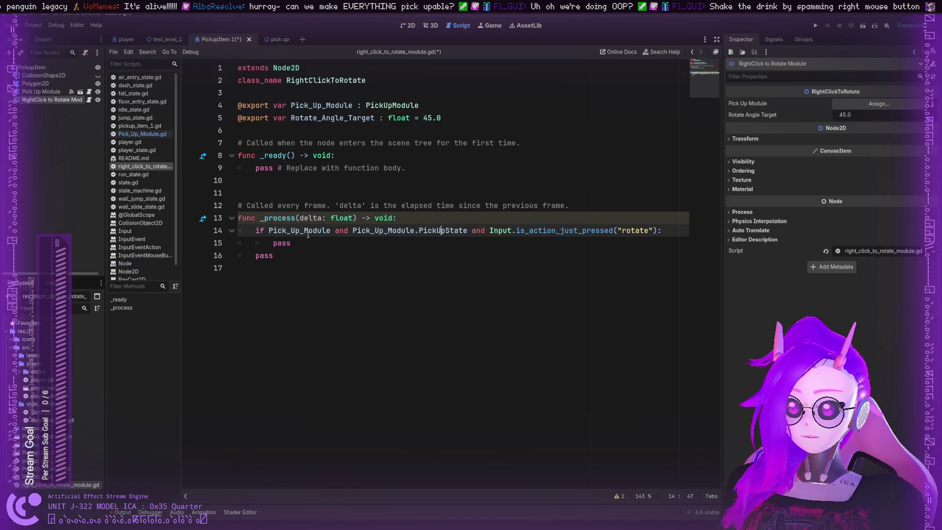
pyautogui.doubleClick(289, 232)
pyautogui.moveTo(335, 230); pyautogui.dragTo(658, 230)
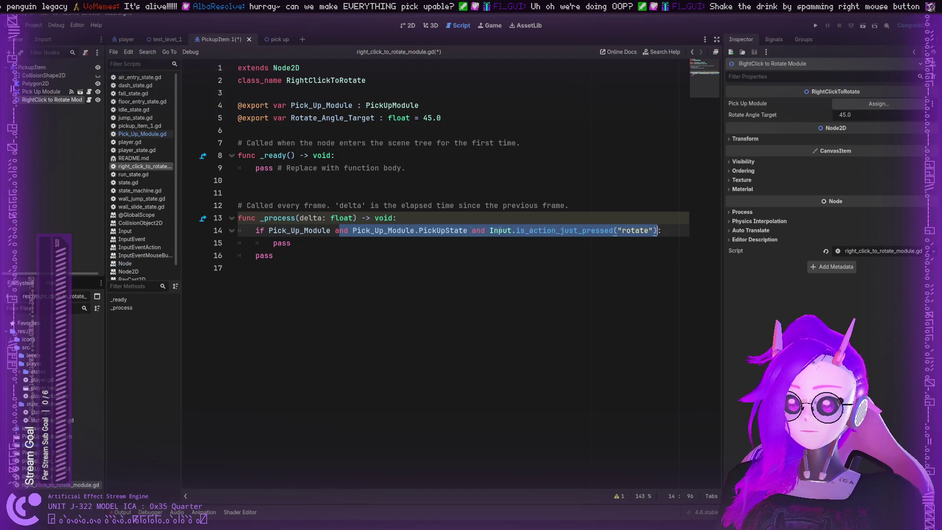
# Complete the line 14 action string so it reads "rotate item".
pyautogui.click(497, 229)
pyautogui.doubleClick(564, 230)
pyautogui.click(658, 231)
pyautogui.click(661, 237)
pyautogui.click(661, 233)
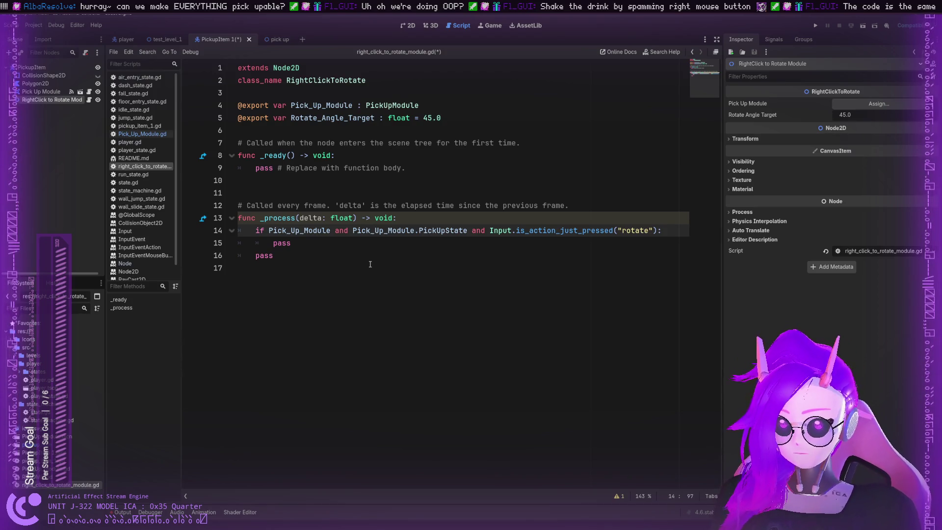
pyautogui.click(649, 230)
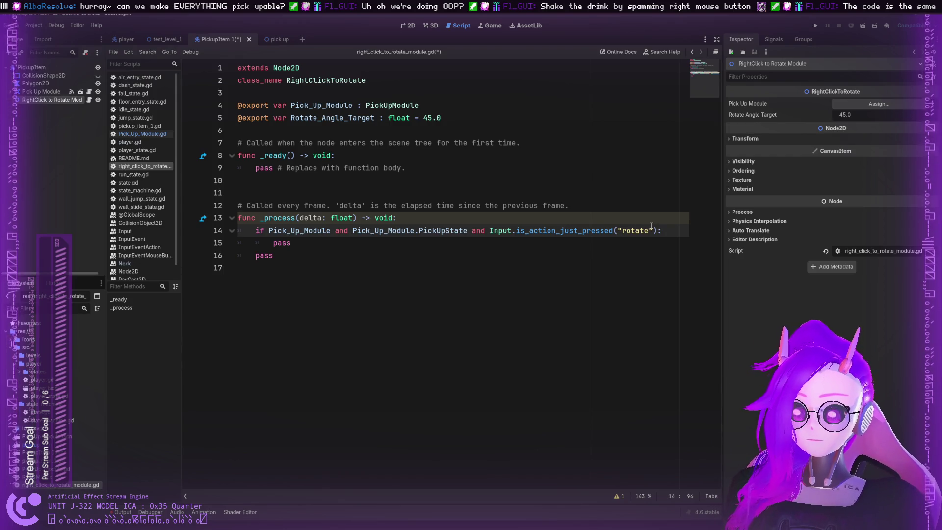
pyautogui.write('item')
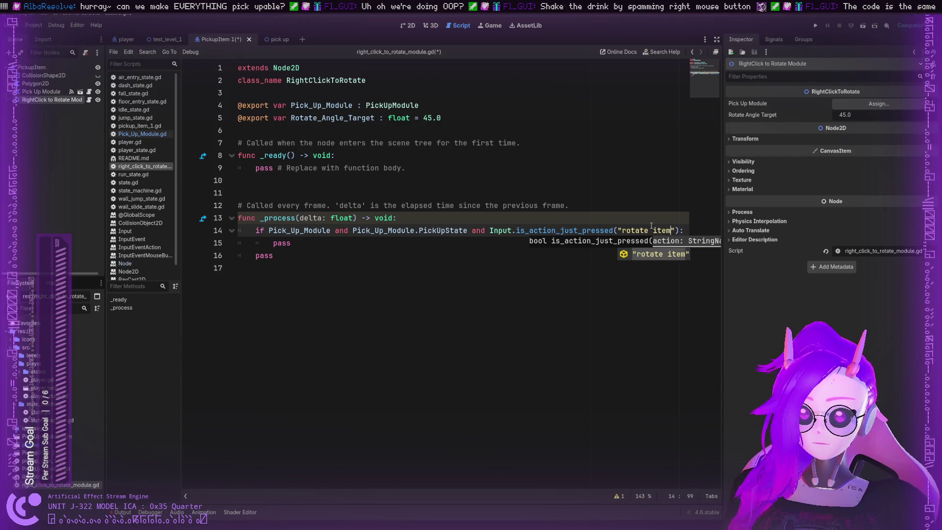
pyautogui.click(351, 240)
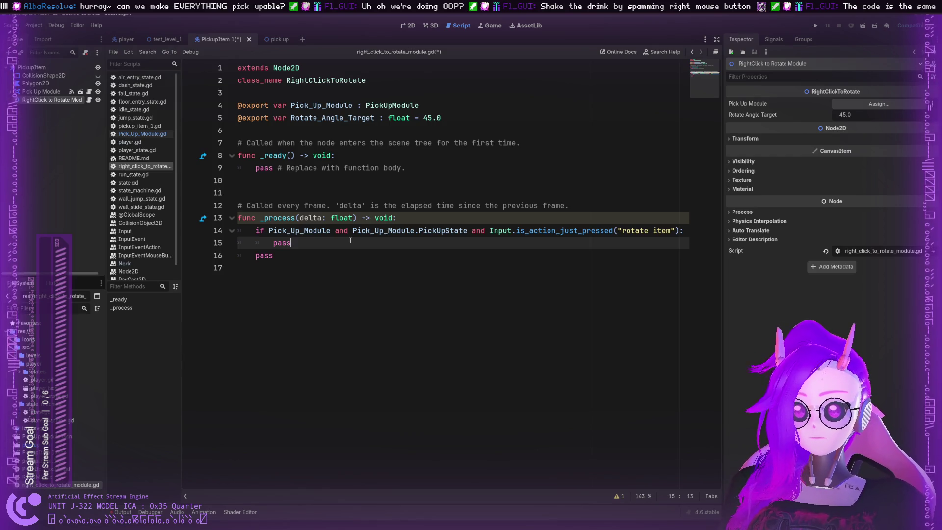
# Retype the pass placeholder so an empty indented line sits above it inside the rotate item check.
pyautogui.press('BackSpace')
pyautogui.press('BackSpace')
pyautogui.press('BackSpace')
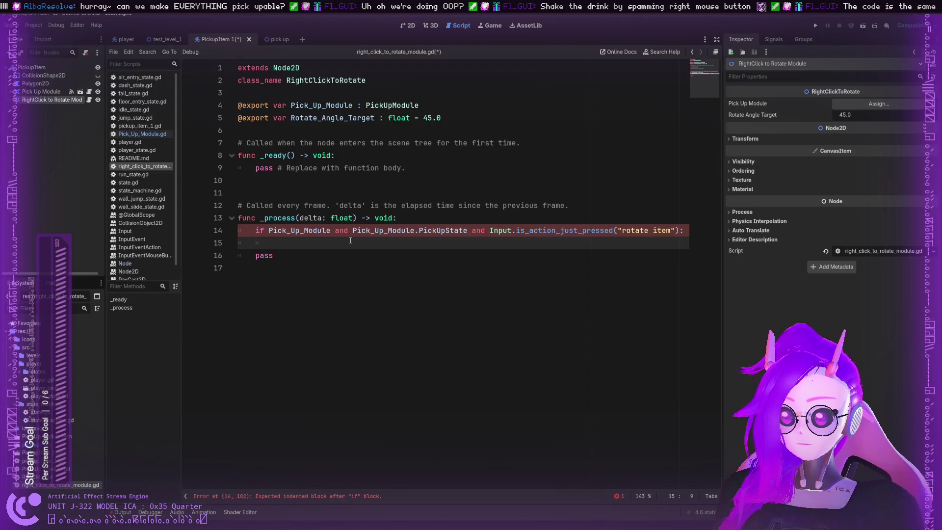
pyautogui.write('pass')
pyautogui.press('Home')
pyautogui.press('Return')
pyautogui.press('Up')
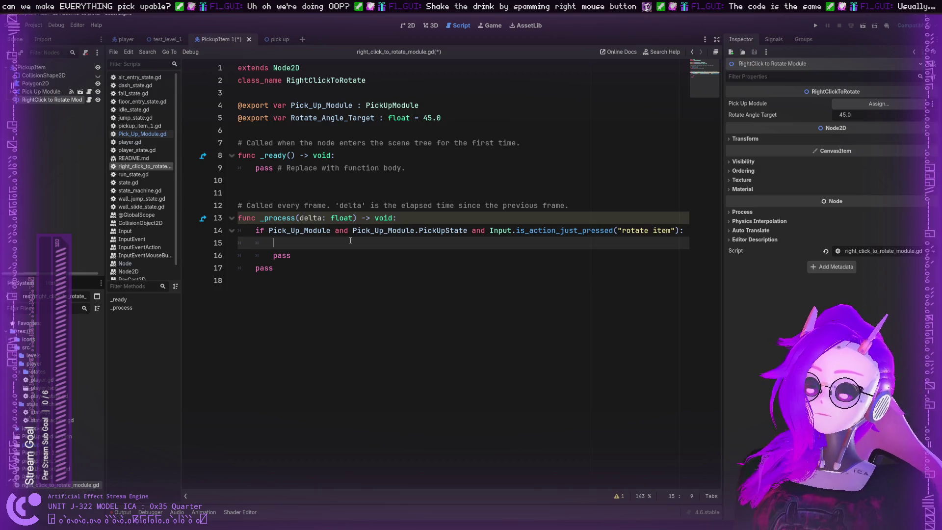
# Start a new func at the end of the script, then discard it and the stray typing.
pyautogui.click(316, 277)
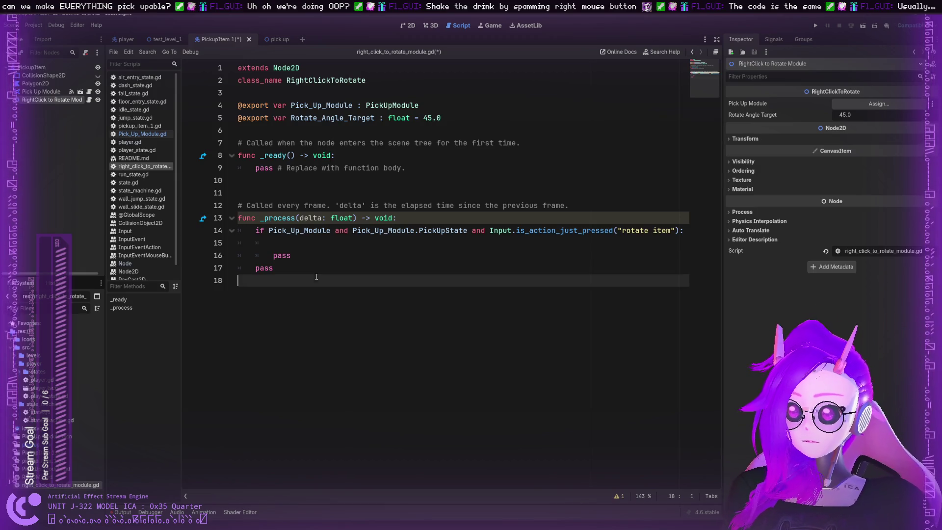
pyautogui.press('Return')
pyautogui.write('func')
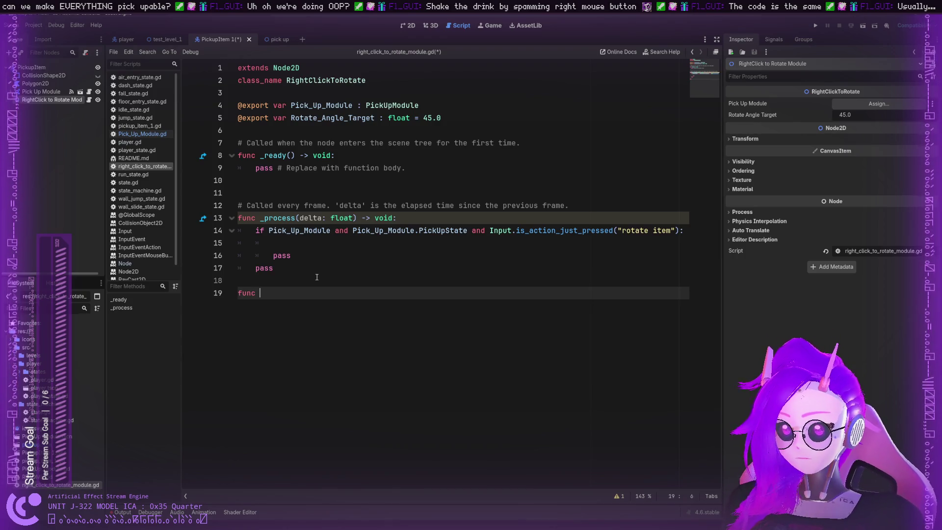
pyautogui.press('BackSpace')
pyautogui.press('BackSpace')
pyautogui.press('BackSpace')
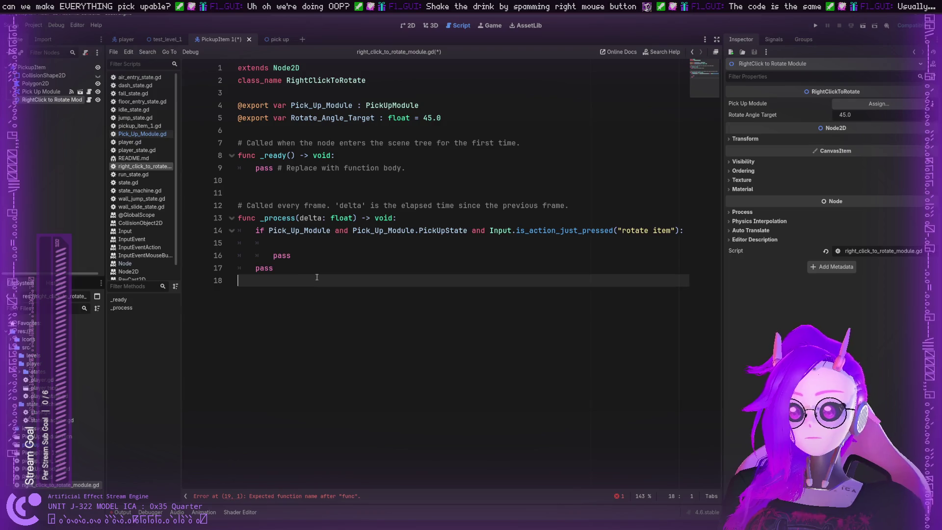
pyautogui.press('Up')
pyautogui.press('Up')
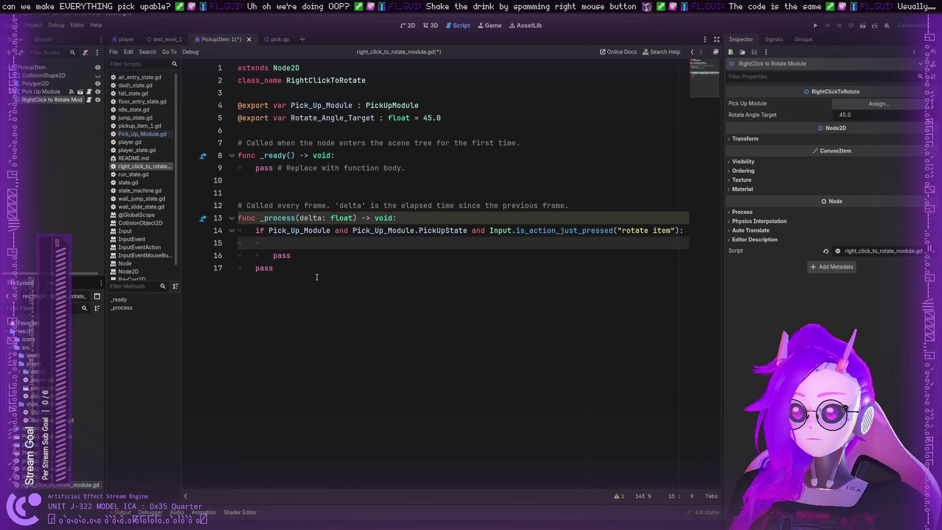
pyautogui.write('pas')
pyautogui.hotkey('ctrl', 'z')
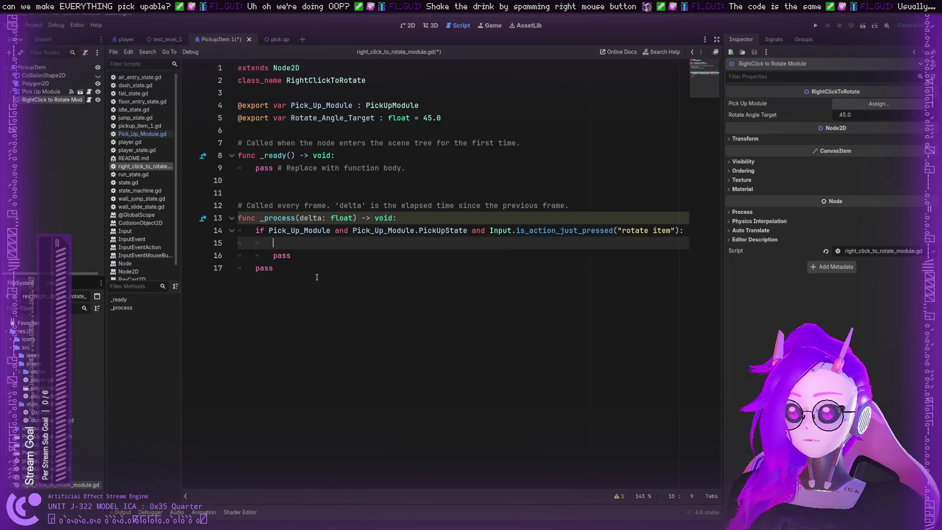
pyautogui.click(454, 117)
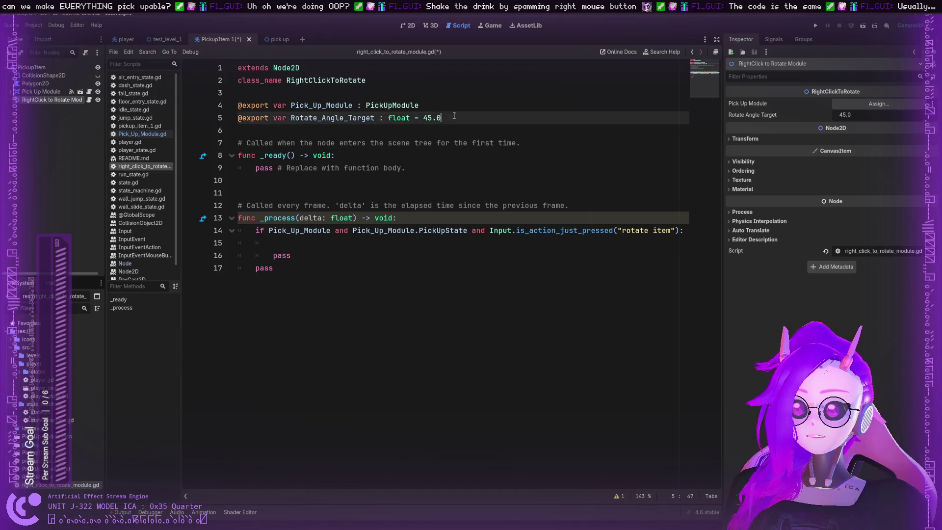
pyautogui.press('Return')
pyautogui.write('@onr')
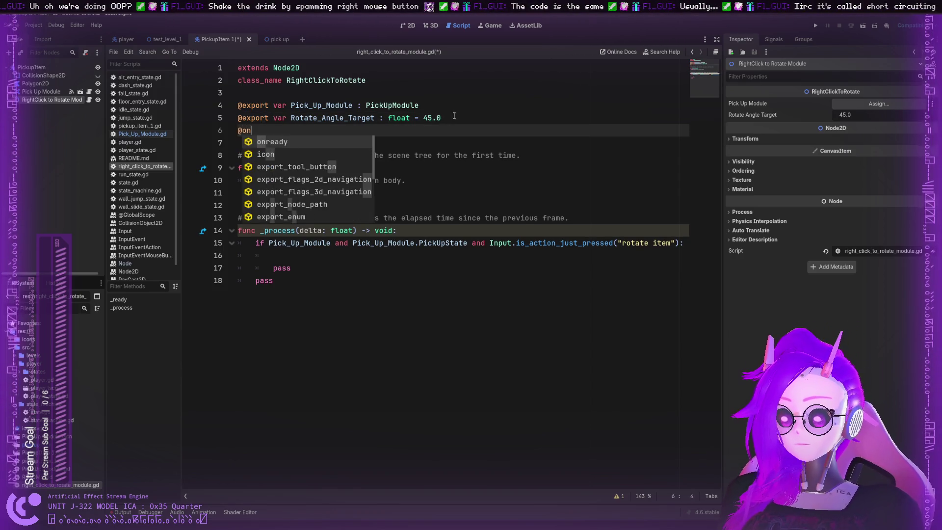
pyautogui.press('Return')
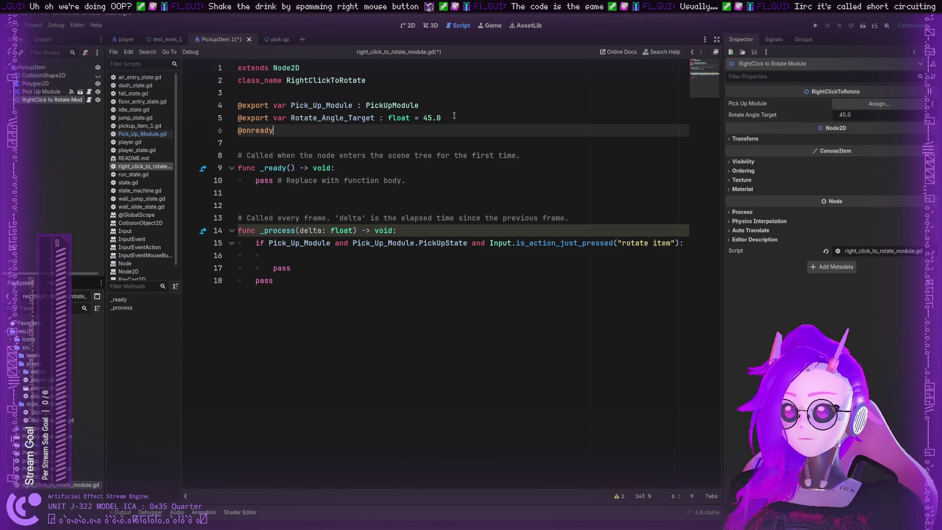
pyautogui.write('var RotateState')
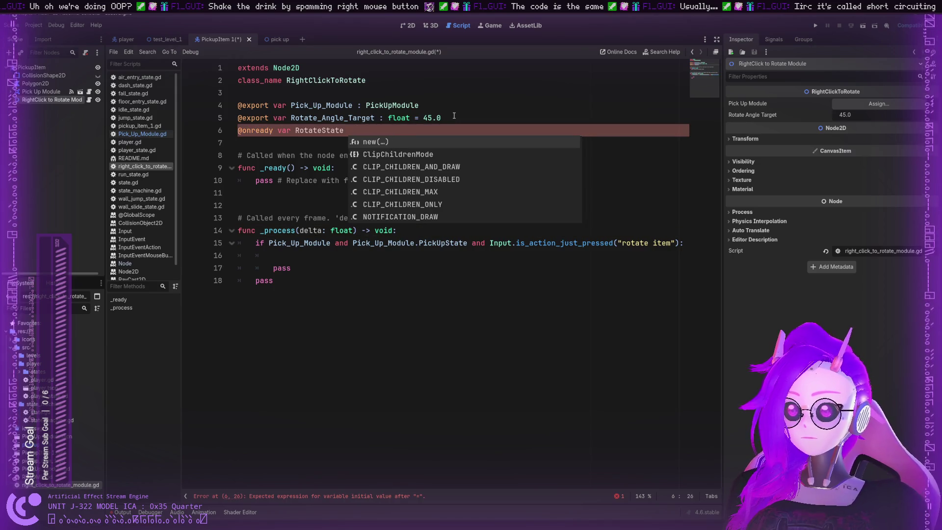
pyautogui.press('BackSpace')
pyautogui.press('BackSpace')
pyautogui.write(': bool')
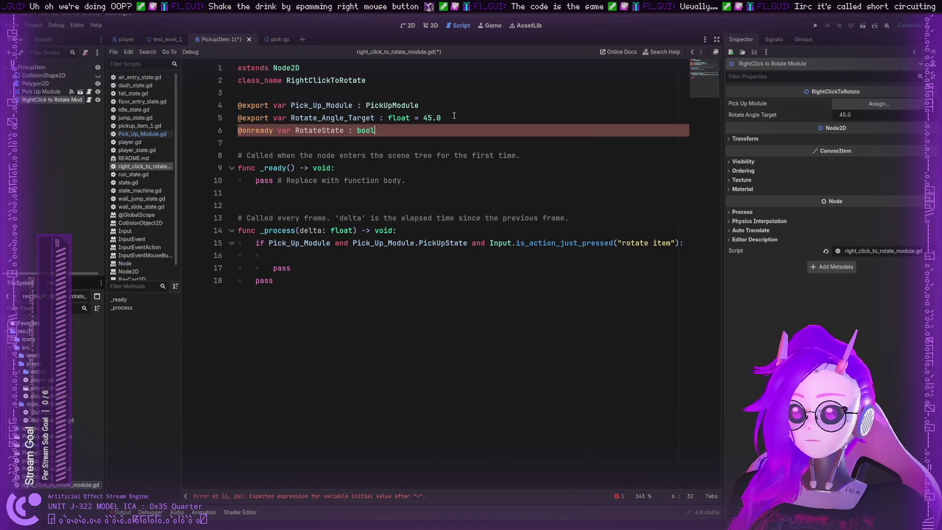
pyautogui.press('BackSpace')
pyautogui.write('flase')
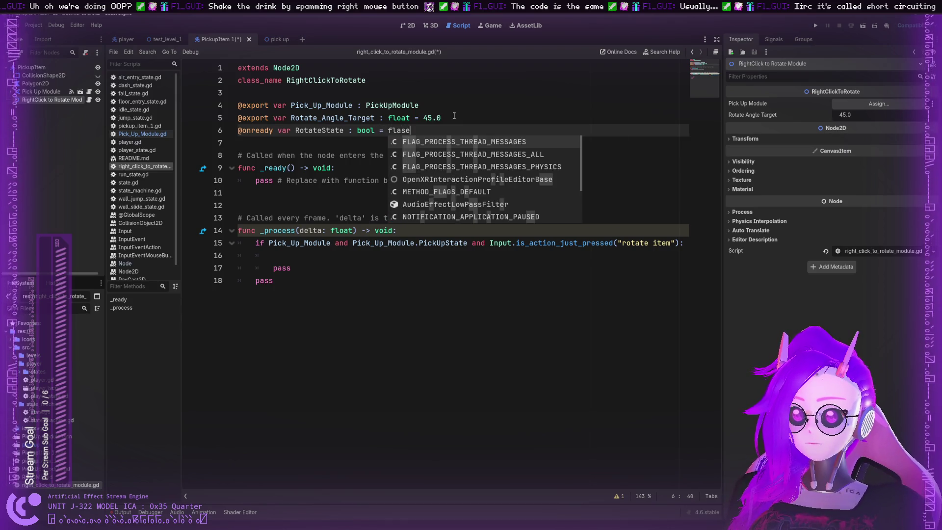
pyautogui.press('Return')
pyautogui.hotkey('ctrl', 'z')
pyautogui.write('se')
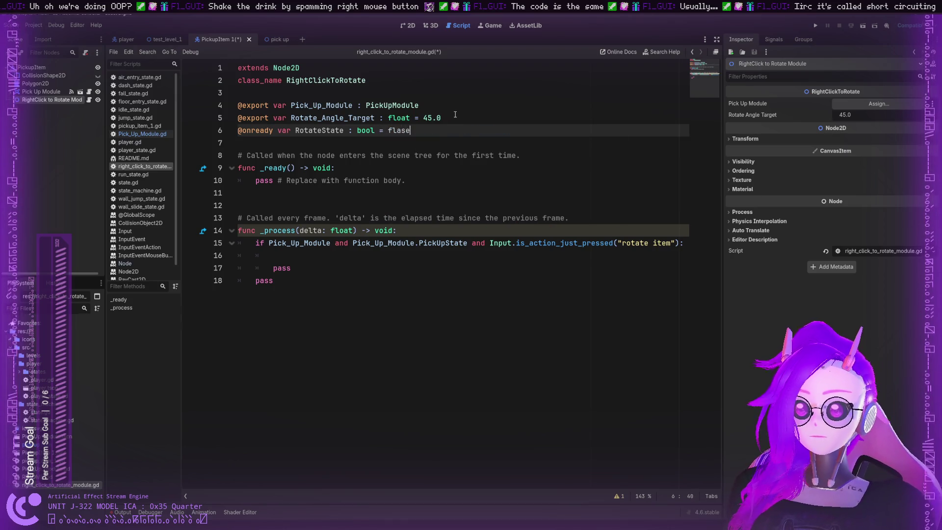
pyautogui.click(323, 266)
pyautogui.press('Up')
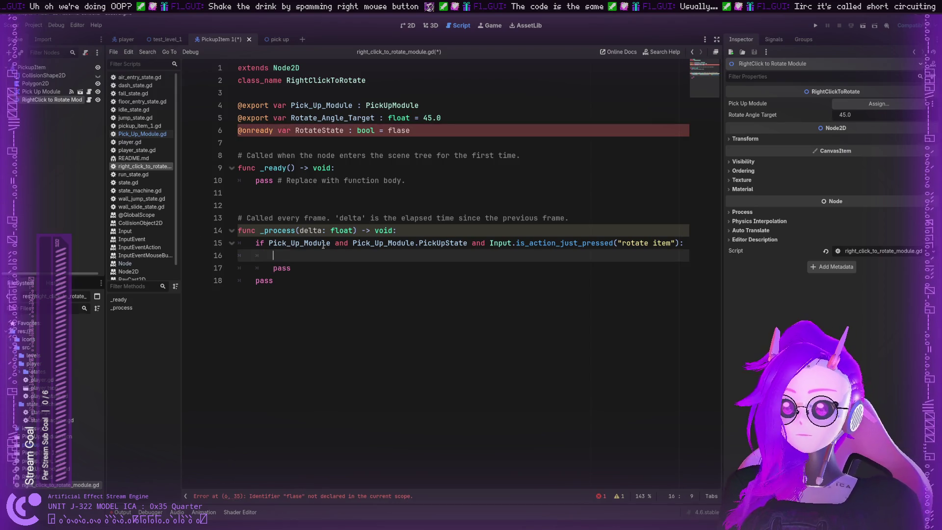
pyautogui.click(389, 131)
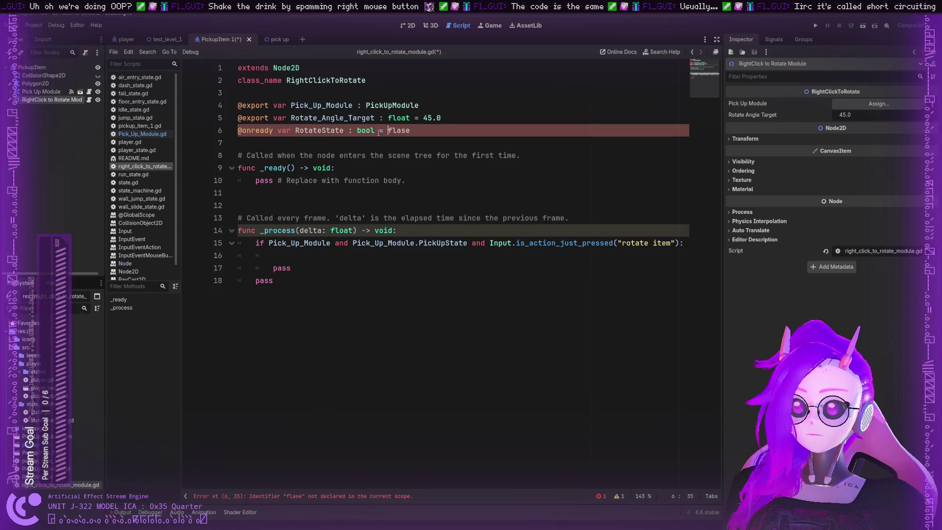
pyautogui.click(322, 130)
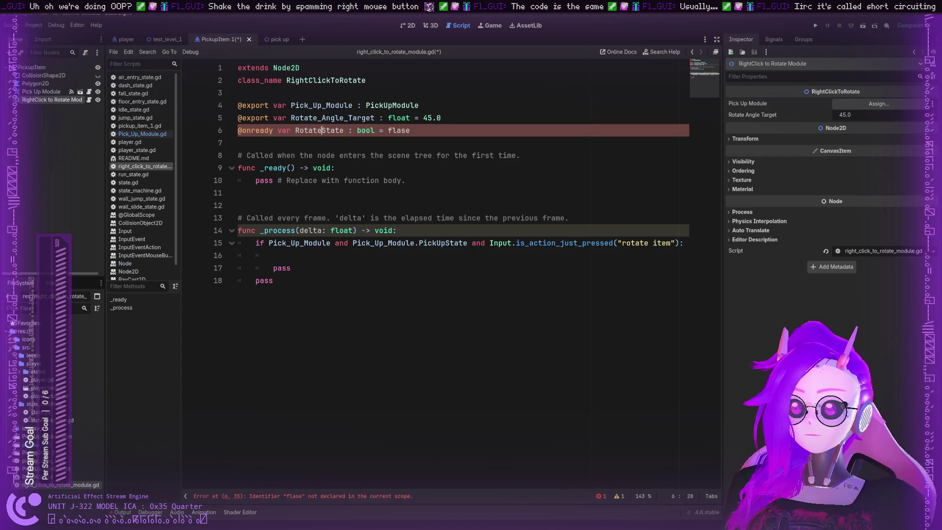
pyautogui.write('_')
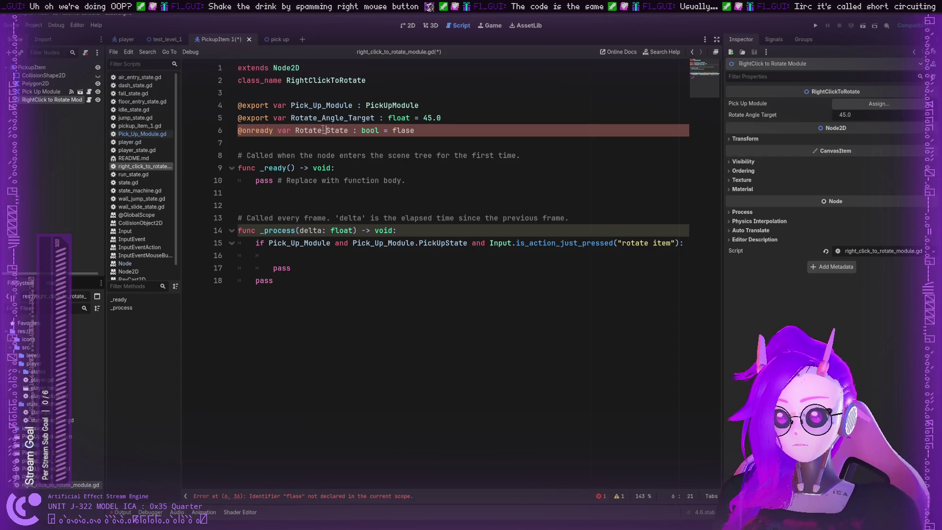
pyautogui.click(393, 131)
pyautogui.press('BackSpace')
pyautogui.press('BackSpace')
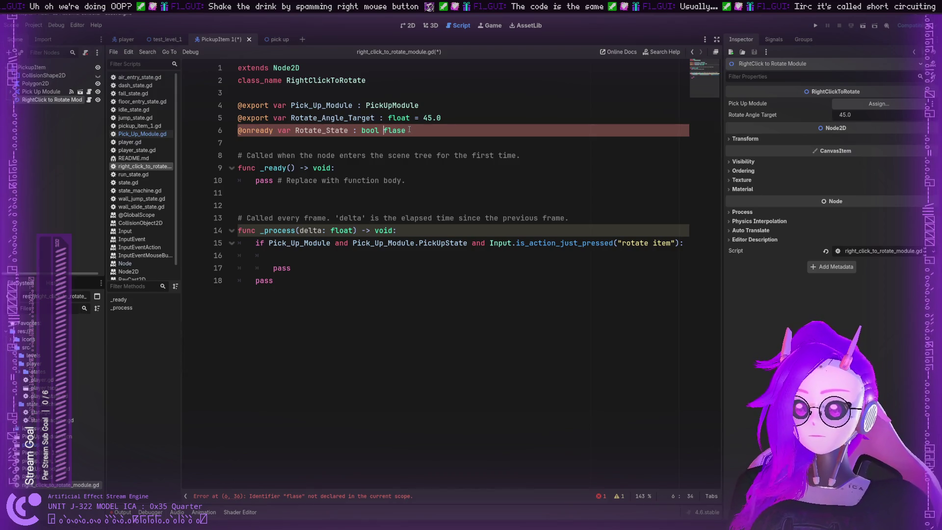
pyautogui.write('= ')
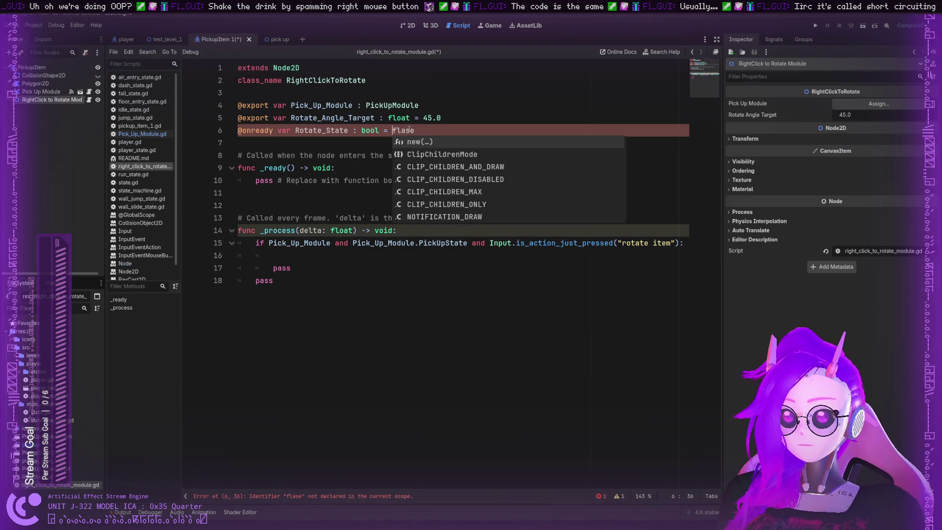
pyautogui.write('fal')
pyautogui.press('Delete')
pyautogui.press('Delete')
pyautogui.press('Delete')
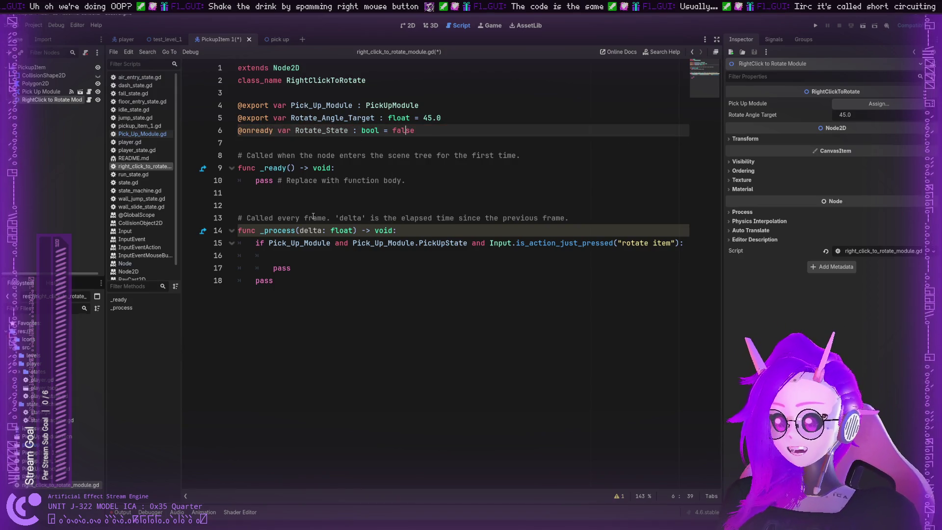
# Save the rotate script and switch to Pick_Up_Module.gd.
pyautogui.click(328, 268)
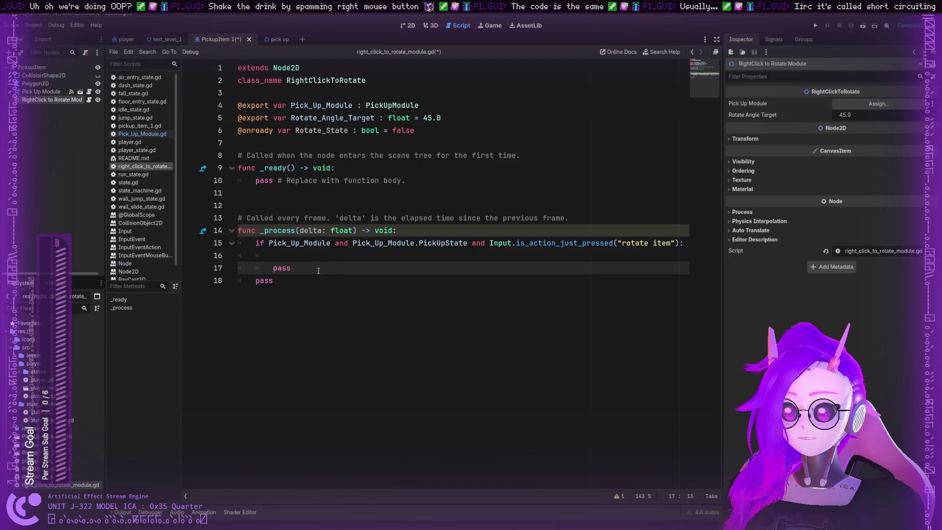
pyautogui.click(319, 281)
pyautogui.hotkey('ctrl', 's')
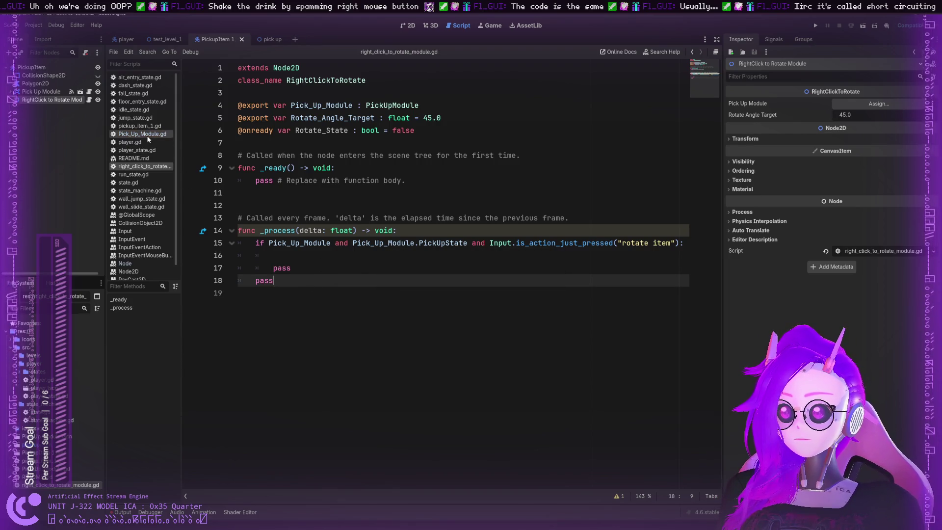
pyautogui.click(148, 138)
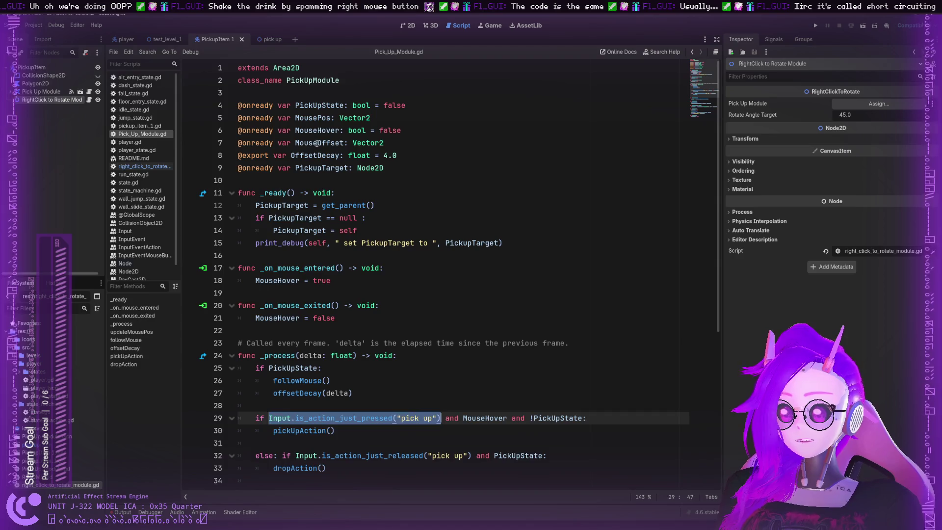
# Rename the declarations to Pick_Up_State, Mouse_Pos and Mouse_Hover.
pyautogui.click(317, 143)
pyautogui.click(316, 130)
pyautogui.click(315, 105)
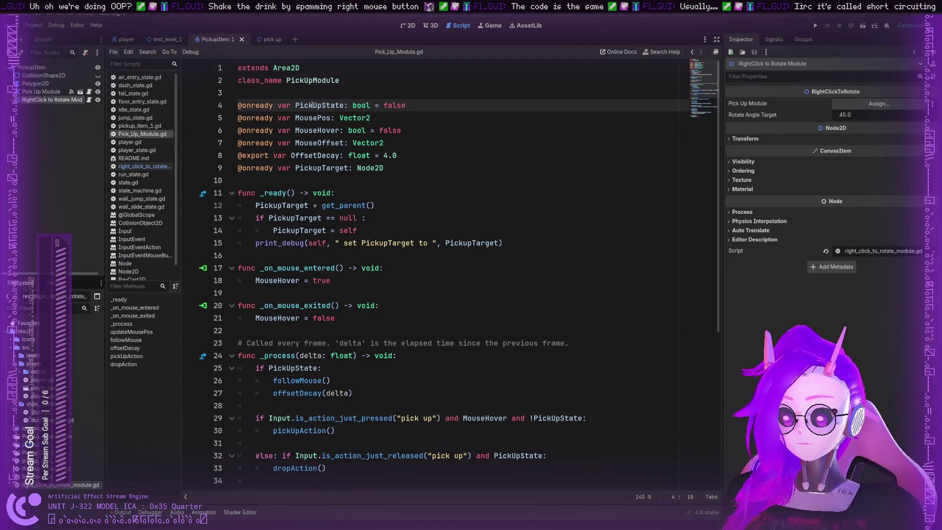
pyautogui.write('_')
pyautogui.click(336, 105)
pyautogui.write('_')
pyautogui.click(324, 117)
pyautogui.write('_')
pyautogui.click(318, 130)
pyautogui.write('_')
# Underscore Mouse_Offset, Offset_Decay and Pickup_Target on lines 9 and 12.
pyautogui.click(317, 143)
pyautogui.write('_')
pyautogui.click(319, 155)
pyautogui.write('_')
pyautogui.click(325, 167)
pyautogui.write('_')
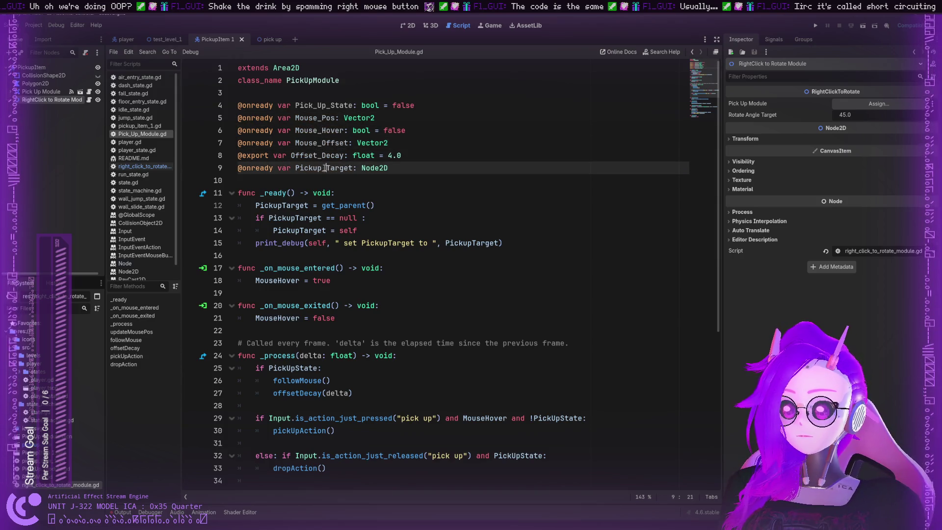
pyautogui.click(291, 206)
pyautogui.write('_')
# Add underscores to Pick_Up_State on line 25, Mouse_Hover on lines 21 and 18, and Pickup_ on lines 13–14.
pyautogui.scroll(-2, 291, 246)
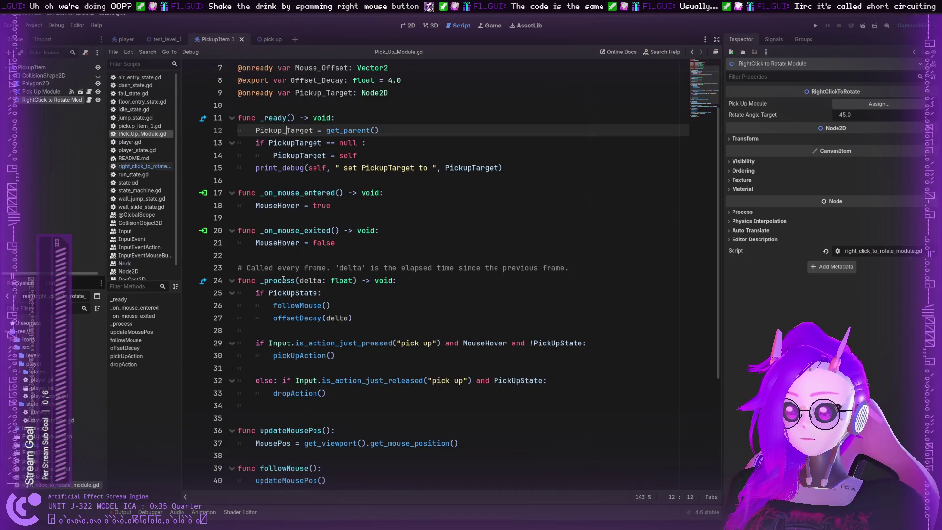
pyautogui.click(293, 292)
pyautogui.write('_')
pyautogui.click(286, 292)
pyautogui.write('_')
pyautogui.click(278, 242)
pyautogui.write('_')
pyautogui.click(278, 206)
pyautogui.write('_')
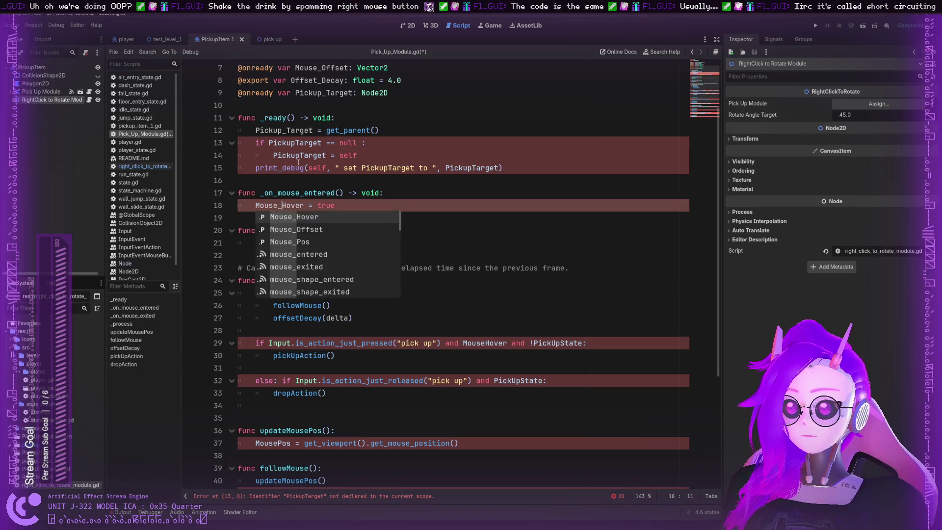
pyautogui.click(300, 156)
pyautogui.write('_')
pyautogui.click(295, 143)
pyautogui.write('_')
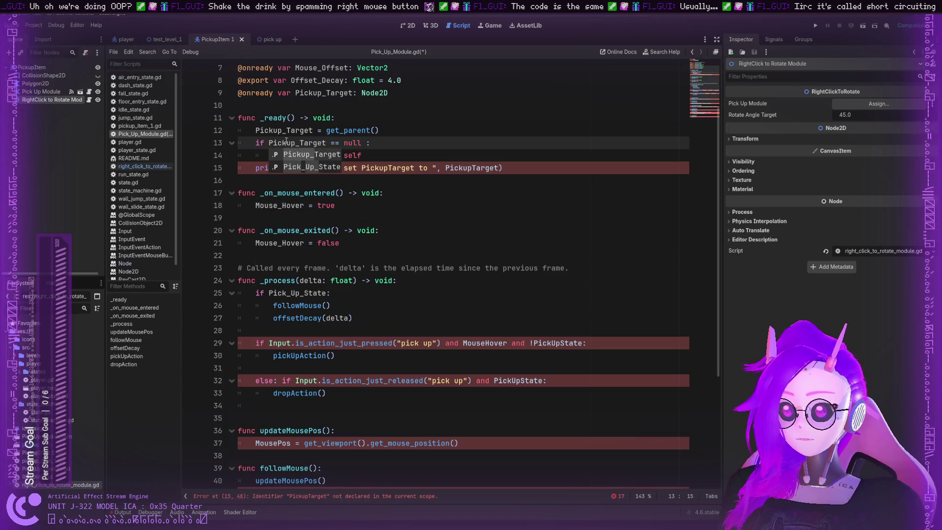
# Change the target variable to Pick_Up_Target on lines 9 and 12.
pyautogui.scroll(-2, 331, 208)
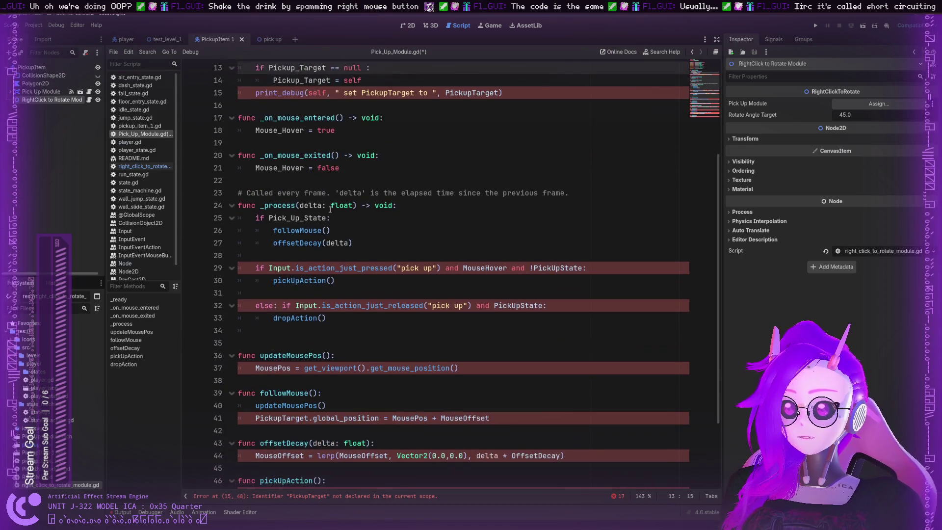
pyautogui.scroll(4, 325, 262)
pyautogui.click(320, 106)
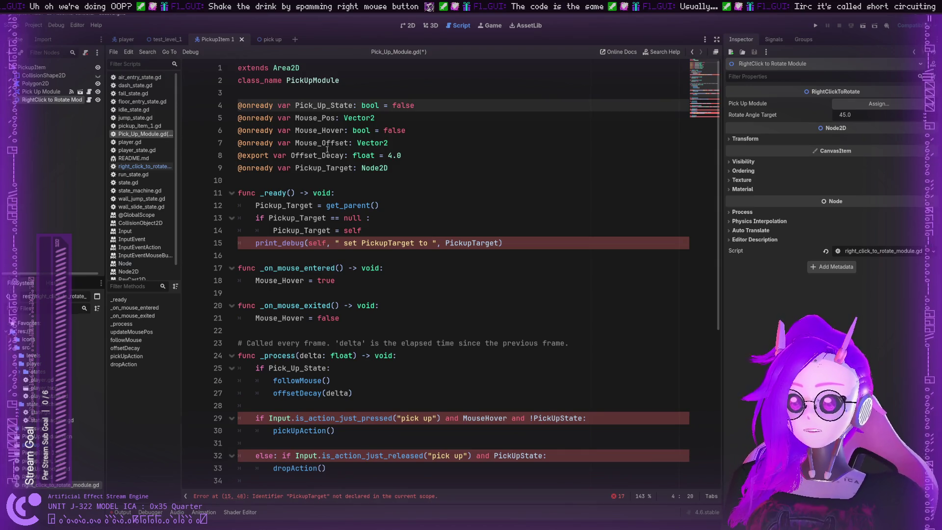
pyautogui.click(315, 168)
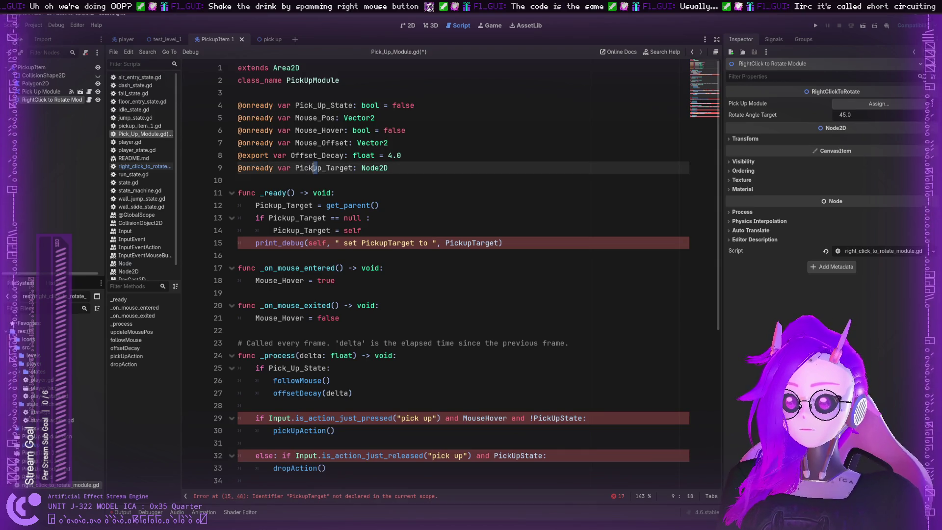
pyautogui.press('Delete')
pyautogui.write('_U')
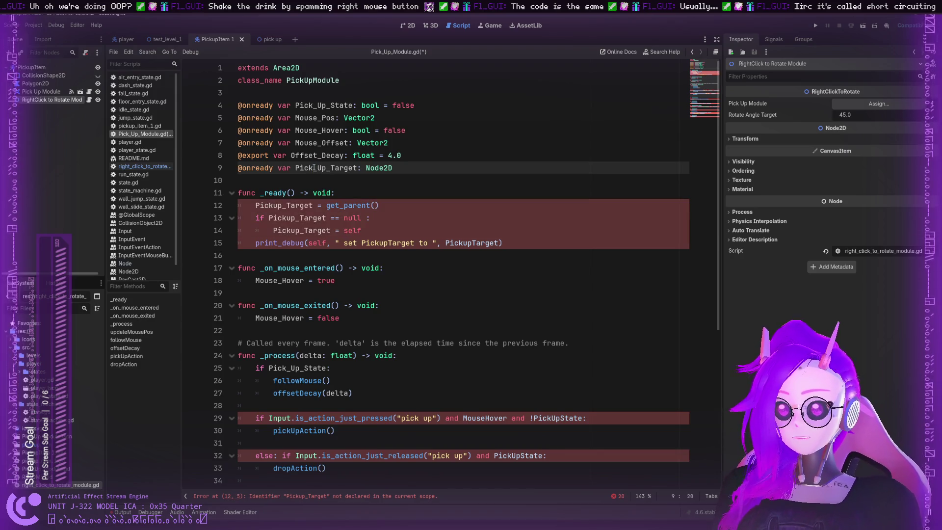
pyautogui.click(273, 205)
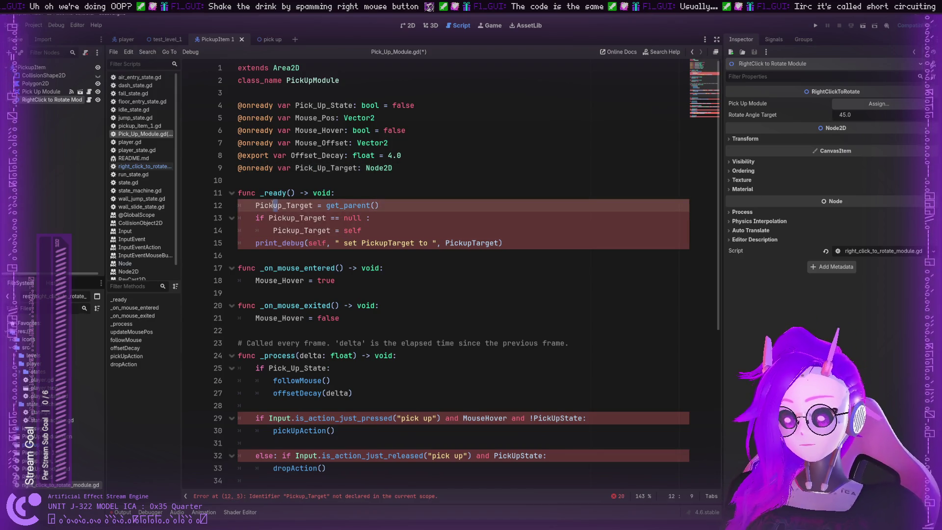
pyautogui.press('Delete')
pyautogui.write('_U')
# Replace the remaining target names on lines 13–15, including the debug print, with Pick_Up_Target.
pyautogui.click(295, 205)
pyautogui.doubleClick(295, 205)
pyautogui.hotkey('ctrl', 'c')
pyautogui.doubleClick(295, 218)
pyautogui.hotkey('ctrl', 'v')
pyautogui.doubleClick(296, 230)
pyautogui.hotkey('ctrl', 'v')
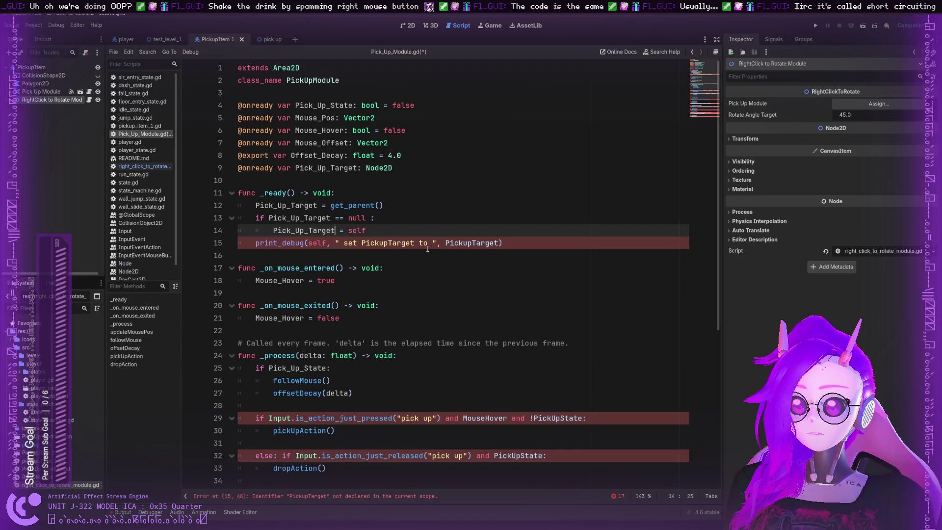
pyautogui.doubleClick(452, 243)
pyautogui.write('Pick_Up_Target')
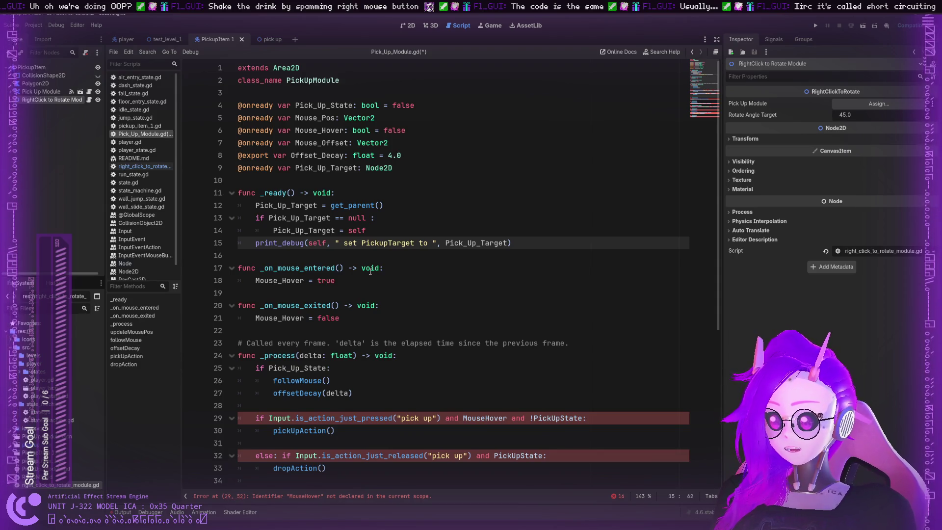
# Rename Mouse_Hover and Pick_Up_State on line 29 and Pick_Up_State on line 32.
pyautogui.scroll(-2, 386, 315)
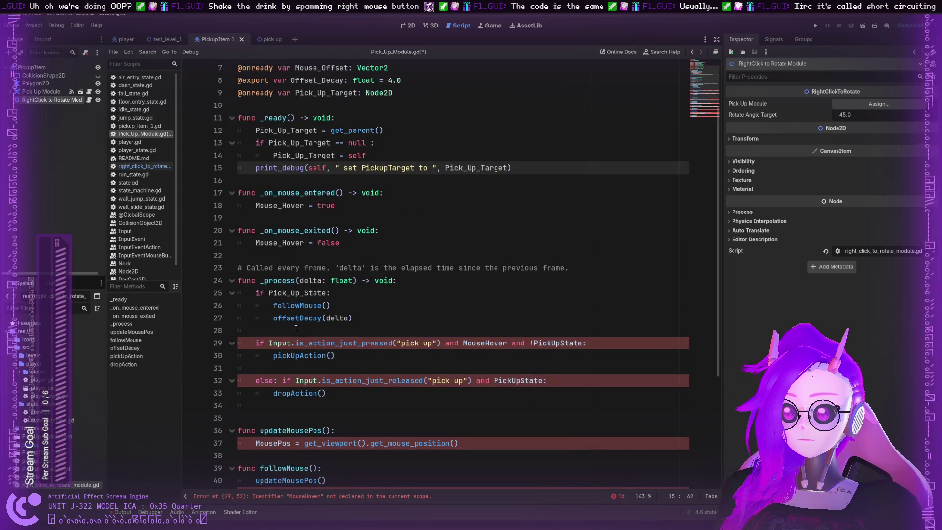
pyautogui.doubleClick(483, 343)
pyautogui.click(483, 343)
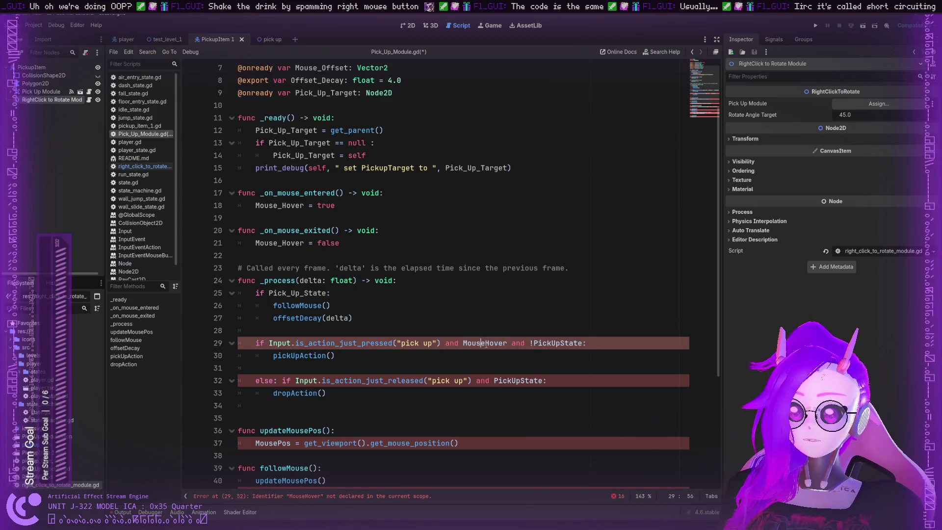
pyautogui.write('_')
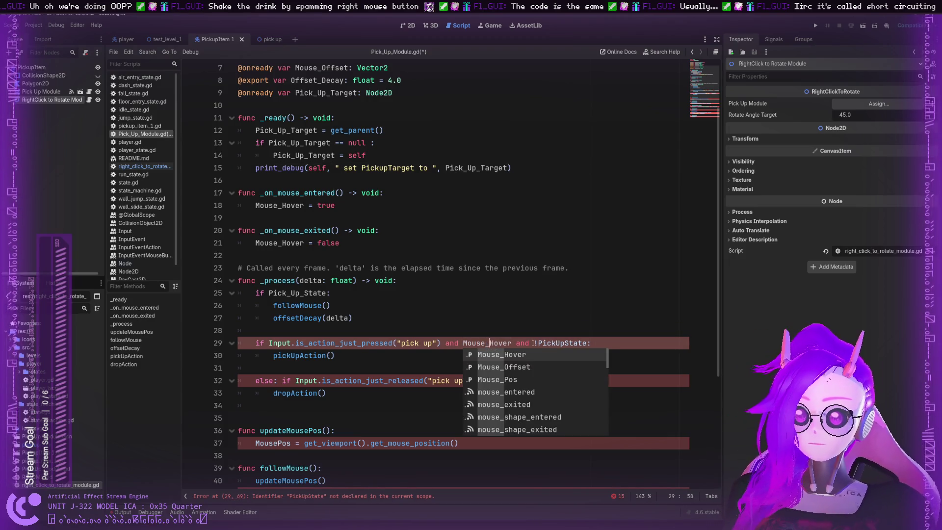
pyautogui.click(552, 343)
pyautogui.press('Right')
pyautogui.write('_')
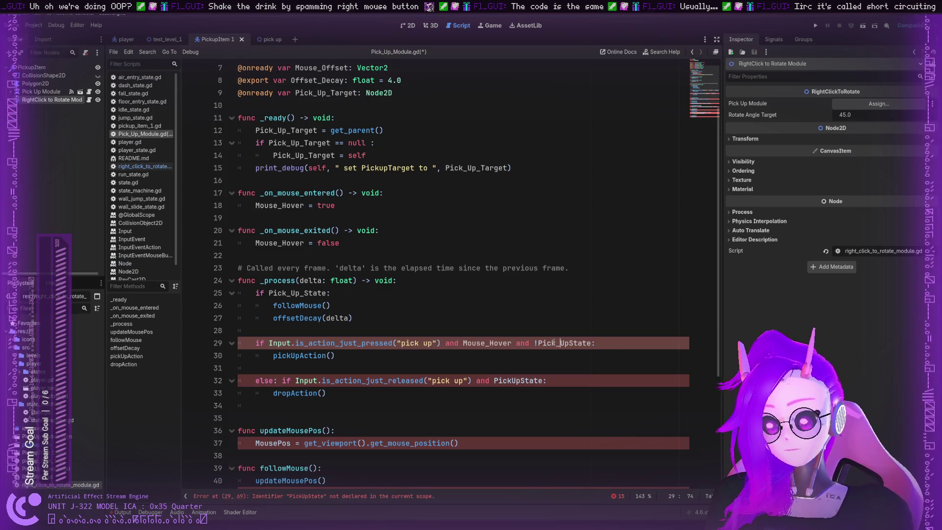
pyautogui.press('Right')
pyautogui.press('Right')
pyautogui.write('_')
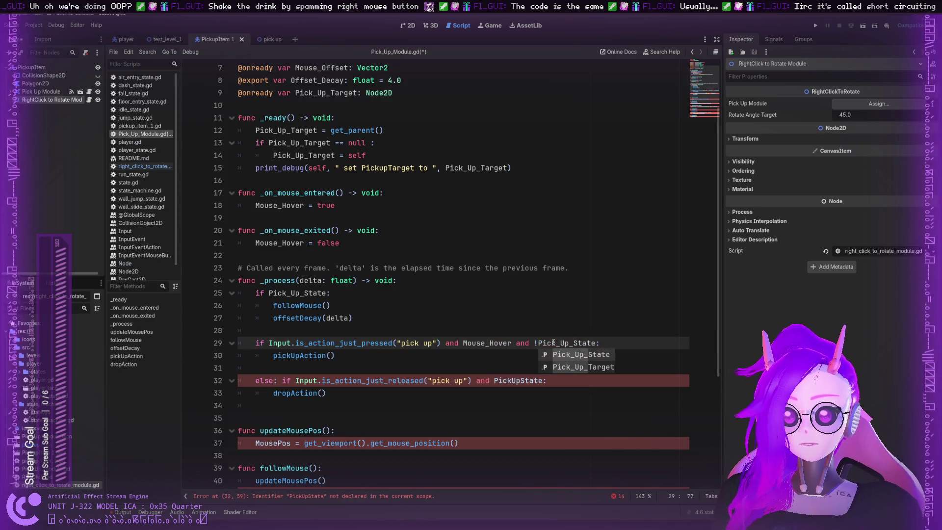
pyautogui.moveTo(494, 380); pyautogui.dragTo(542, 381)
pyautogui.write('Pick_Up_State')
pyautogui.doubleClick(487, 344)
# Underscore Mouse_Pos and Mouse_Offset on line 41.
pyautogui.scroll(-2, 408, 377)
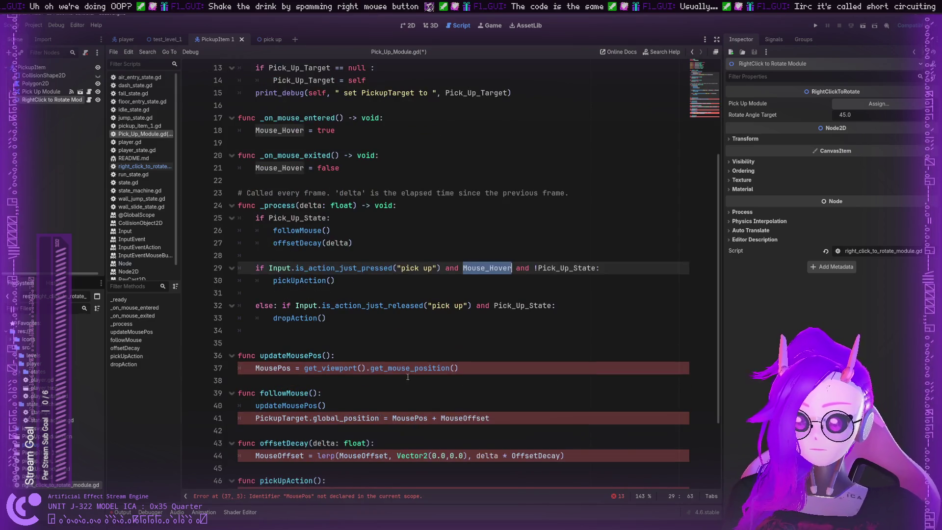
pyautogui.scroll(-2, 398, 276)
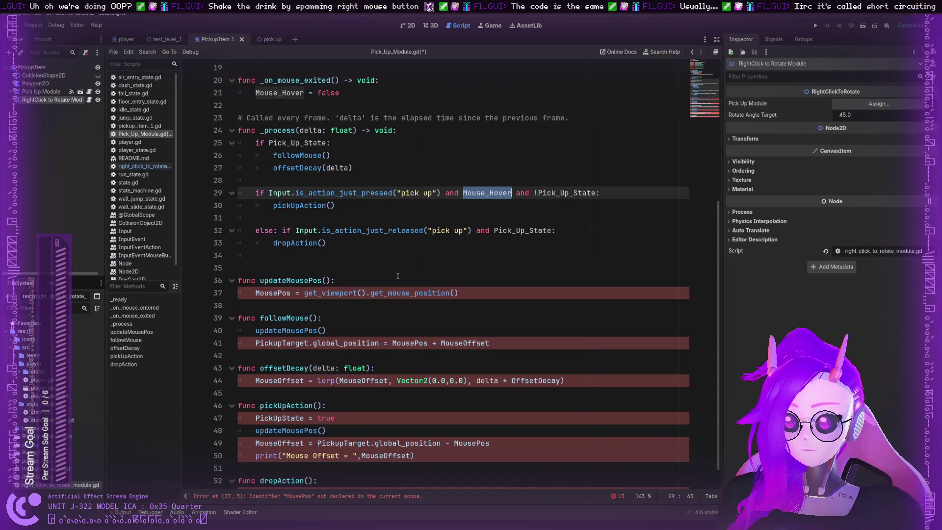
pyautogui.click(410, 343)
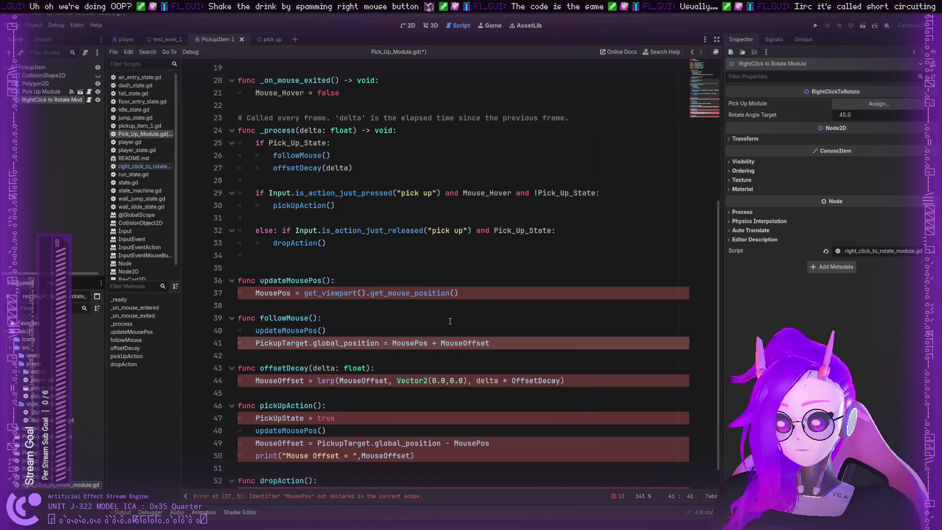
pyautogui.write('_')
pyautogui.click(461, 338)
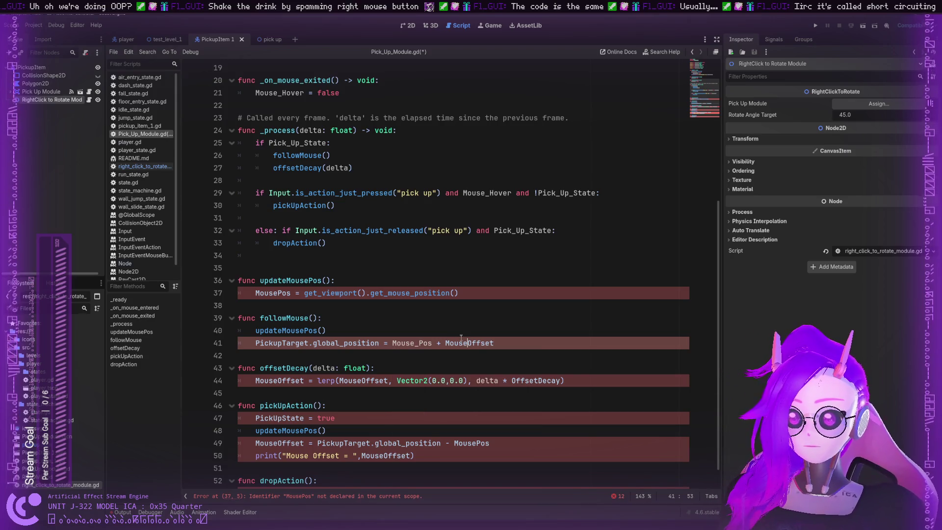
pyautogui.write('_')
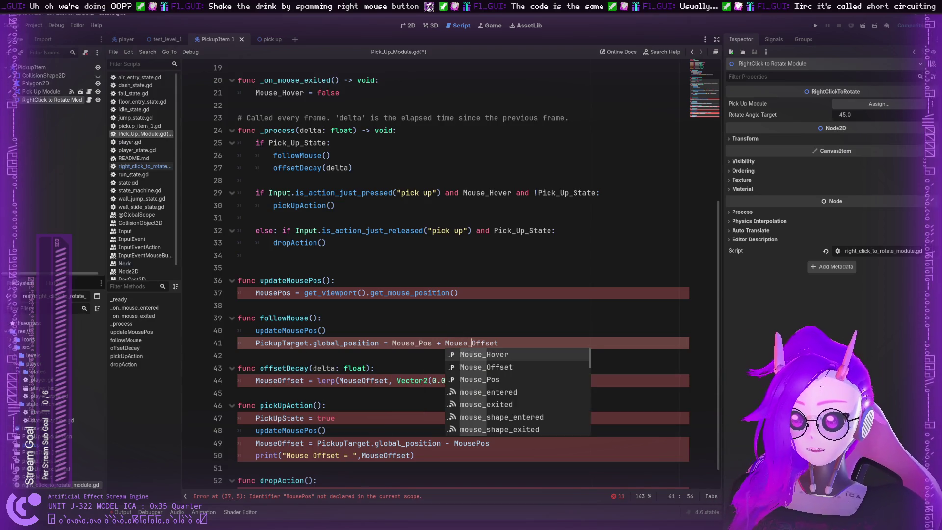
# Rename line 41's target to Pick_Up_Target and line 37's MousePos to Mouse_Pos.
pyautogui.click(283, 343)
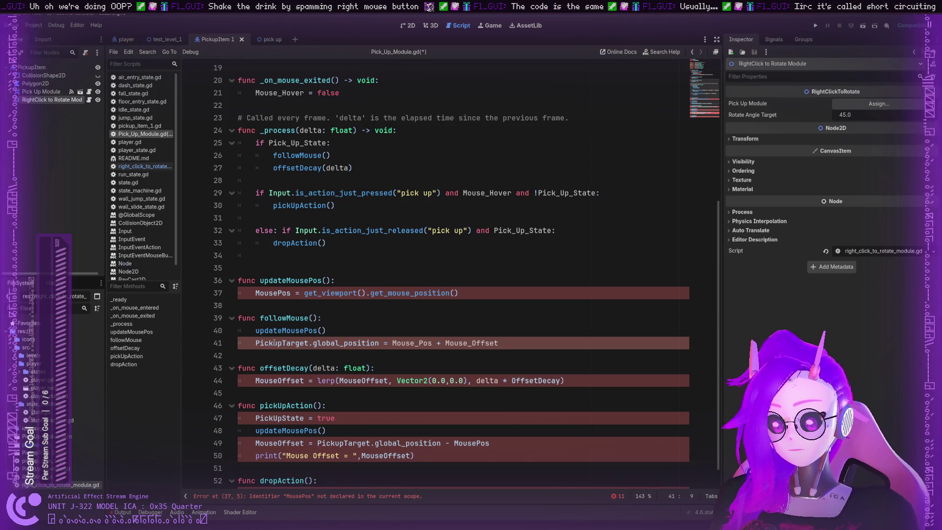
pyautogui.write('_')
pyautogui.press('Delete')
pyautogui.write('Up')
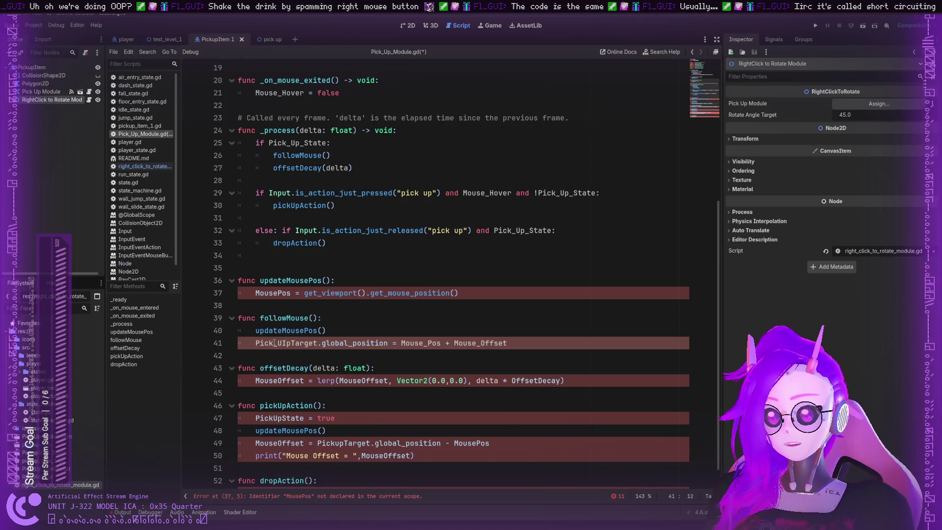
pyautogui.press('Left')
pyautogui.press('BackSpace')
pyautogui.write('_')
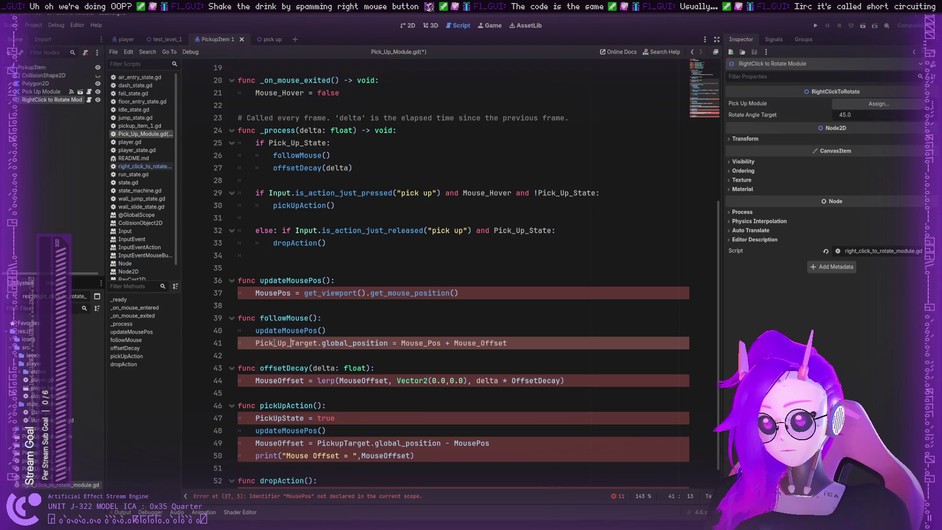
pyautogui.click(278, 293)
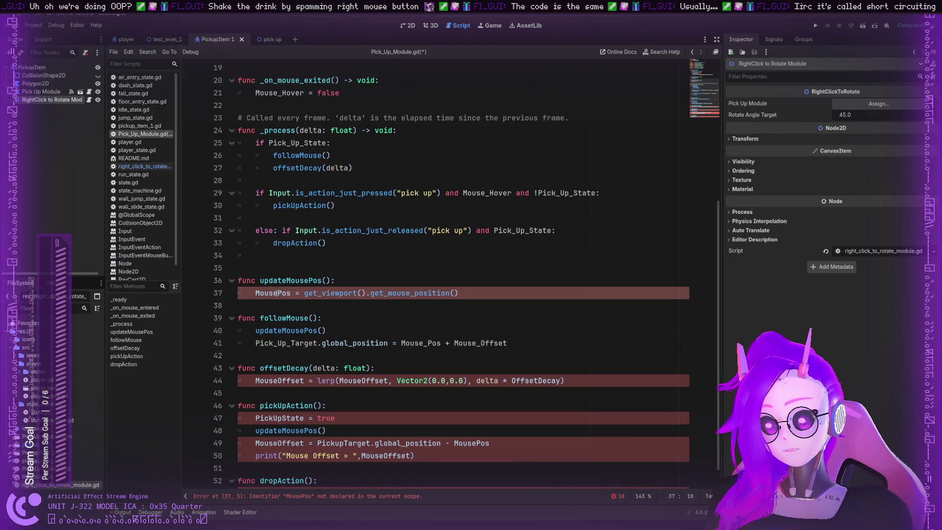
pyautogui.write('_')
# Rename both Mouse_Offset uses and Offset_Decay on line 44, and Pick_Up_State on line 47.
pyautogui.click(477, 381)
pyautogui.click(362, 381)
pyautogui.write('_')
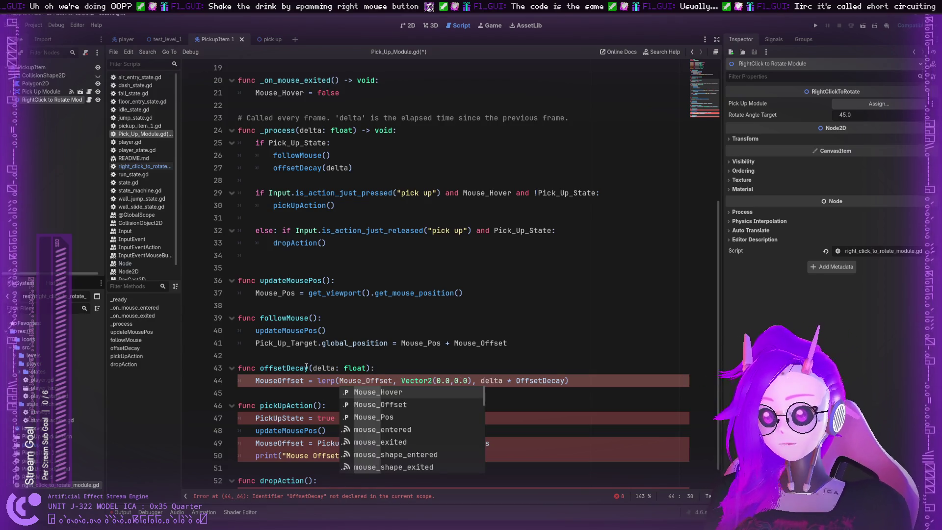
pyautogui.click(278, 381)
pyautogui.write('_')
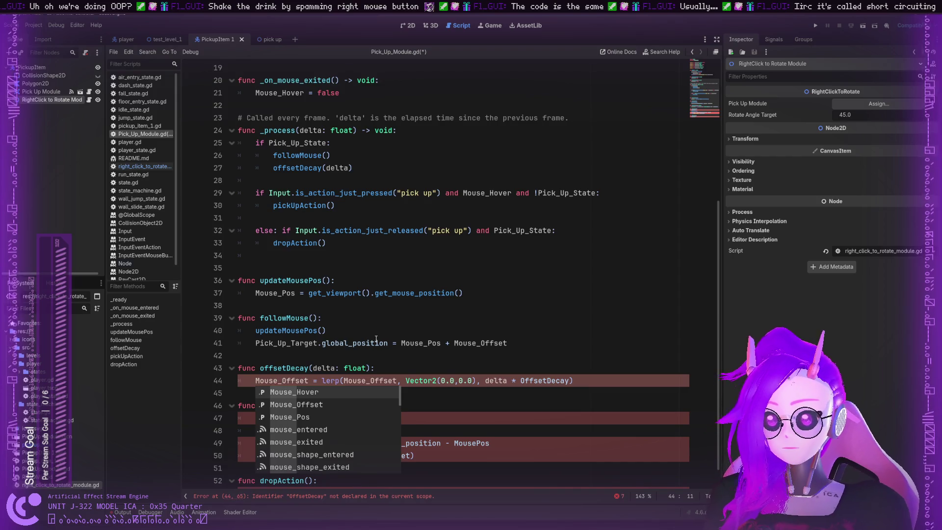
pyautogui.scroll(-1, 491, 369)
pyautogui.click(547, 357)
pyautogui.write('_')
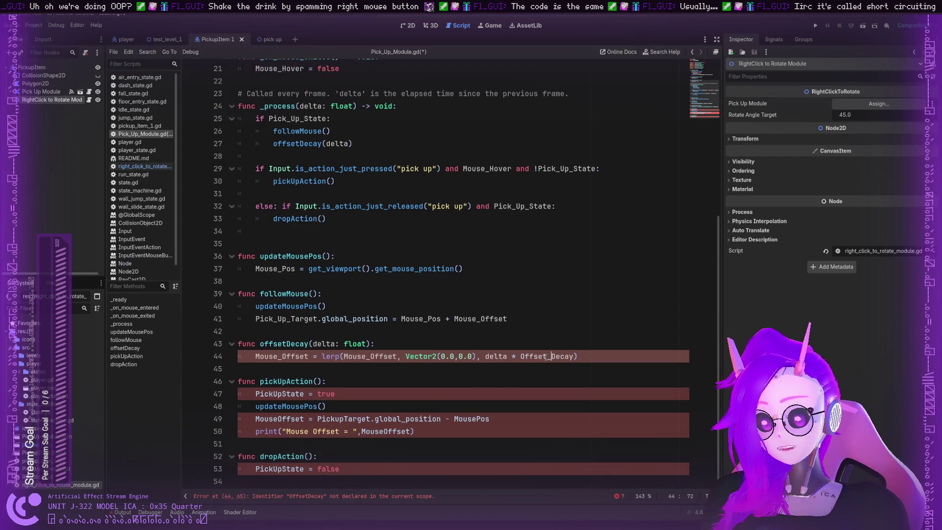
pyautogui.click(282, 394)
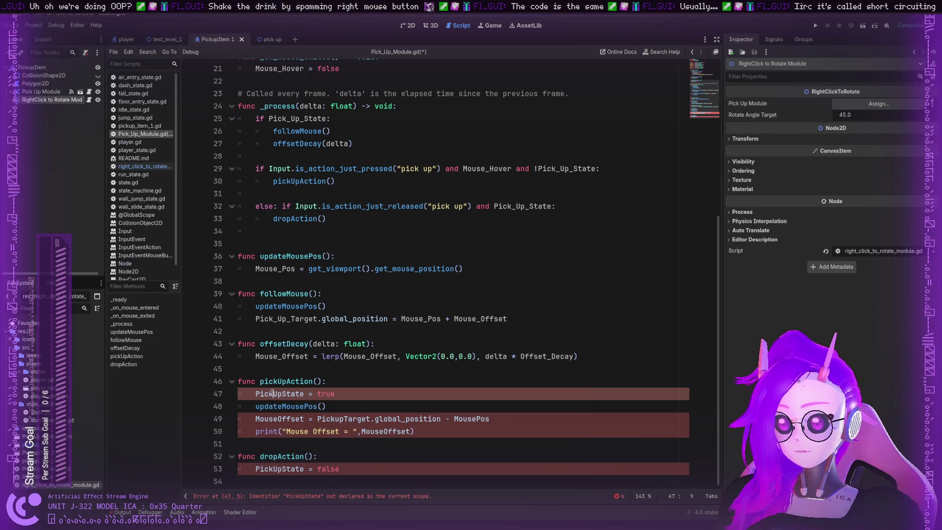
pyautogui.write('_')
pyautogui.press('Right')
pyautogui.press('Right')
pyautogui.write('_')
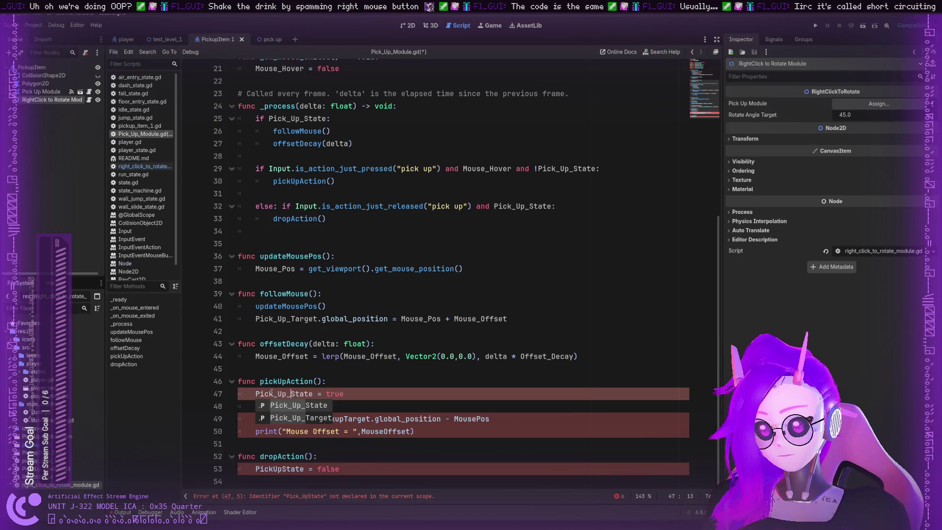
# Rename Mouse_Offset and Mouse_Pos on lines 49–50 and Pick_Up_State on line 53, then save.
pyautogui.click(391, 419)
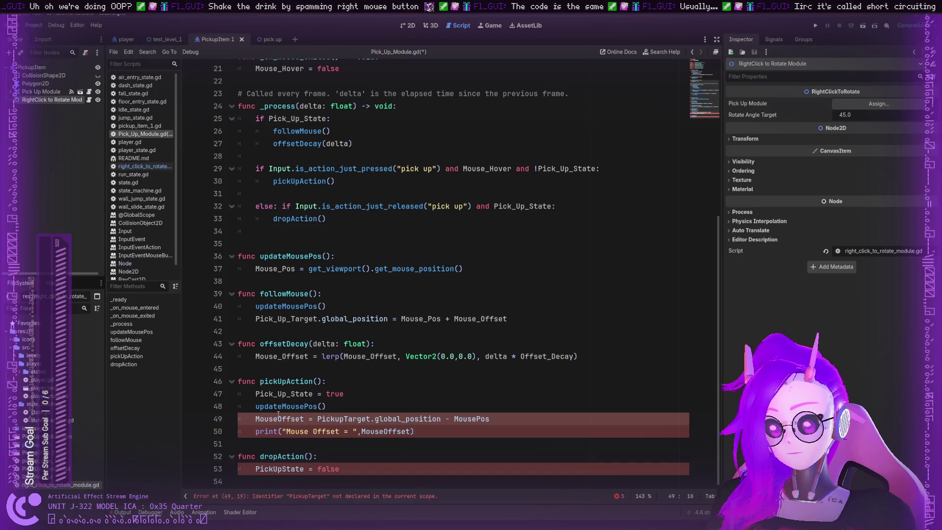
pyautogui.write('_')
pyautogui.click(480, 419)
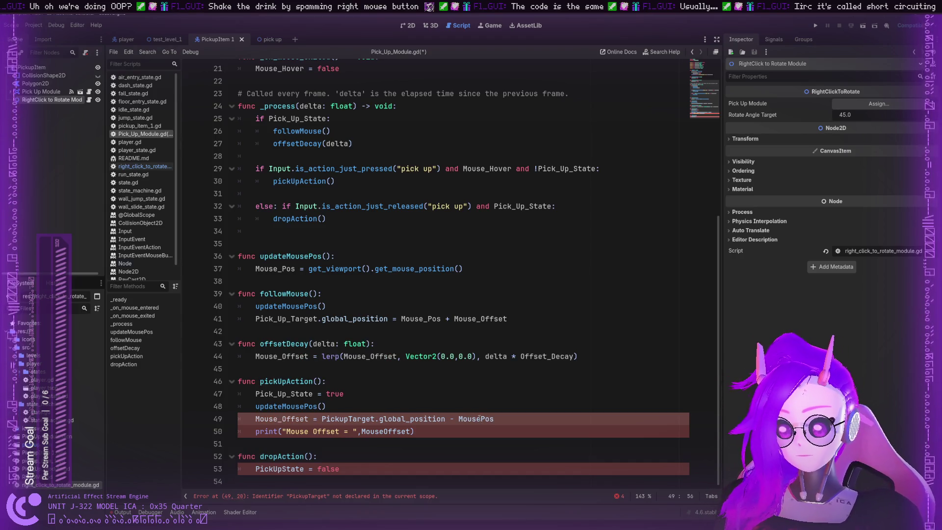
pyautogui.write('_')
pyautogui.click(384, 431)
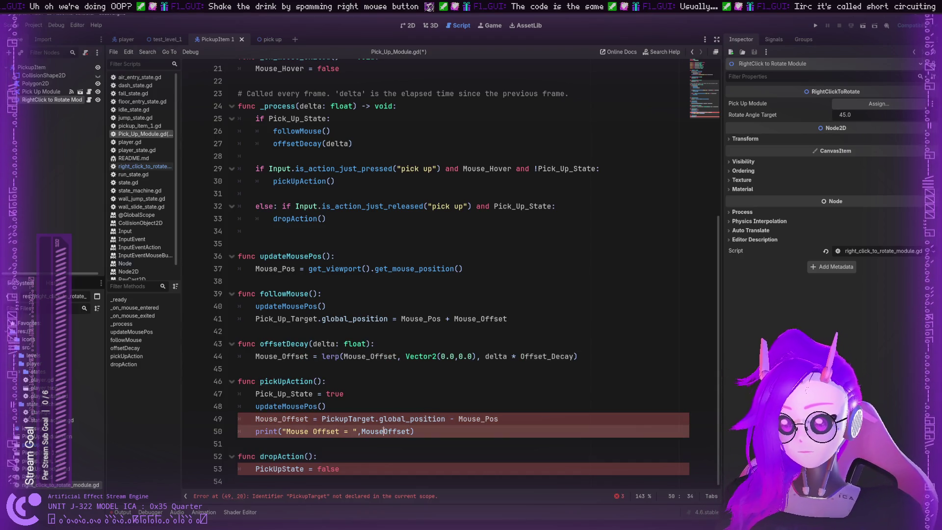
pyautogui.write('_')
pyautogui.press('Left')
pyautogui.press('Left')
pyautogui.press('Left')
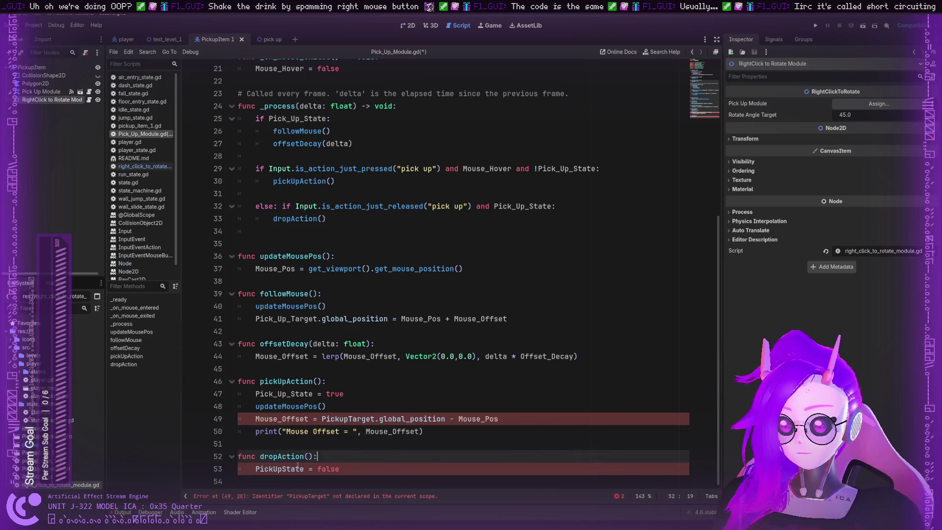
pyautogui.click(273, 469)
pyautogui.write('_')
pyautogui.press('Right')
pyautogui.press('Right')
pyautogui.write('_')
pyautogui.click(327, 393)
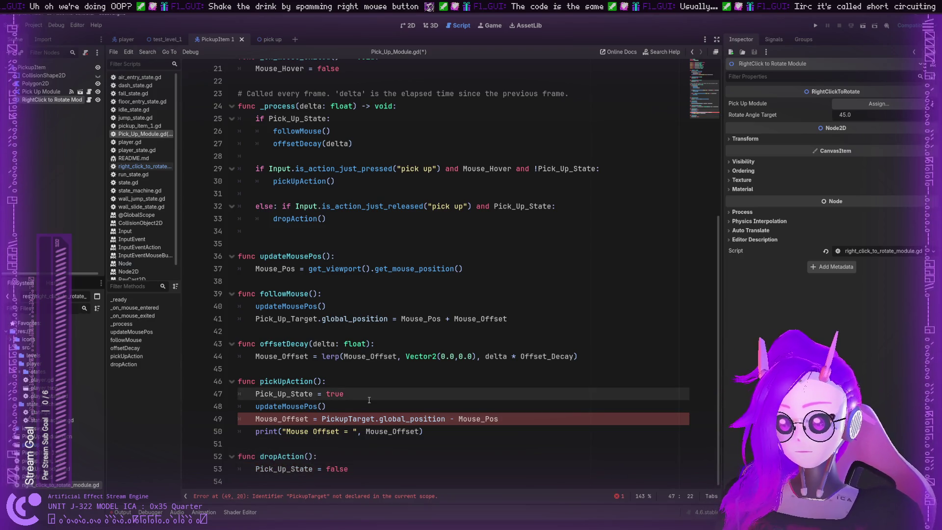
pyautogui.hotkey('ctrl', 's')
# Rename line 49's target to Pick_Up_Target, save, and return to the top.
pyautogui.click(362, 419)
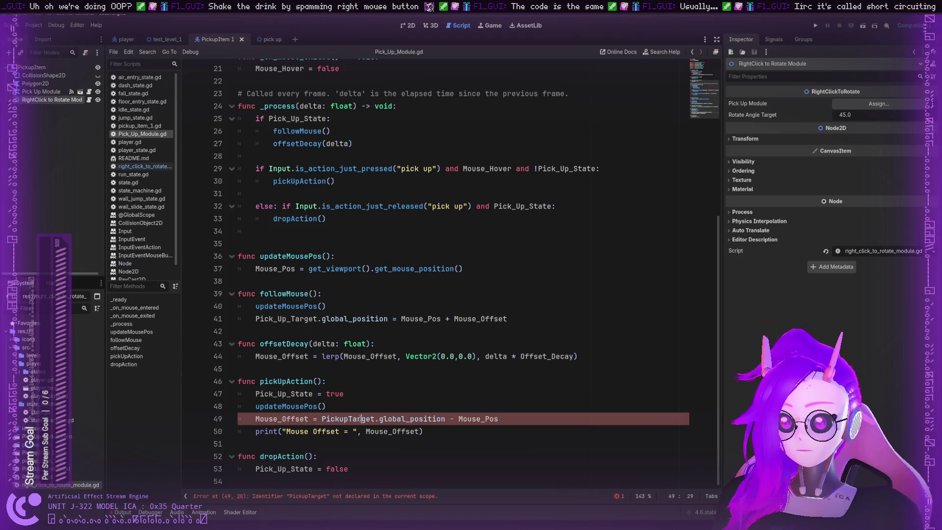
pyautogui.press('BackSpace')
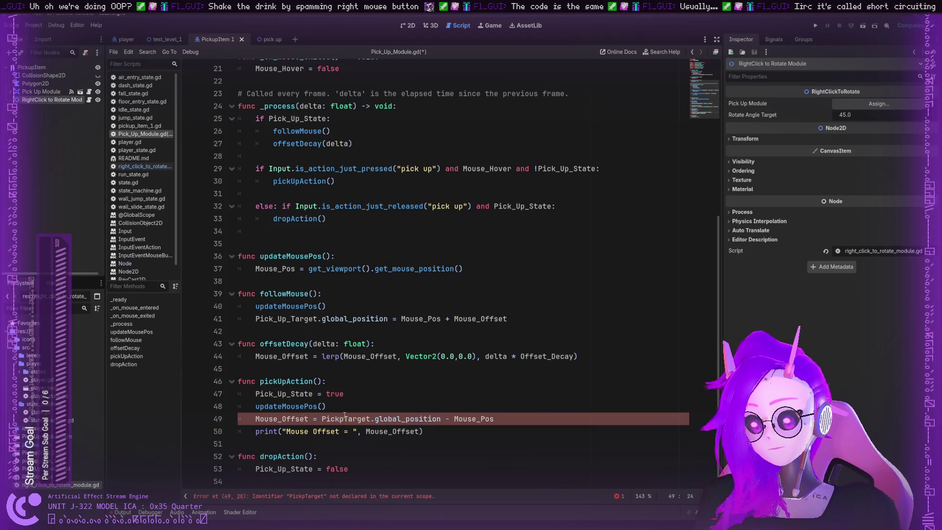
pyautogui.write('_U')
pyautogui.press('Down')
pyautogui.press('Return')
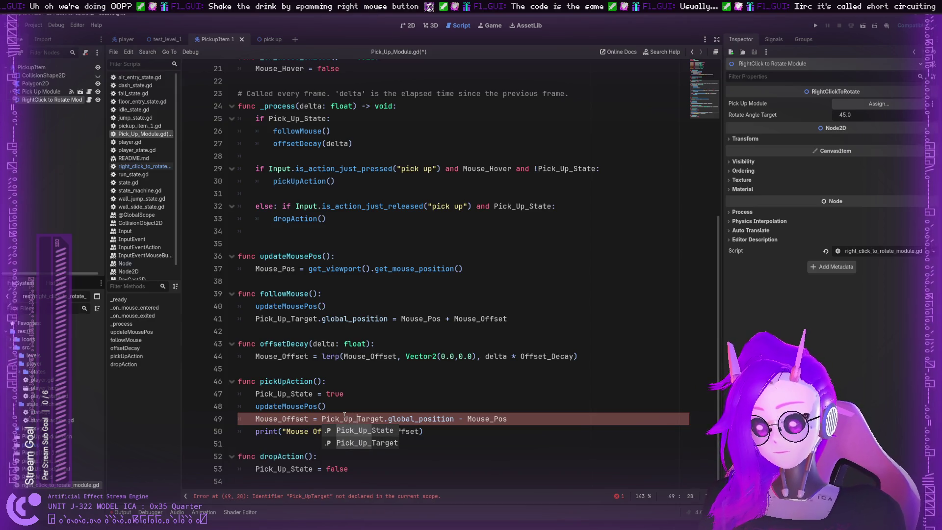
pyautogui.click(531, 438)
pyautogui.hotkey('ctrl', 's')
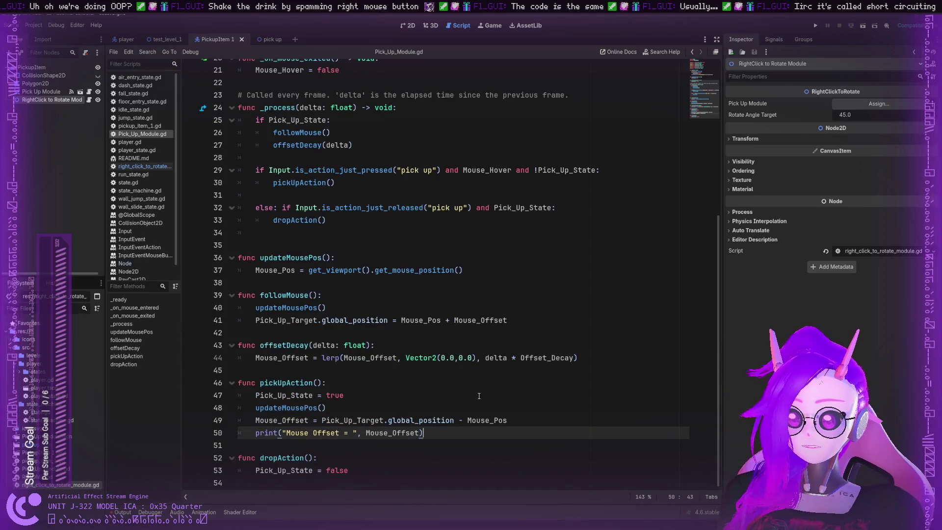
pyautogui.scroll(7, 479, 395)
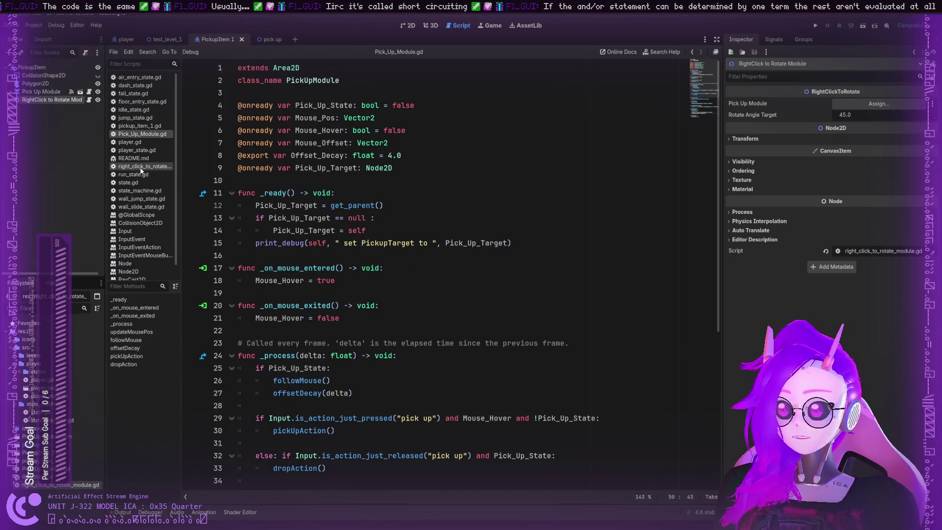
# In right_click_to_rotate_module.gd, change PickUpState to Pick_Up_State on line 15.
pyautogui.click(145, 167)
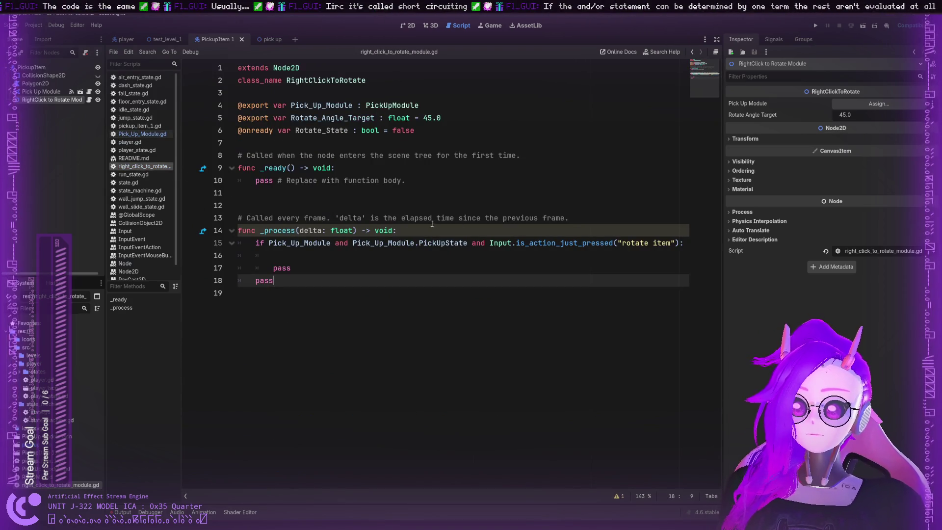
pyautogui.doubleClick(324, 243)
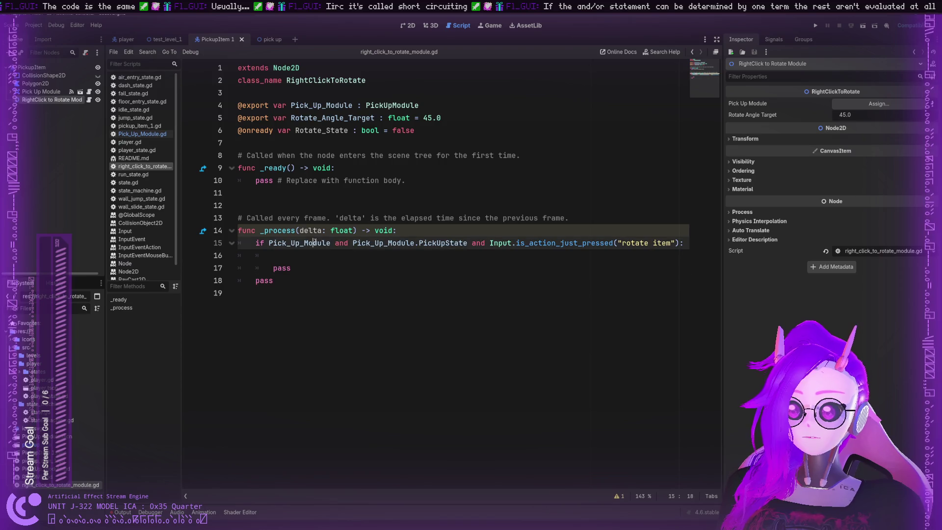
pyautogui.doubleClick(319, 105)
pyautogui.click(437, 243)
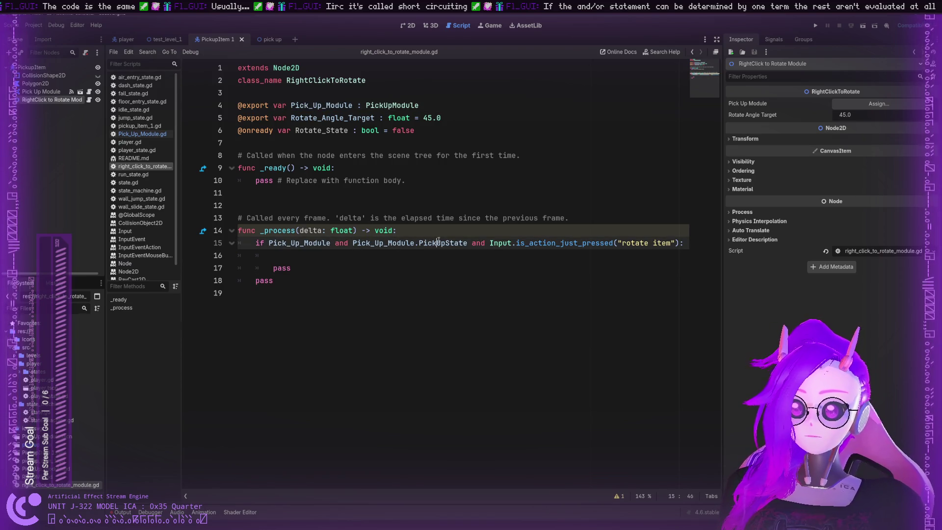
pyautogui.write('_')
pyautogui.press('Right')
pyautogui.press('Right')
pyautogui.write('_')
pyautogui.doubleClick(575, 243)
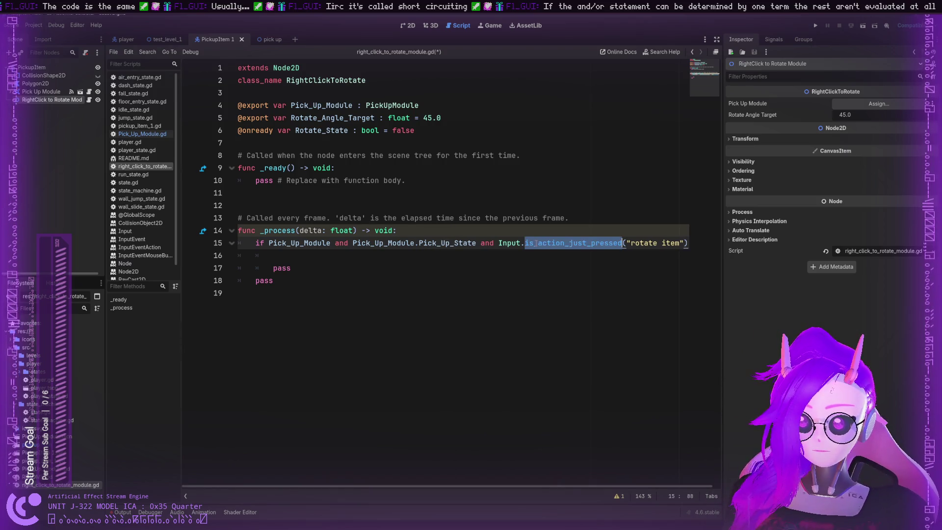
# Review the Pick_Up_Target variable names on lines 9–15 in Pick_Up_Module.gd.
pyautogui.click(372, 259)
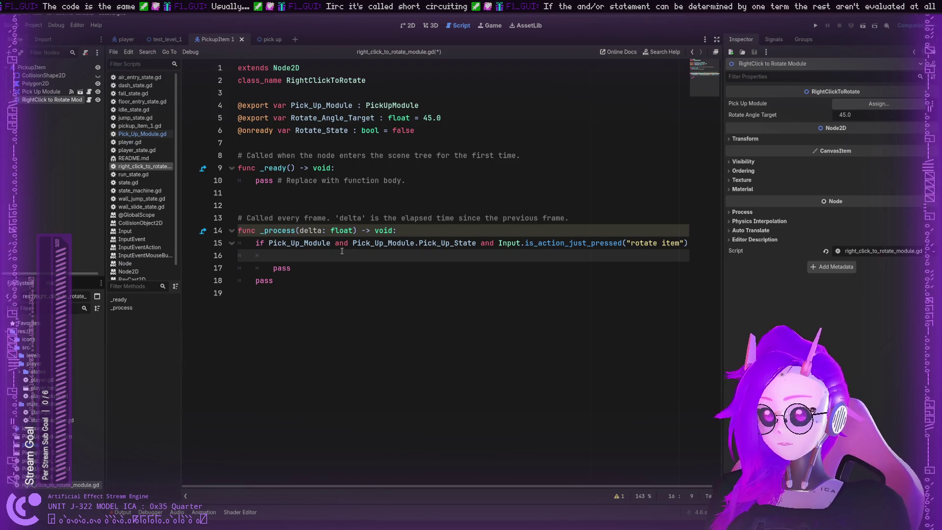
pyautogui.click(380, 243)
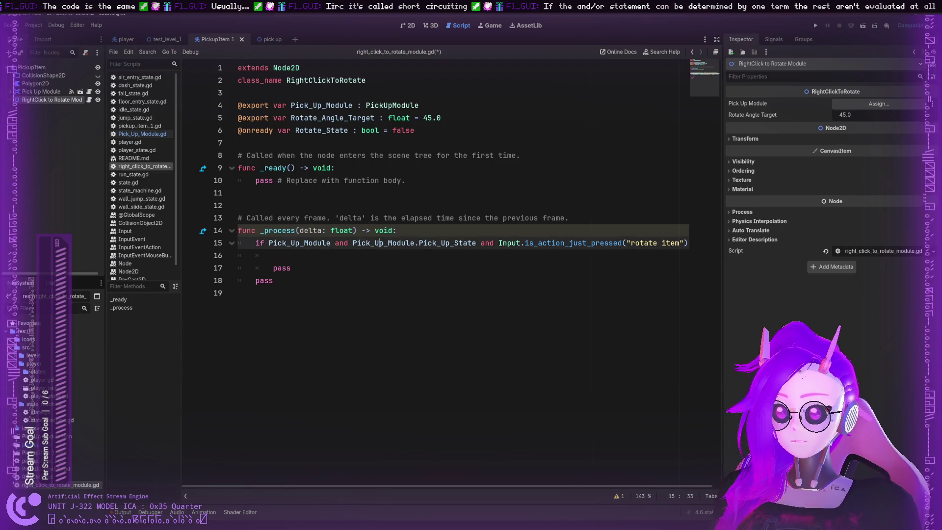
pyautogui.click(336, 258)
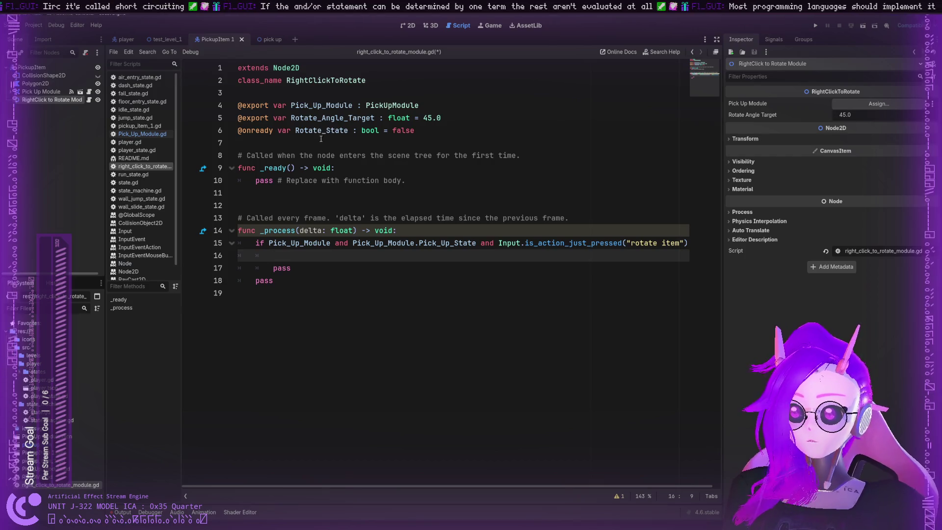
pyautogui.click(142, 133)
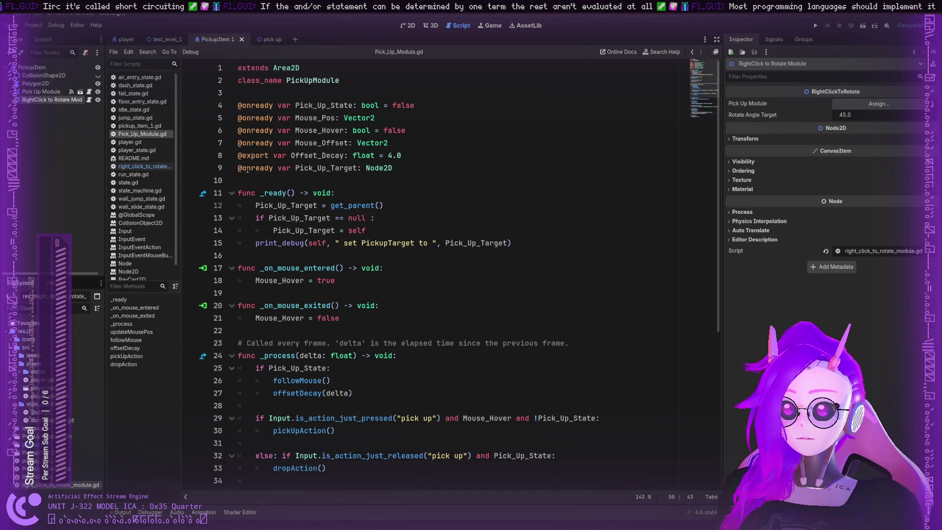
pyautogui.click(238, 168)
pyautogui.moveTo(238, 167)
pyautogui.mouseDown()
pyautogui.moveTo(393, 168)
pyautogui.moveTo(373, 230)
pyautogui.moveTo(525, 240)
pyautogui.mouseUp()
pyautogui.click(524, 240)
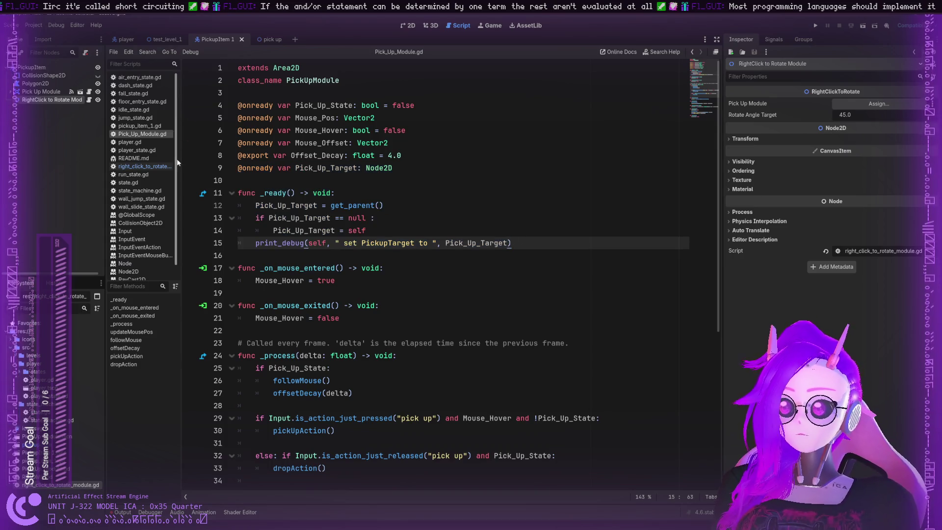
pyautogui.click(347, 170)
pyautogui.doubleClick(347, 170)
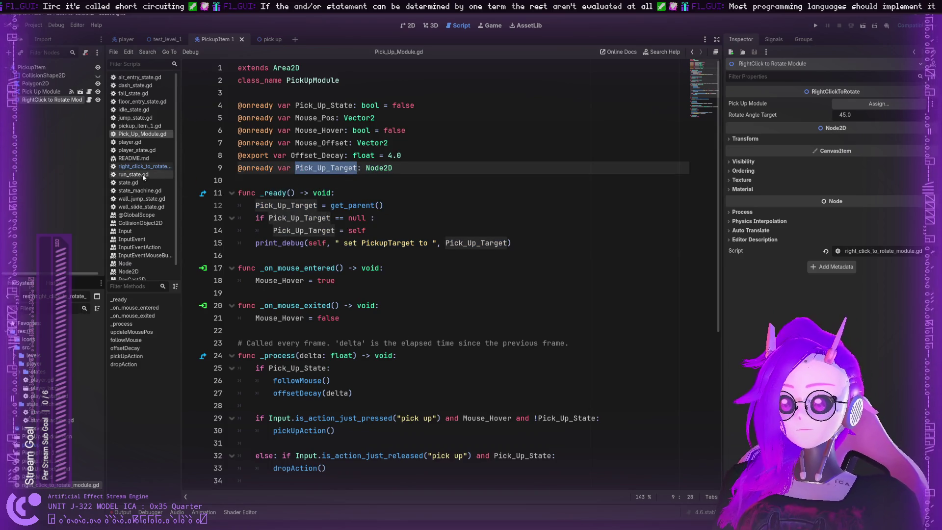
# Back in the rotate script, check the Pick_Up_Module.Pick_Up_State condition and type 'if' on line 16.
pyautogui.click(144, 166)
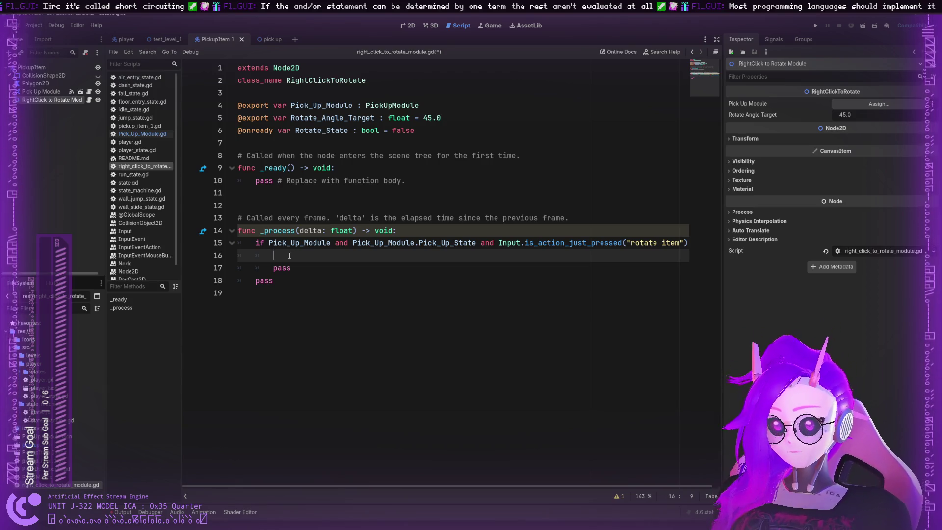
pyautogui.doubleClick(398, 242)
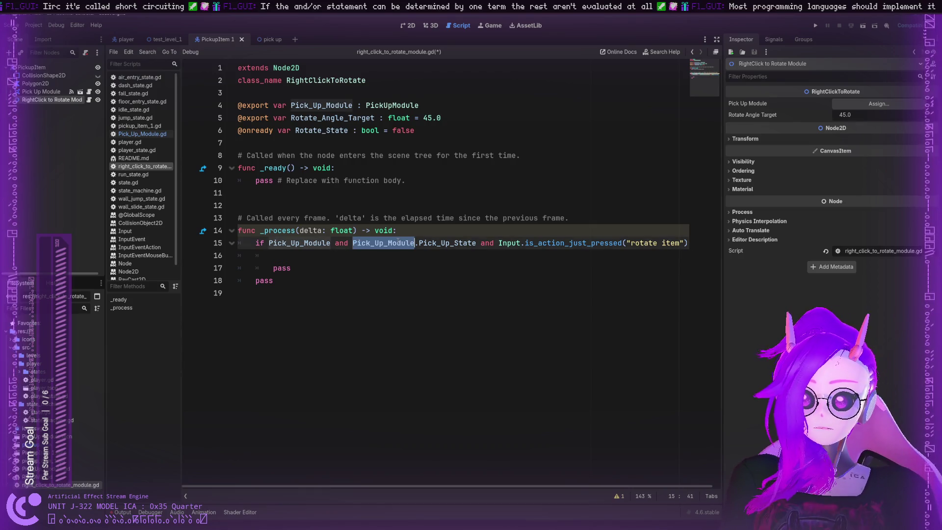
pyautogui.moveTo(475, 243); pyautogui.dragTo(353, 241)
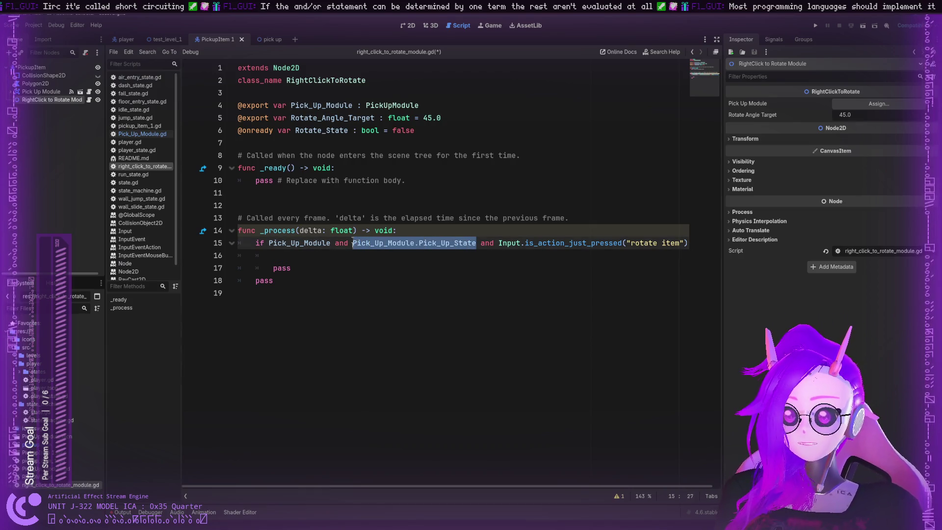
pyautogui.click(287, 255)
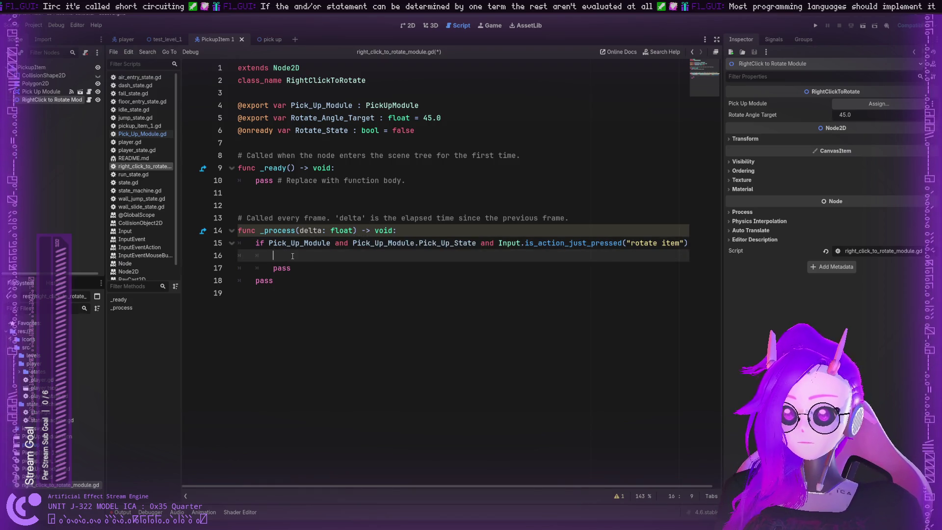
pyautogui.write('if')
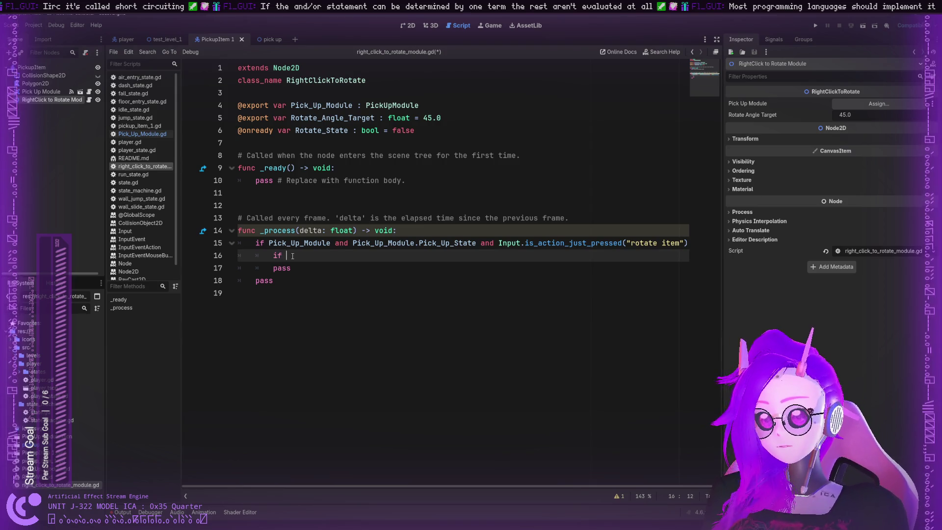
# Move the Pick_Up_State rotate-item condition from line 15 into the nested if on line 16, ending line 15 with ':'.
pyautogui.moveTo(354, 244); pyautogui.dragTo(689, 244)
pyautogui.hotkey('ctrl', 'x')
pyautogui.click(335, 257)
pyautogui.hotkey('ctrl', 'v')
pyautogui.doubleClick(338, 243)
pyautogui.write(':')
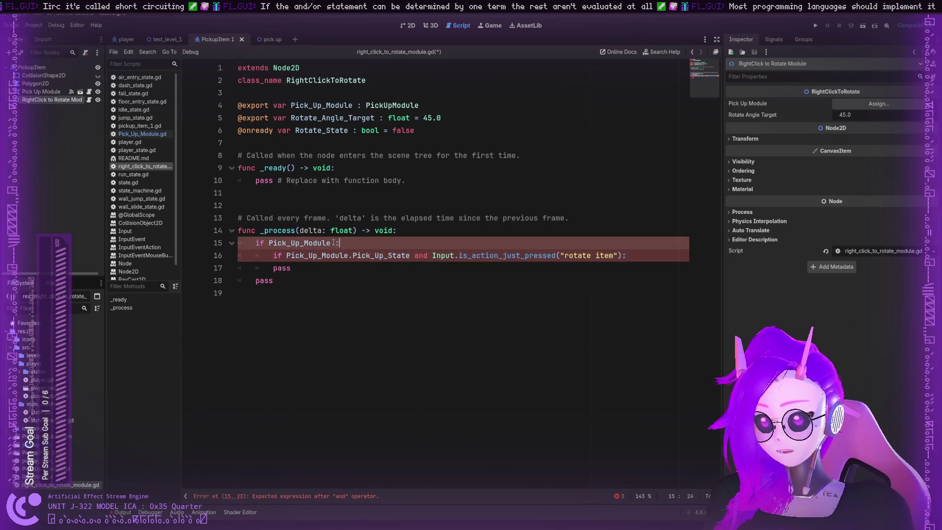
# Give the nested if a 'pass' body, start a new 'if' line below it, and remove leftover blank lines.
pyautogui.click(630, 260)
pyautogui.press('Return')
pyautogui.press('Return')
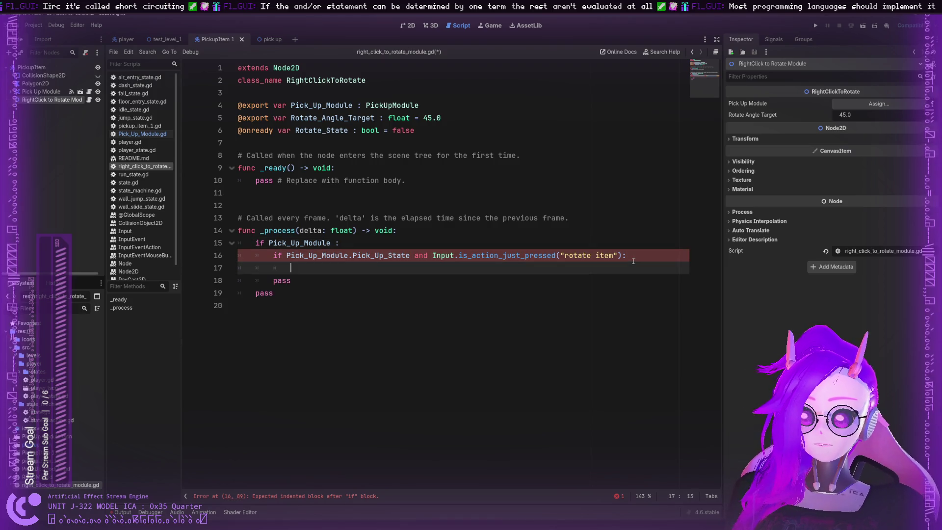
pyautogui.write('if')
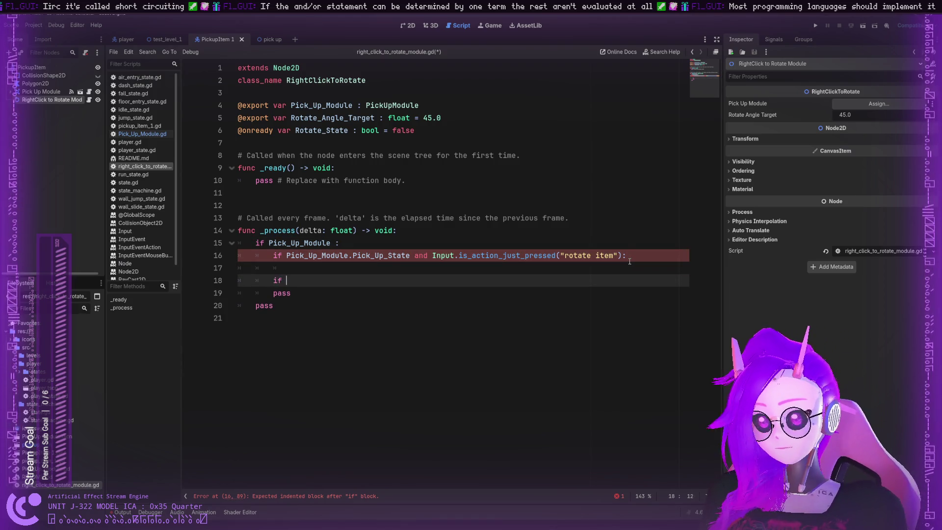
pyautogui.press('Up')
pyautogui.write('pass')
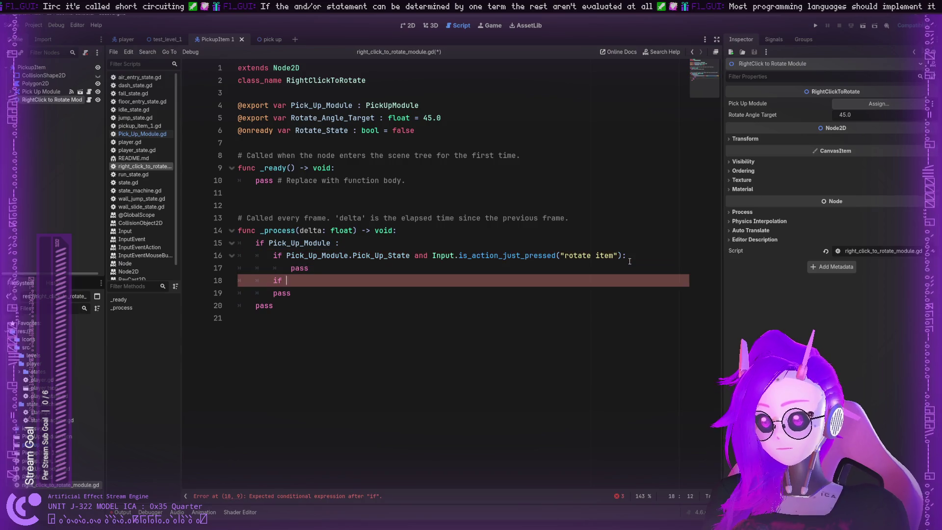
pyautogui.press('Down')
pyautogui.press('Down')
pyautogui.press('BackSpace')
pyautogui.press('BackSpace')
pyautogui.press('BackSpace')
pyautogui.press('BackSpace')
pyautogui.press('Return')
pyautogui.press('Return')
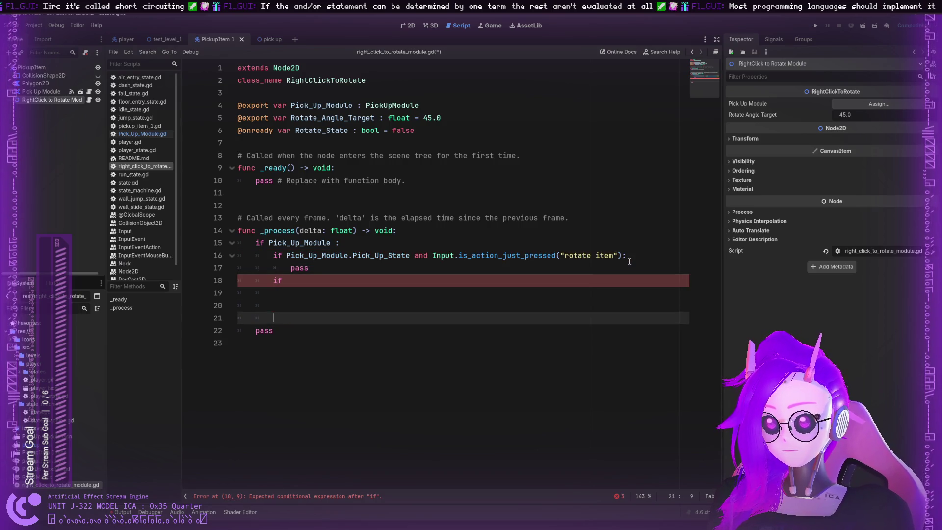
pyautogui.write('pass')
pyautogui.press('Up')
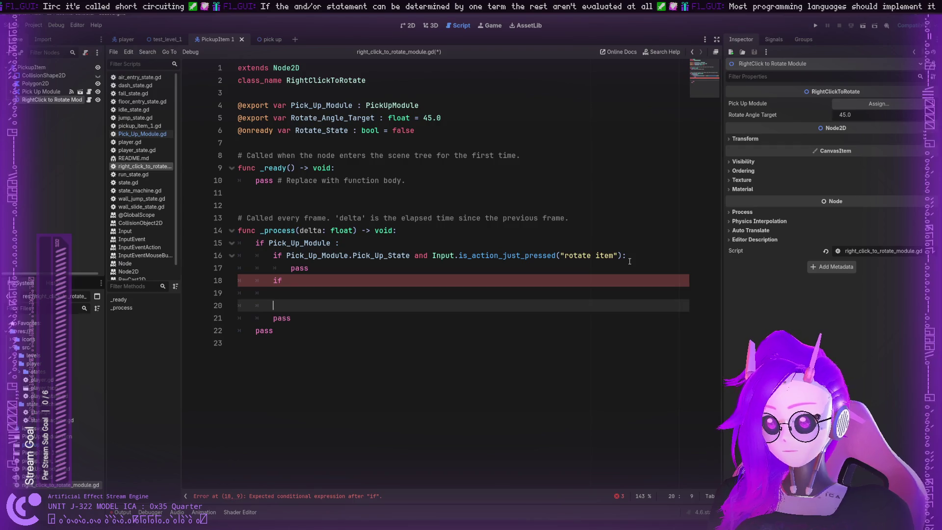
pyautogui.press('BackSpace')
pyautogui.press('BackSpace')
pyautogui.press('Up')
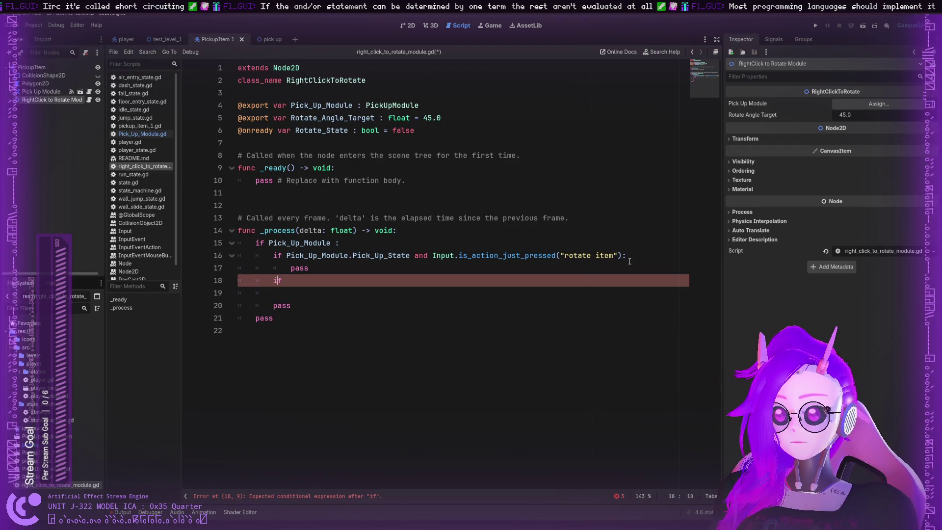
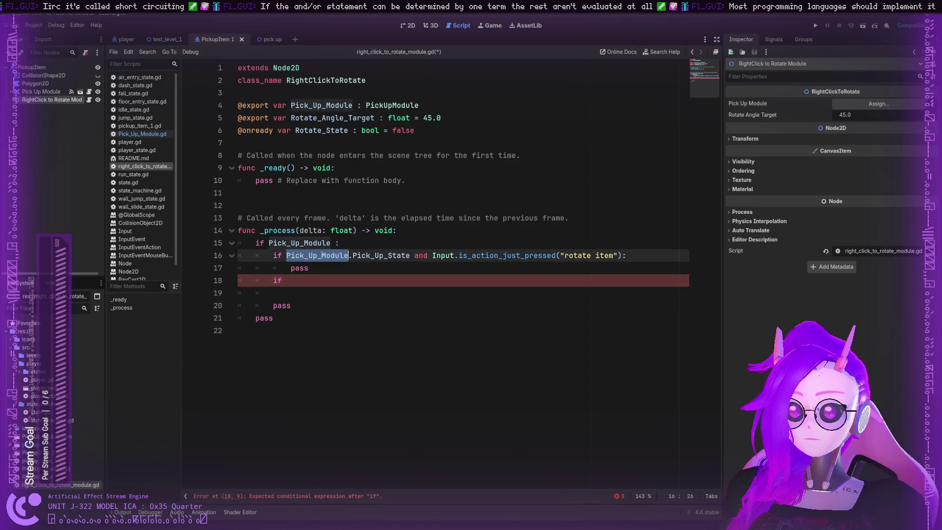
# Open a blank line above pass inside the rotate item branch.
pyautogui.doubleClick(318, 255)
pyautogui.moveTo(286, 256); pyautogui.dragTo(405, 256)
pyautogui.moveTo(411, 256); pyautogui.dragTo(411, 255)
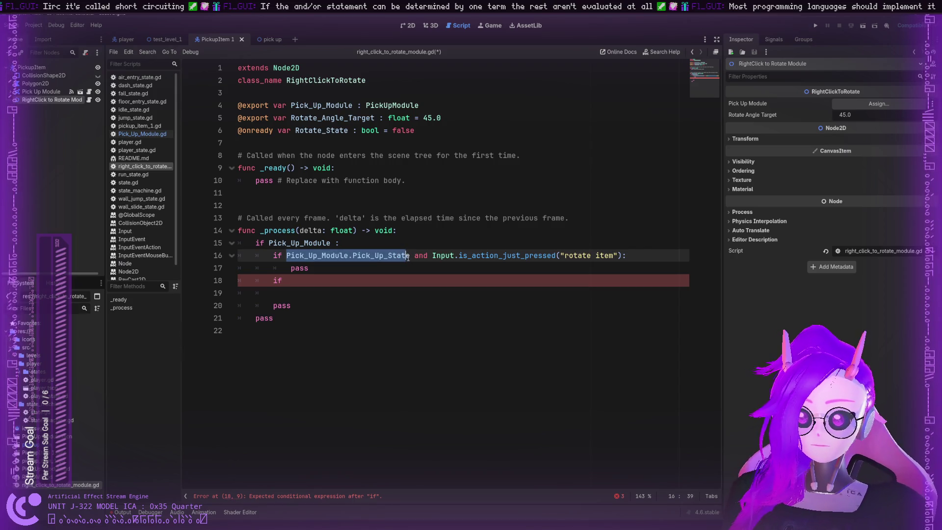
pyautogui.doubleClick(319, 257)
pyautogui.click(319, 256)
pyautogui.click(290, 268)
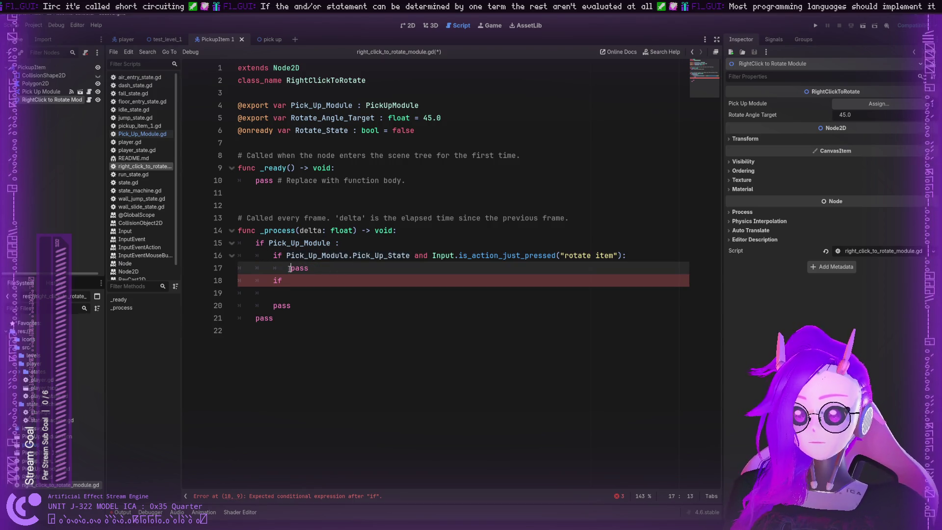
pyautogui.press('Return')
pyautogui.press('Up')
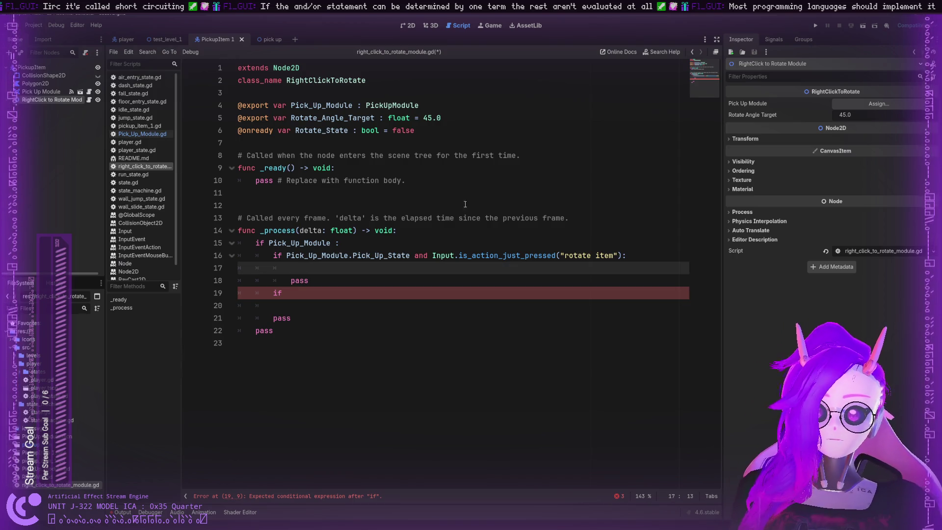
# Write Rotate_State = true in that branch, dropping a stray 'and' and the old pass.
pyautogui.click(624, 254)
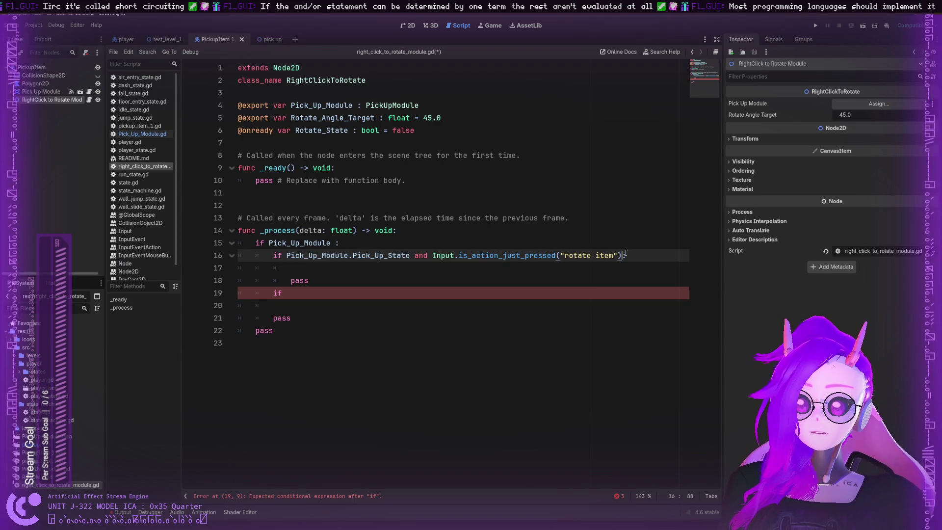
pyautogui.write('and')
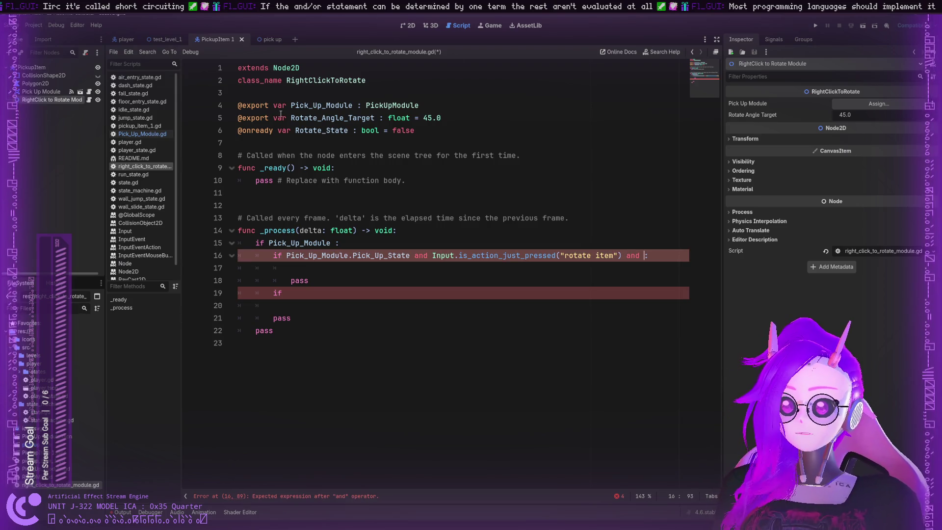
pyautogui.doubleClick(304, 128)
pyautogui.hotkey('ctrl', 'c')
pyautogui.click(644, 255)
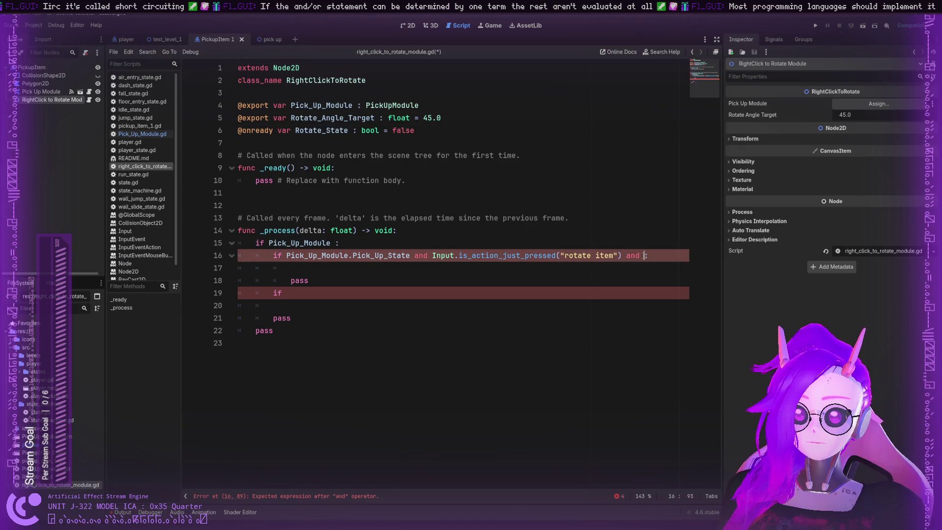
pyautogui.press('BackSpace')
pyautogui.press('BackSpace')
pyautogui.press('BackSpace')
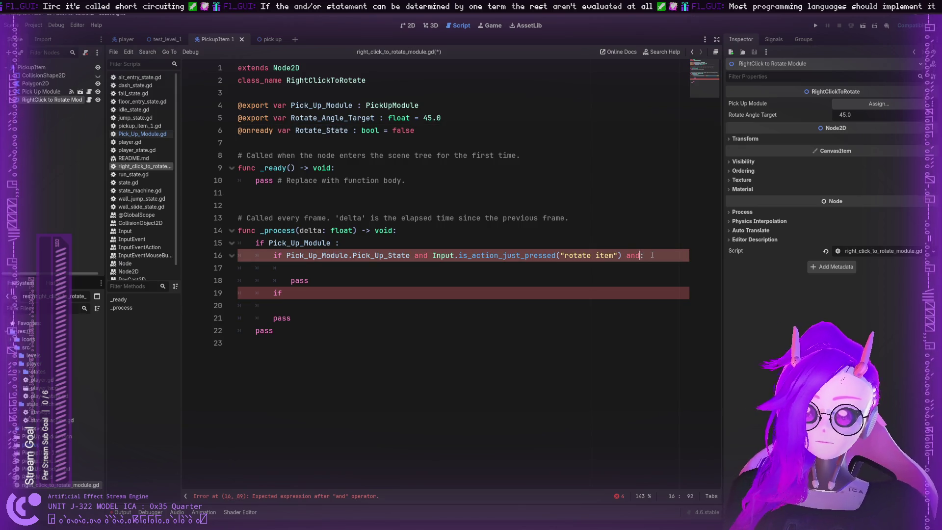
pyautogui.click(315, 269)
pyautogui.hotkey('ctrl', 'v')
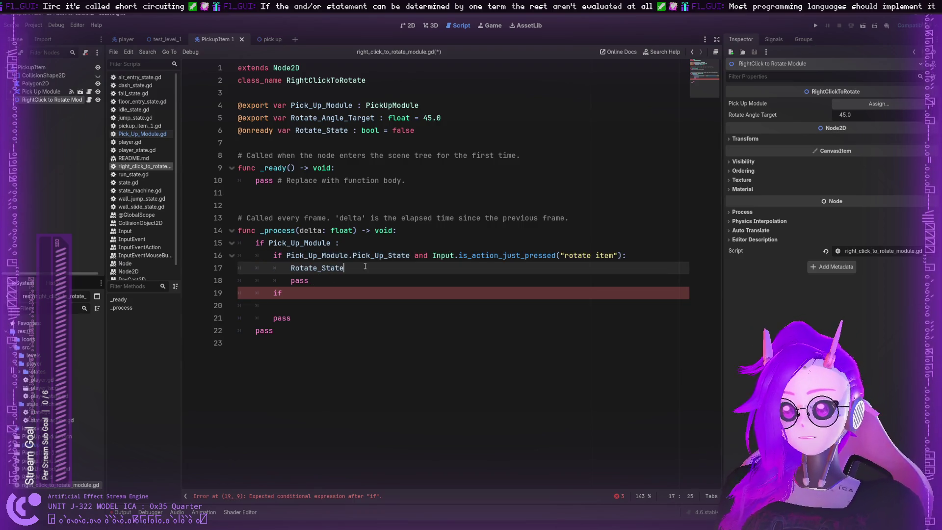
pyautogui.write('= true')
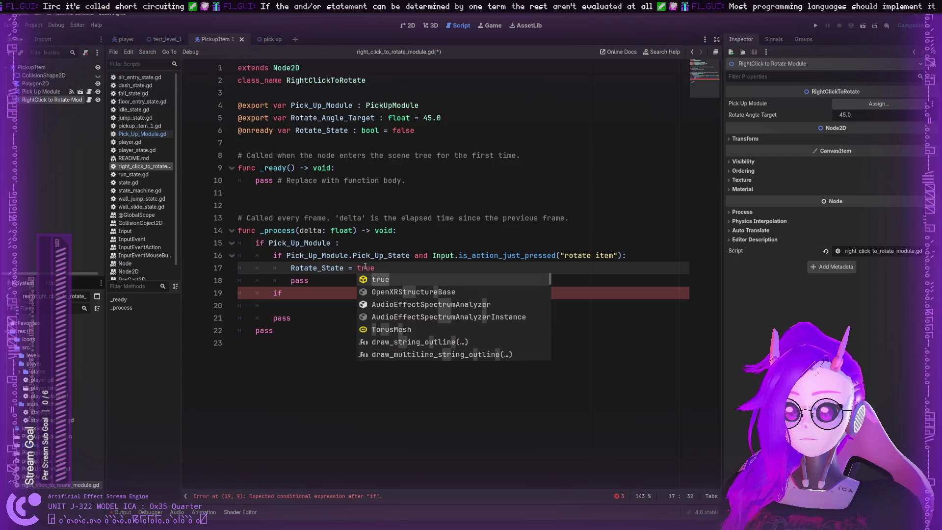
pyautogui.click(323, 278)
pyautogui.press('BackSpace')
pyautogui.press('BackSpace')
pyautogui.press('BackSpace')
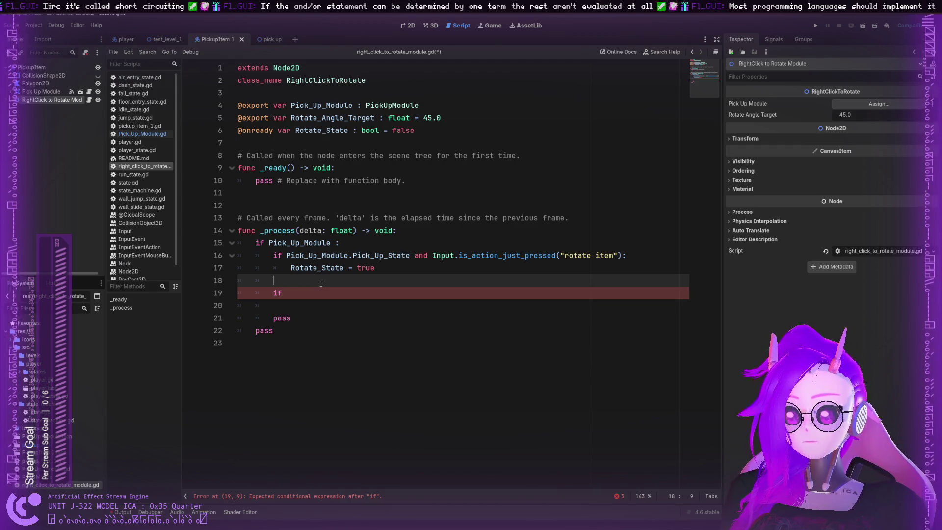
# Type an else if Input.is_action_just_released("rotate item"): condition on line 18 using autocomplete.
pyautogui.write('else if ')
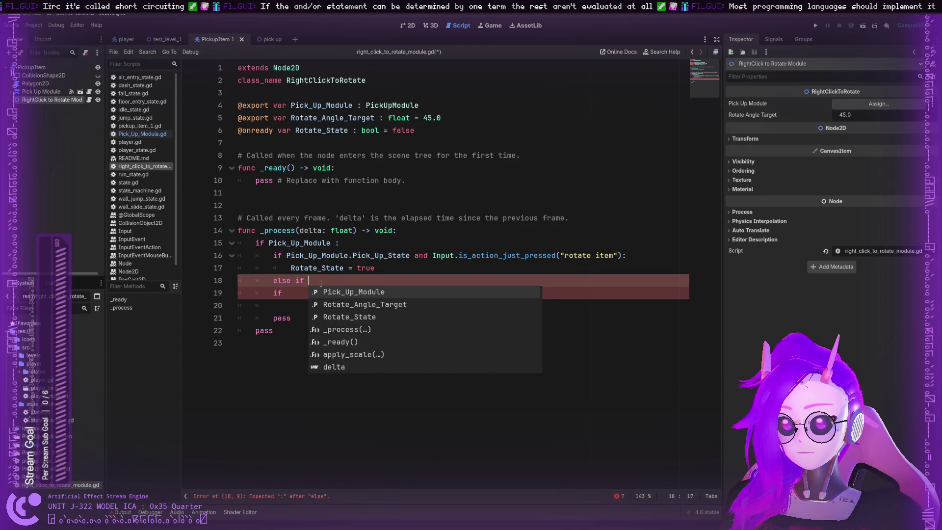
pyautogui.write('Pick')
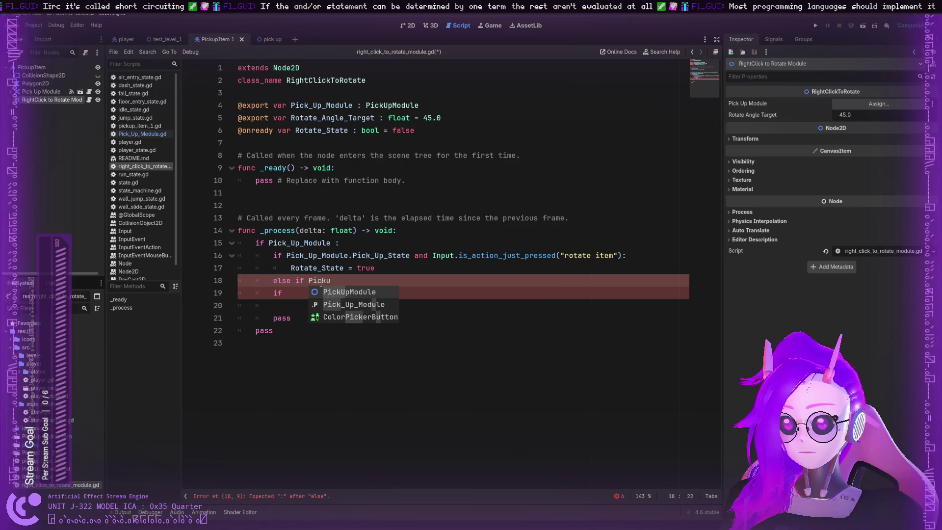
pyautogui.press('Return')
pyautogui.write('.Pick')
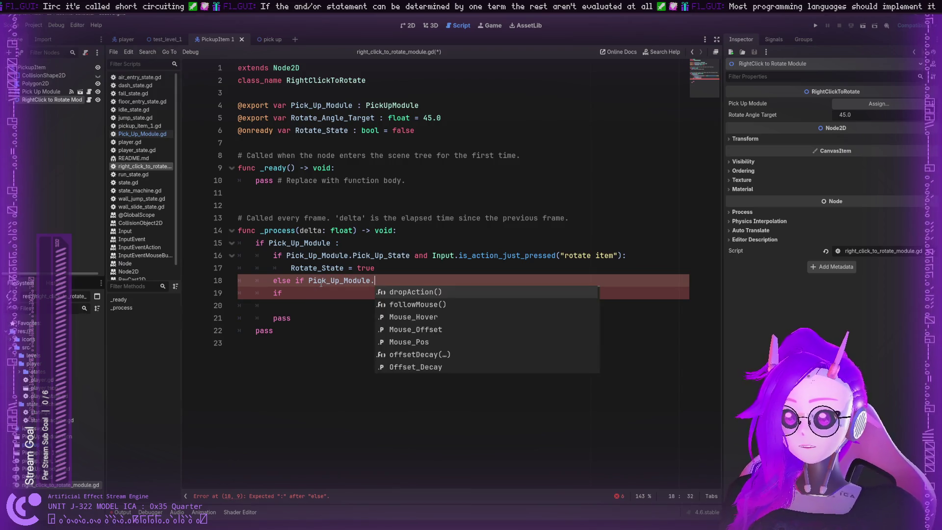
pyautogui.write('_')
pyautogui.press('BackSpace')
pyautogui.press('BackSpace')
pyautogui.press('BackSpace')
pyautogui.press('BackSpace')
pyautogui.press('BackSpace')
pyautogui.press('BackSpace')
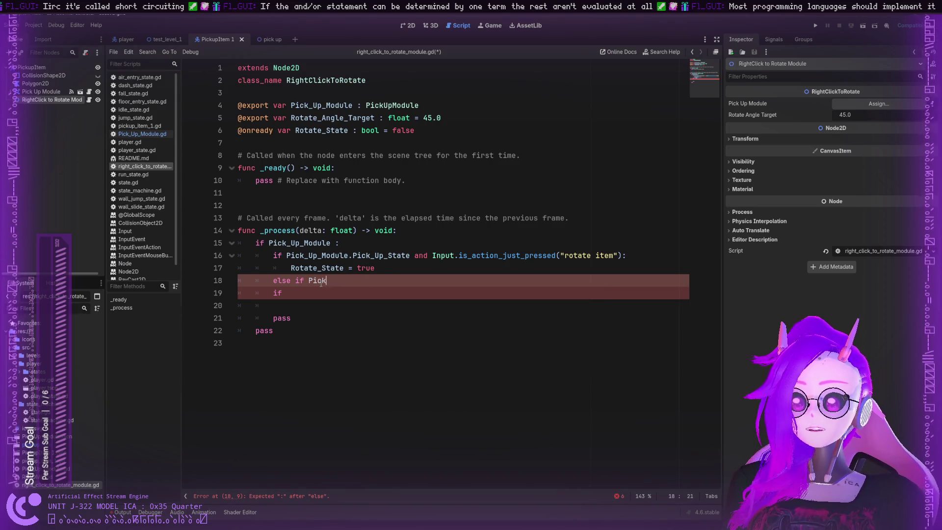
pyautogui.write('Input.is_')
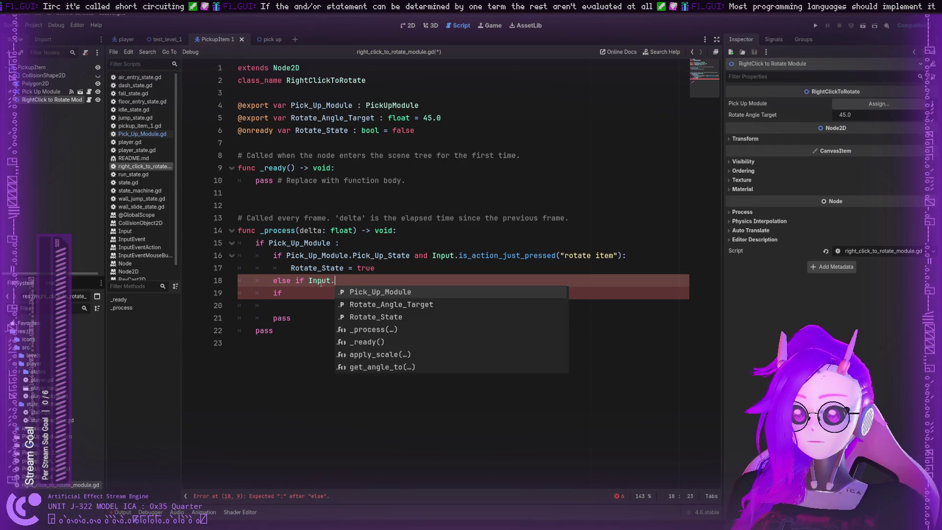
pyautogui.write('acti')
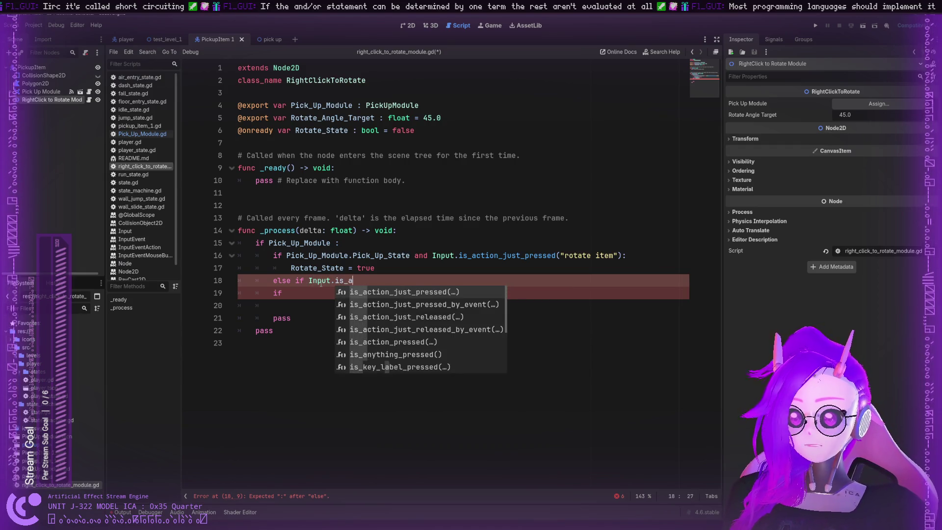
pyautogui.write('on')
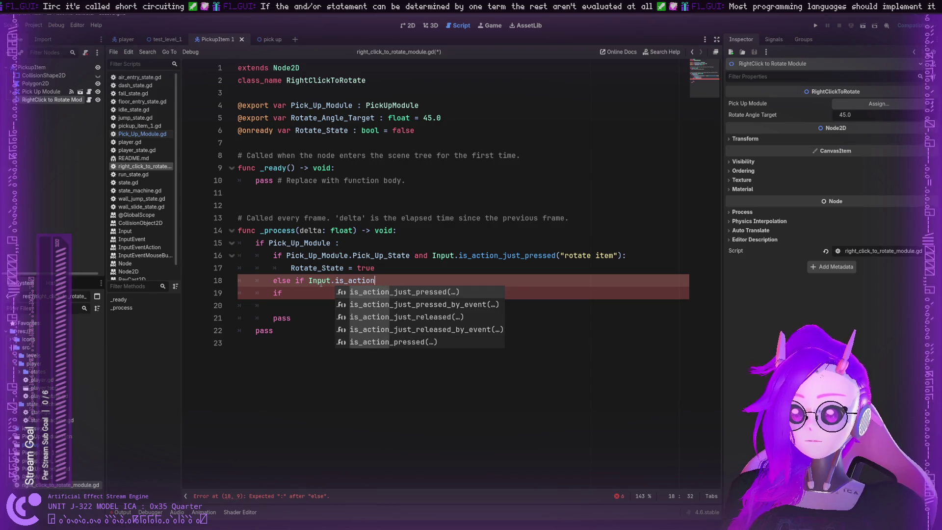
pyautogui.click(419, 318)
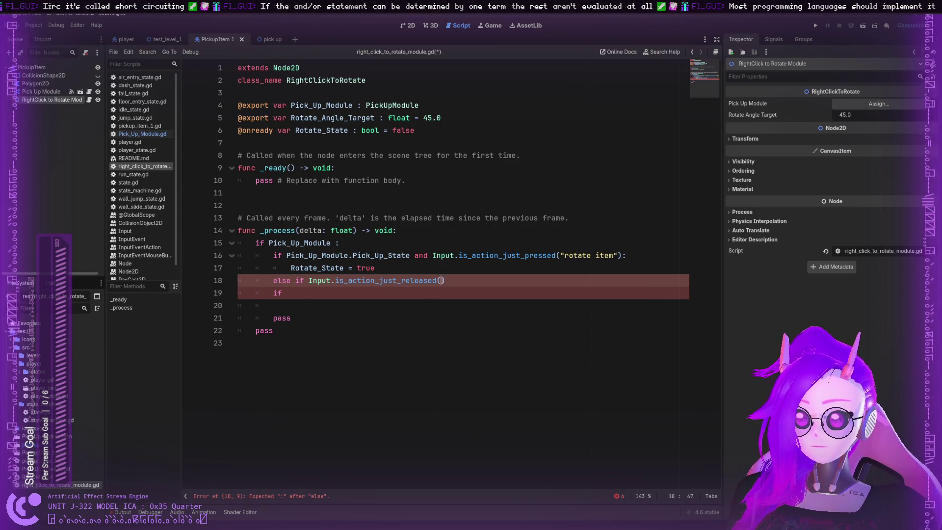
pyautogui.write('""')
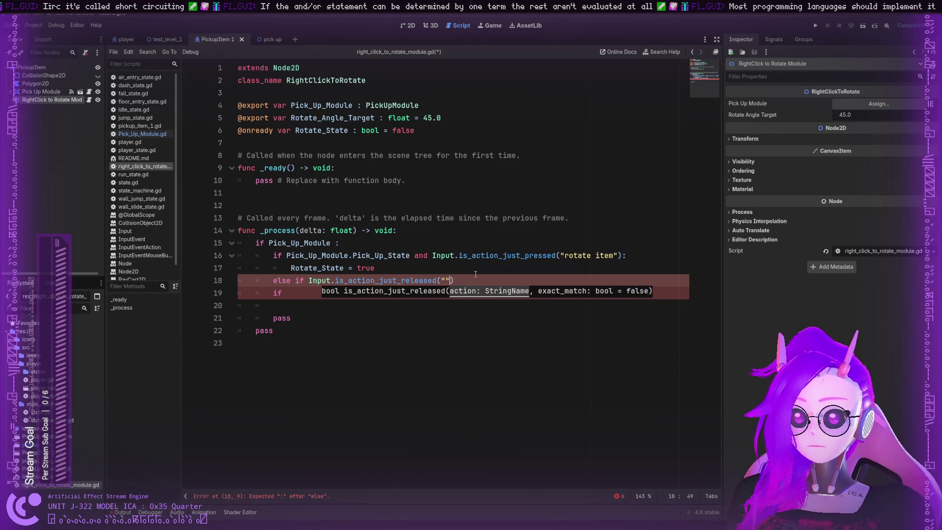
pyautogui.write('r')
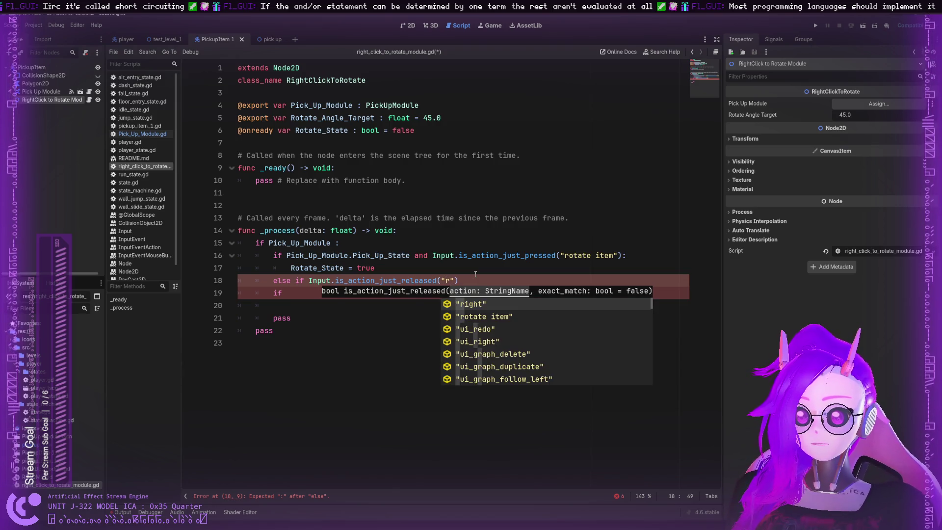
pyautogui.press('Down')
pyautogui.press('Return')
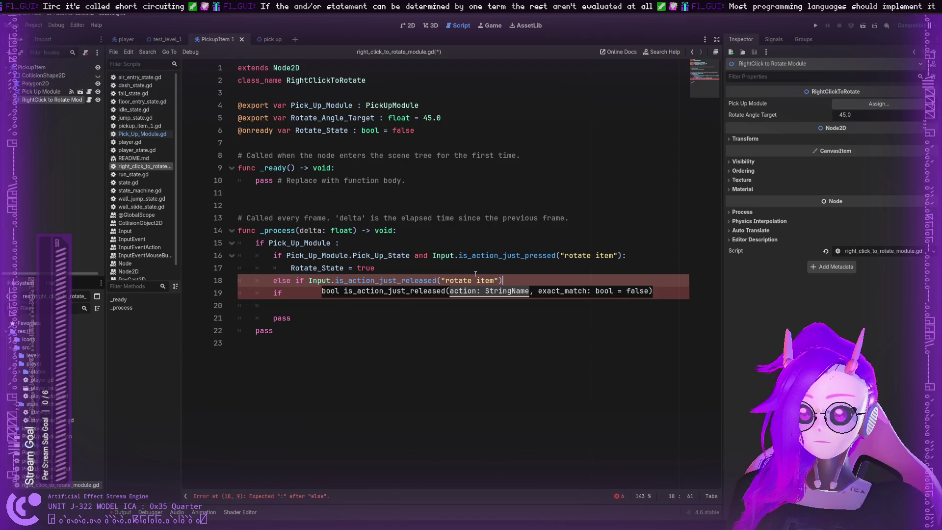
pyautogui.write(':')
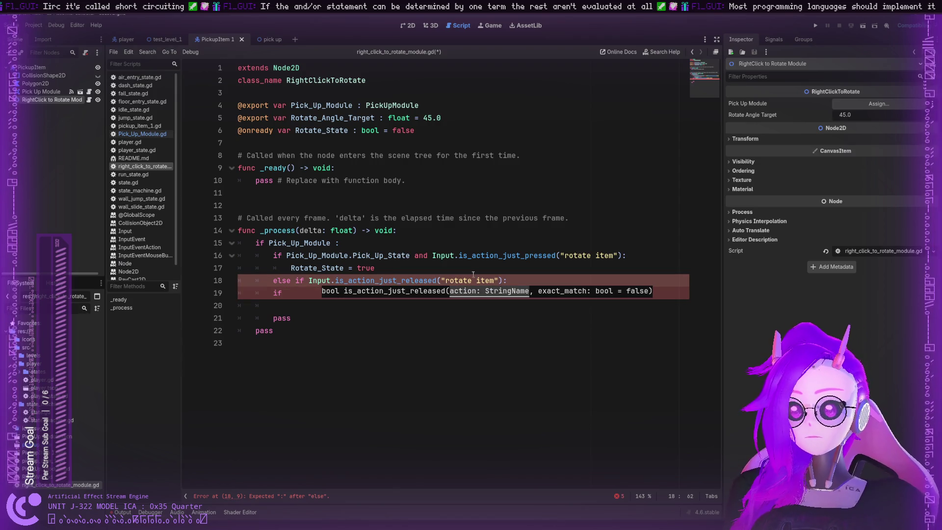
# Give the release branch a pass body and turn else if into a plain if.
pyautogui.click(303, 293)
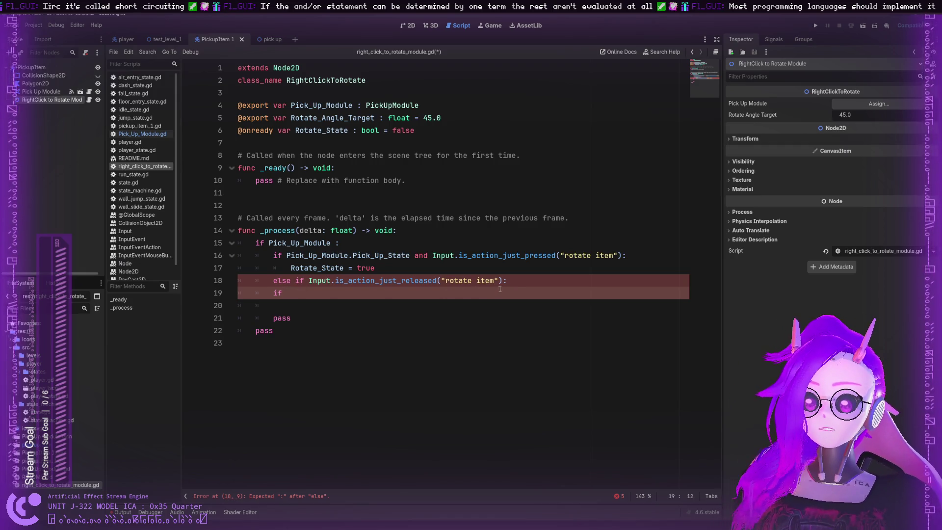
pyautogui.click(519, 282)
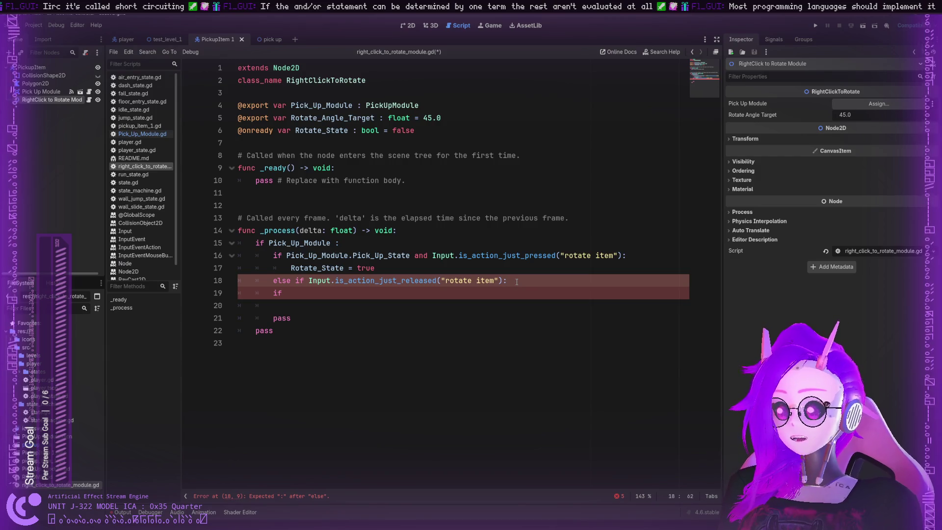
pyautogui.press('Return')
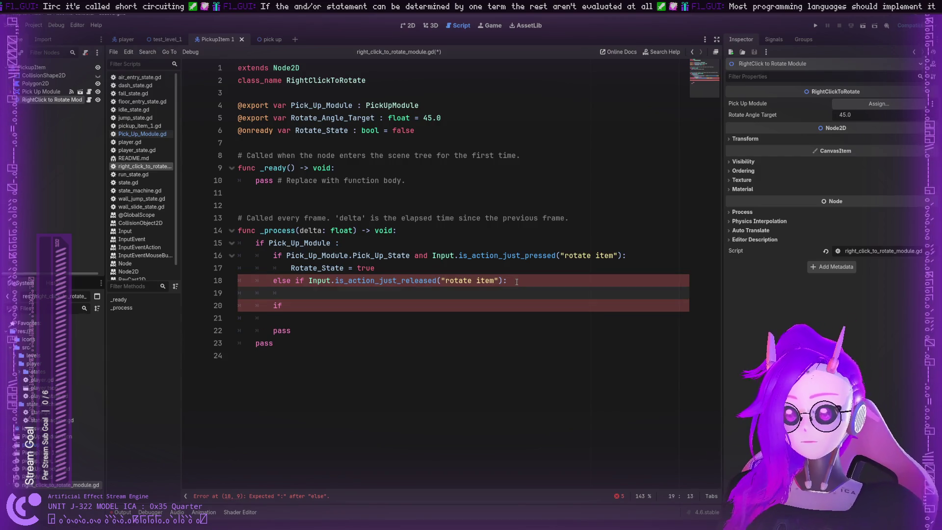
pyautogui.write('pass')
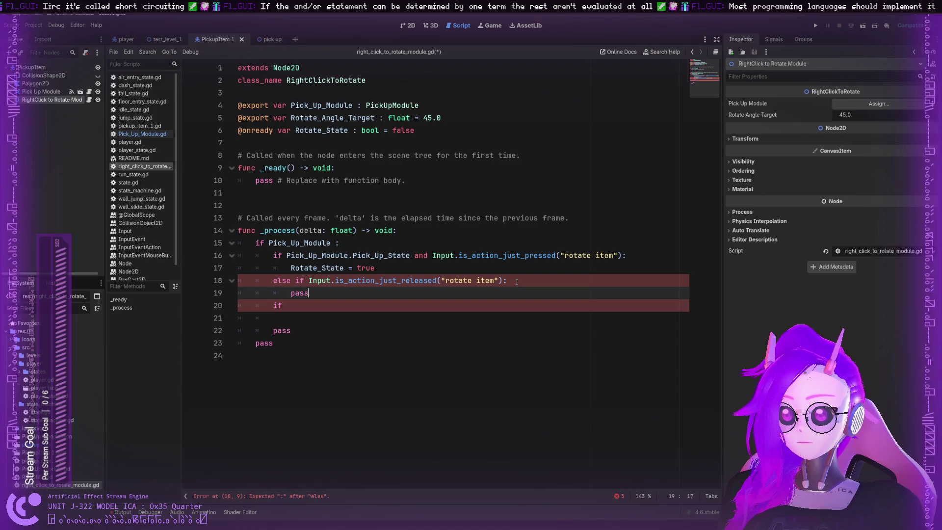
pyautogui.press('Up')
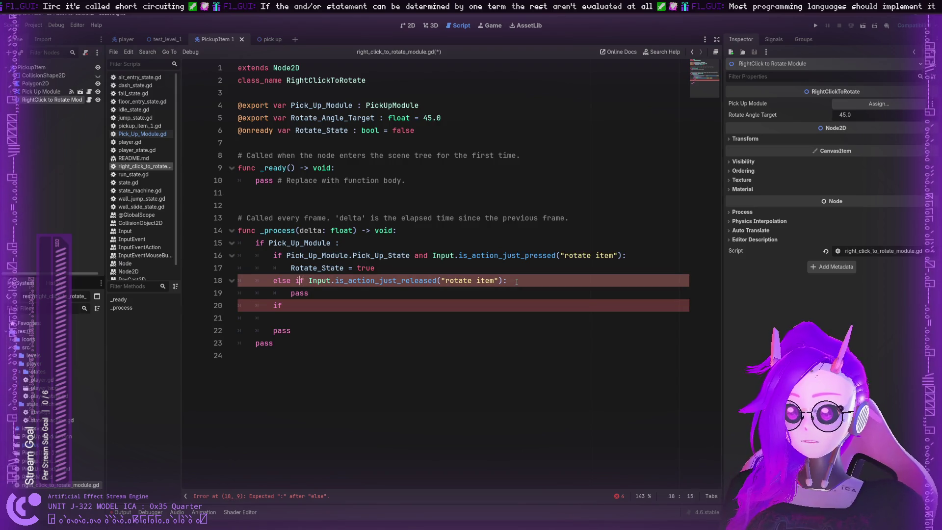
pyautogui.press('BackSpace')
pyautogui.press('BackSpace')
pyautogui.press('BackSpace')
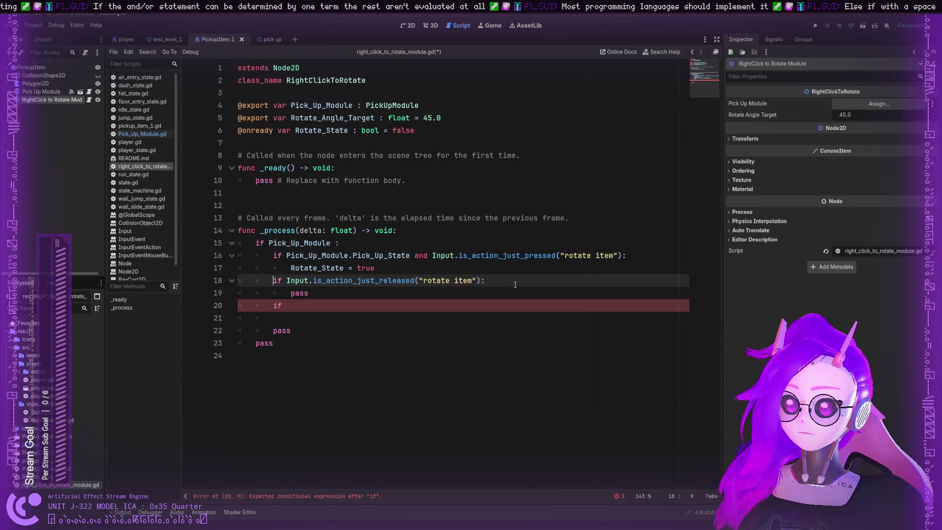
# Replace pass on line 19 with Rotate_State = false.
pyautogui.click(481, 279)
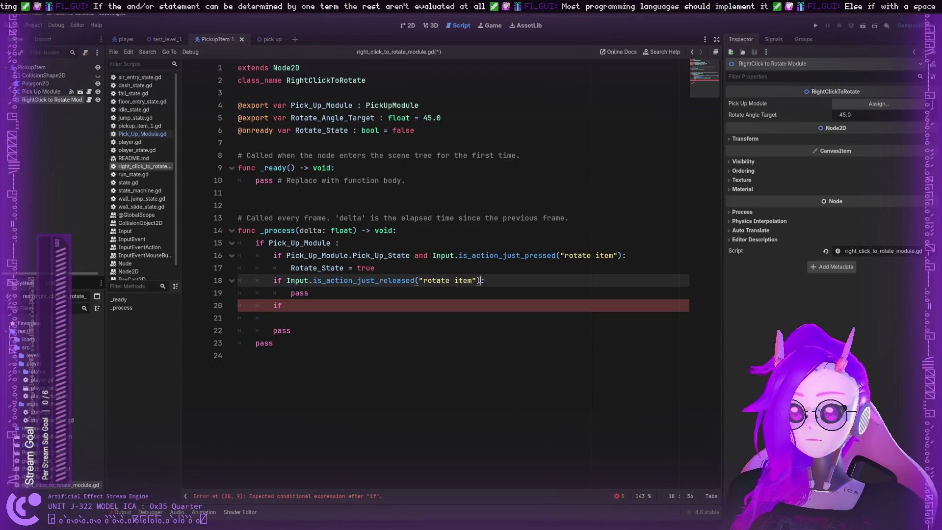
pyautogui.write('or')
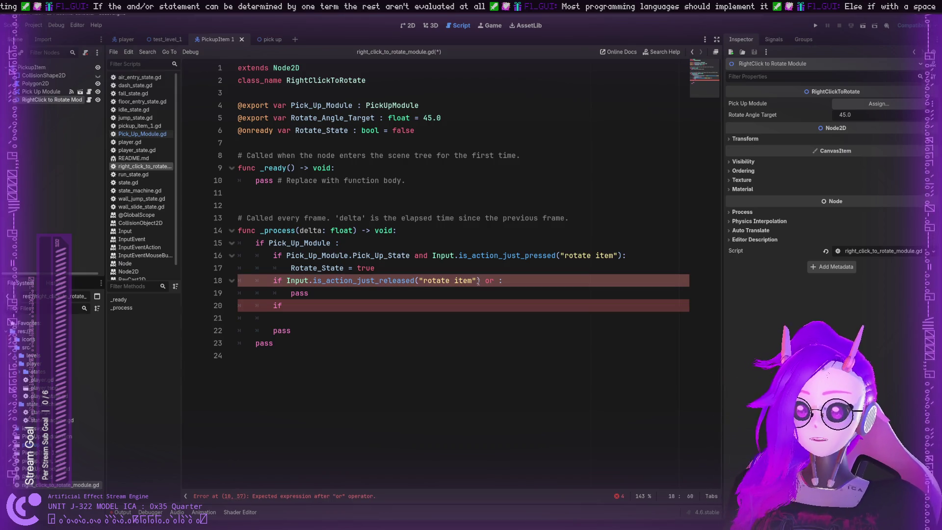
pyautogui.click(350, 293)
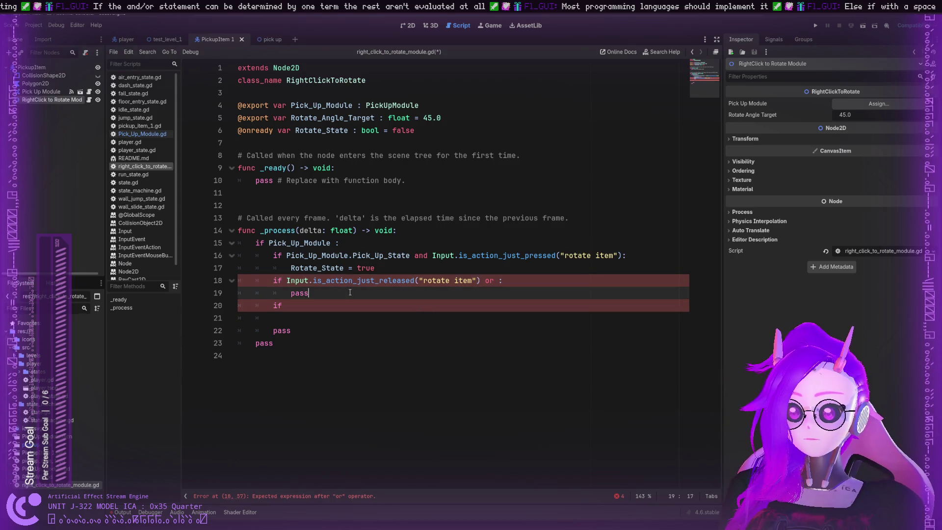
pyautogui.moveTo(291, 268); pyautogui.dragTo(376, 268)
pyautogui.hotkey('ctrl', 'c')
pyautogui.moveTo(308, 293); pyautogui.dragTo(292, 293)
pyautogui.hotkey('ctrl', 'v')
pyautogui.doubleClick(367, 293)
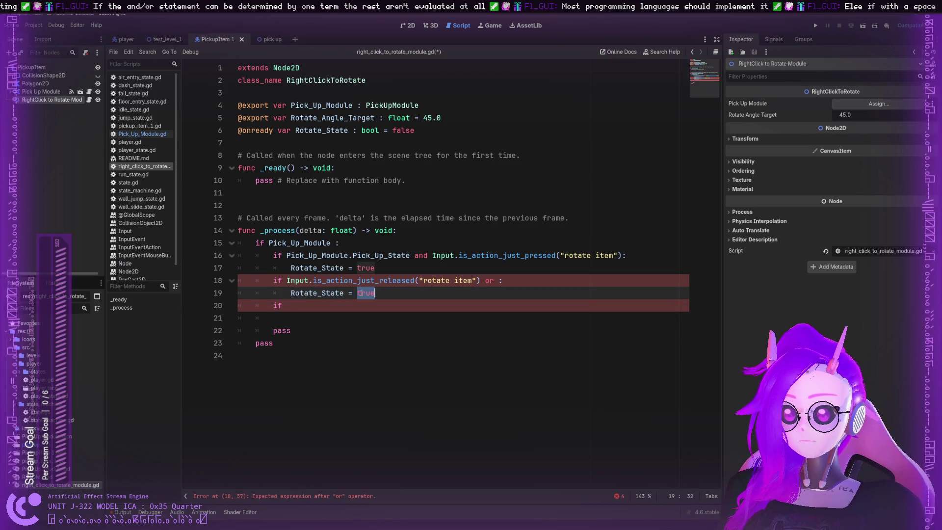
pyautogui.write('fals')
pyautogui.press('Return')
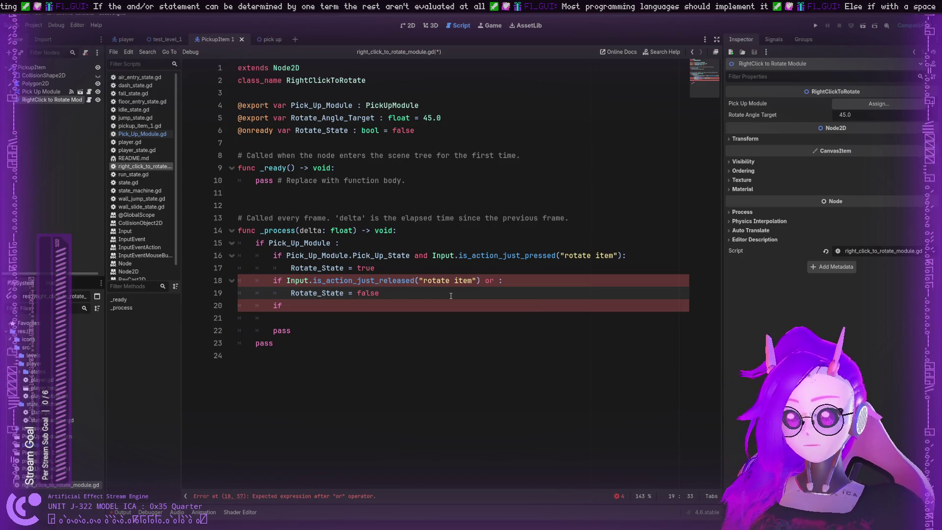
# Delete the stray if and extend line 18's condition with or !Pick_Up_Module.Pick_Up_State.
pyautogui.click(502, 281)
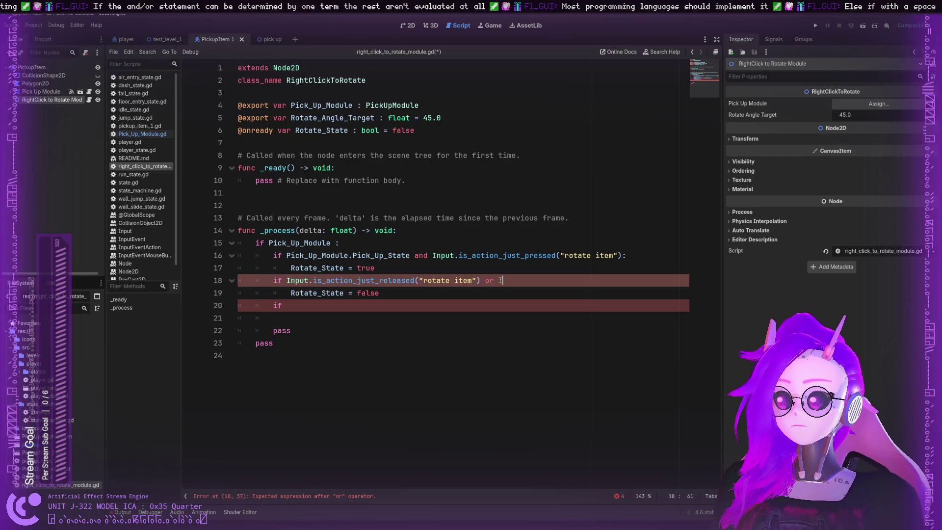
pyautogui.press('Left')
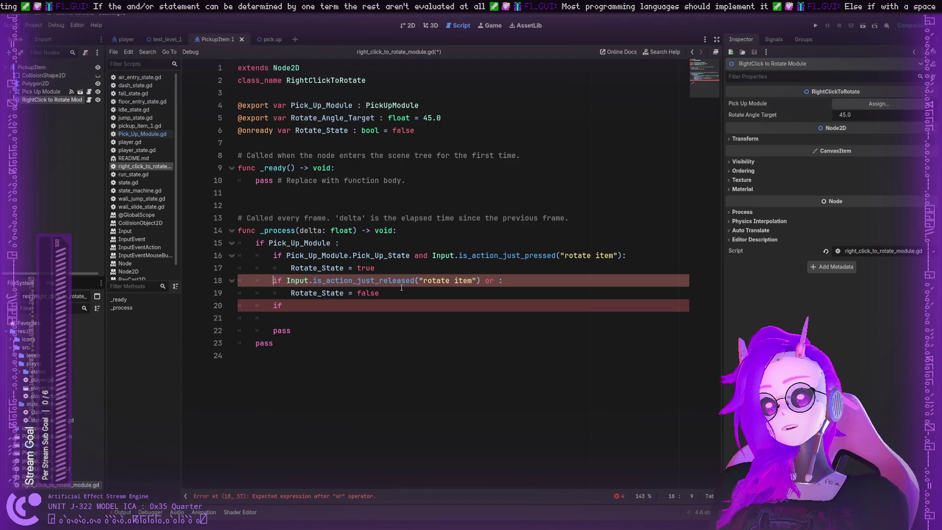
pyautogui.click(324, 308)
pyautogui.press('BackSpace')
pyautogui.press('BackSpace')
pyautogui.press('BackSpace')
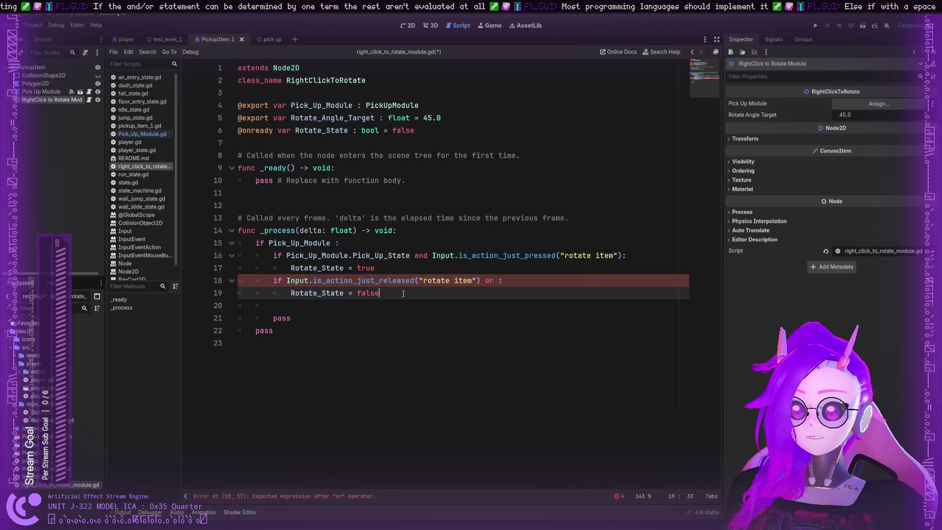
pyautogui.click(500, 281)
pyautogui.write('Picku')
pyautogui.press('BackSpace')
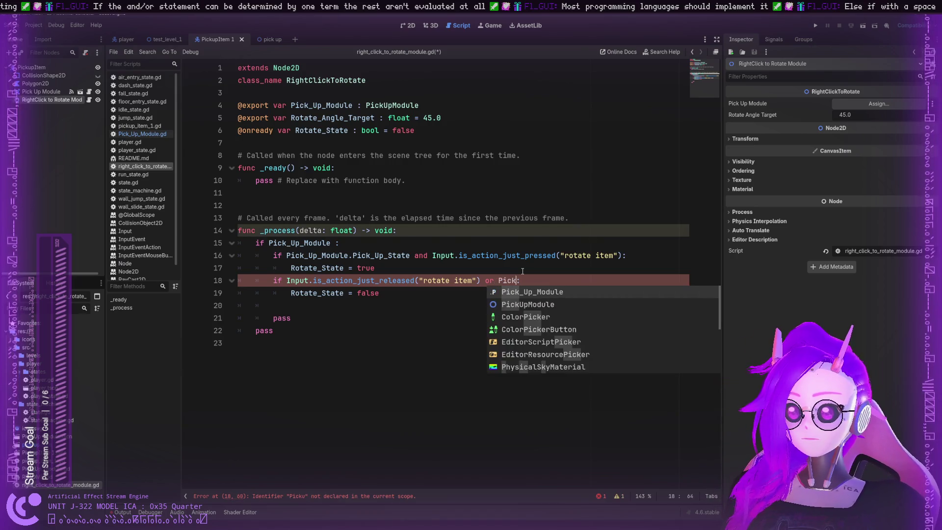
pyautogui.press('Return')
pyautogui.write('.Picku')
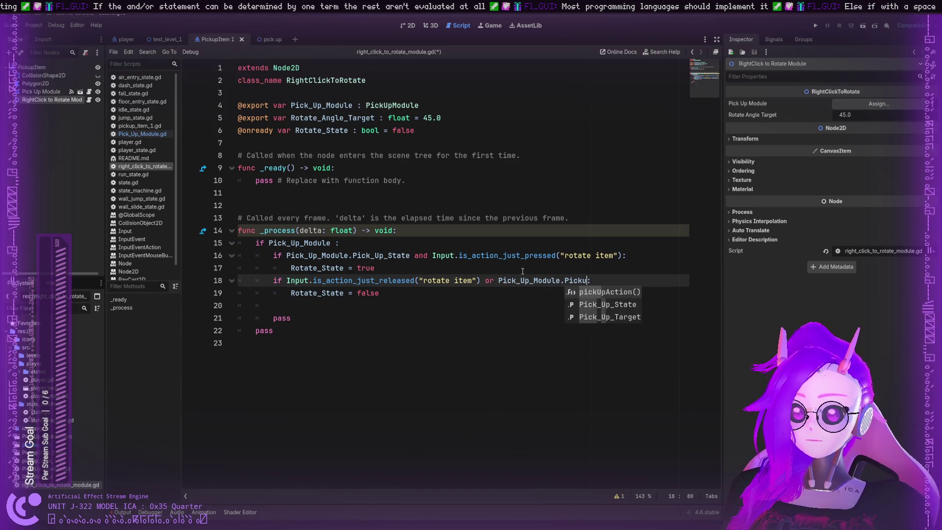
pyautogui.press('Down')
pyautogui.press('Return')
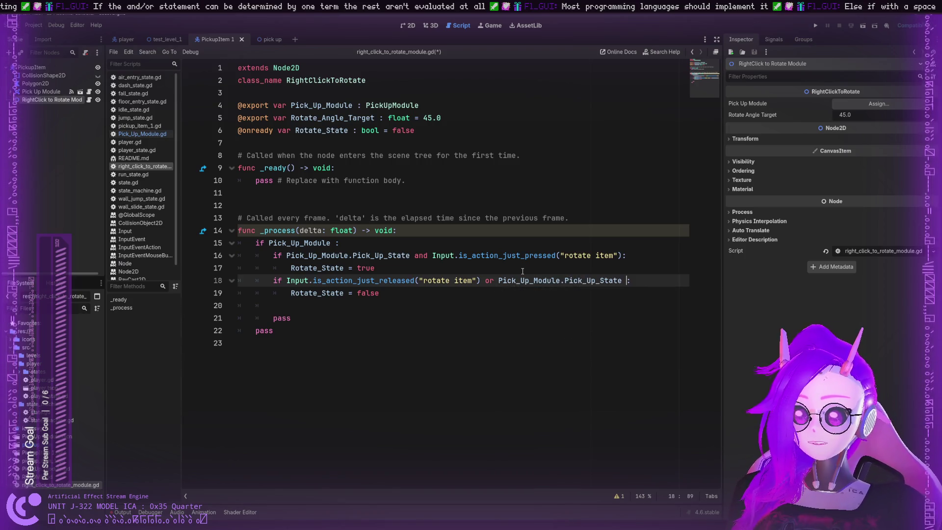
pyautogui.press('BackSpace')
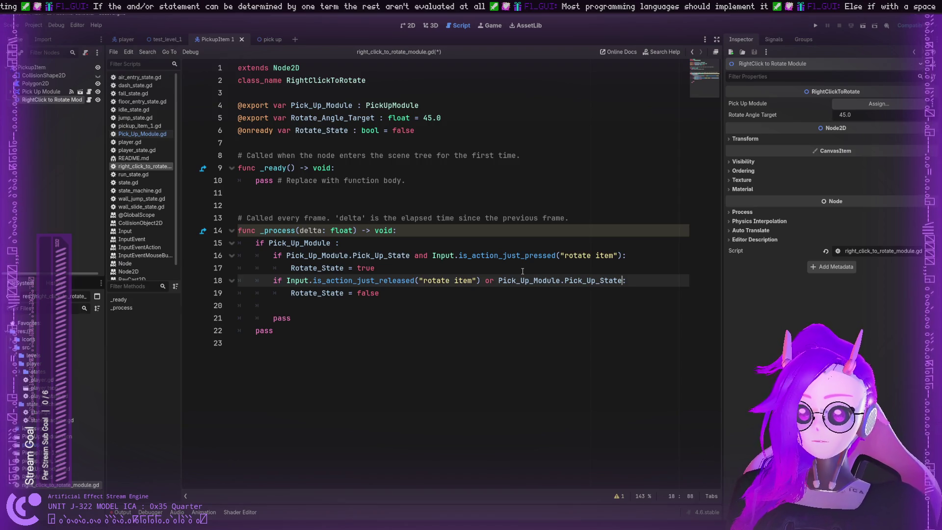
pyautogui.write('!')
pyautogui.press('Down')
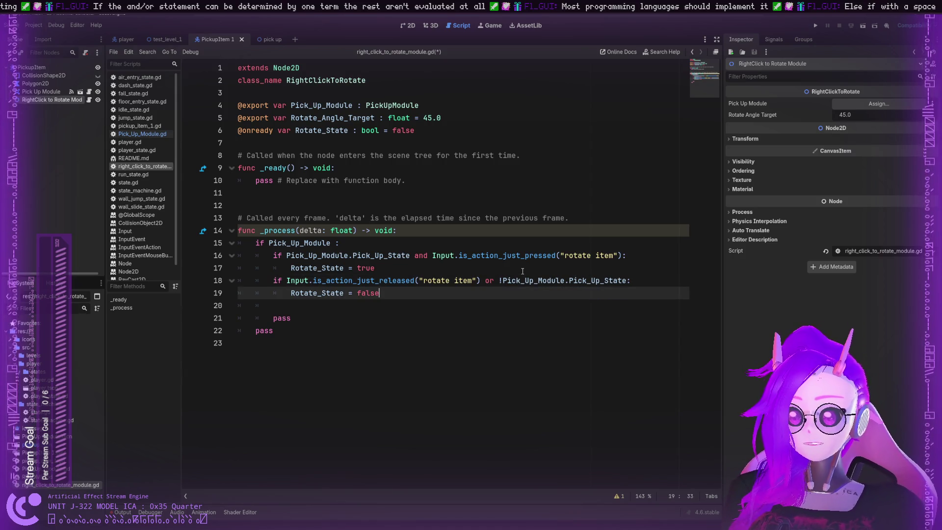
pyautogui.press('Down')
# Add an 'if Rotate_State :' block with a pass placeholder on line 20.
pyautogui.write('if Rotate')
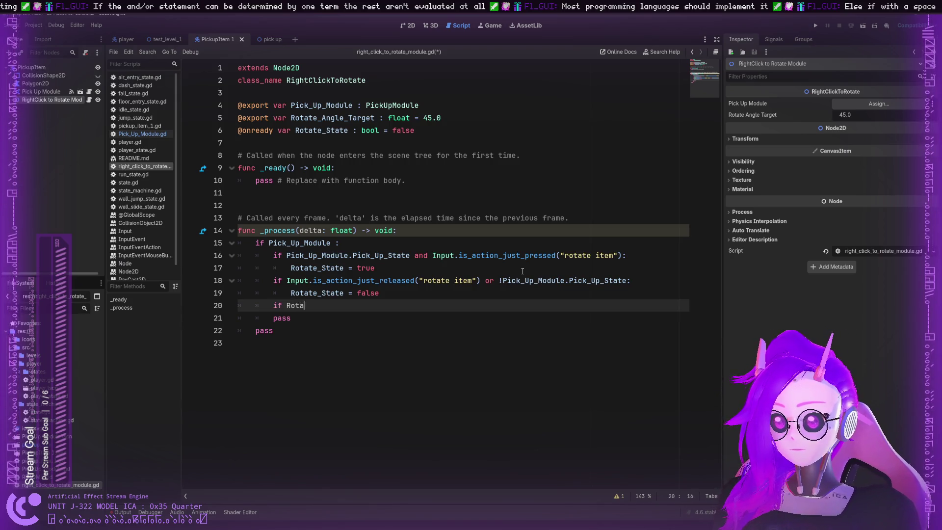
pyautogui.write('_')
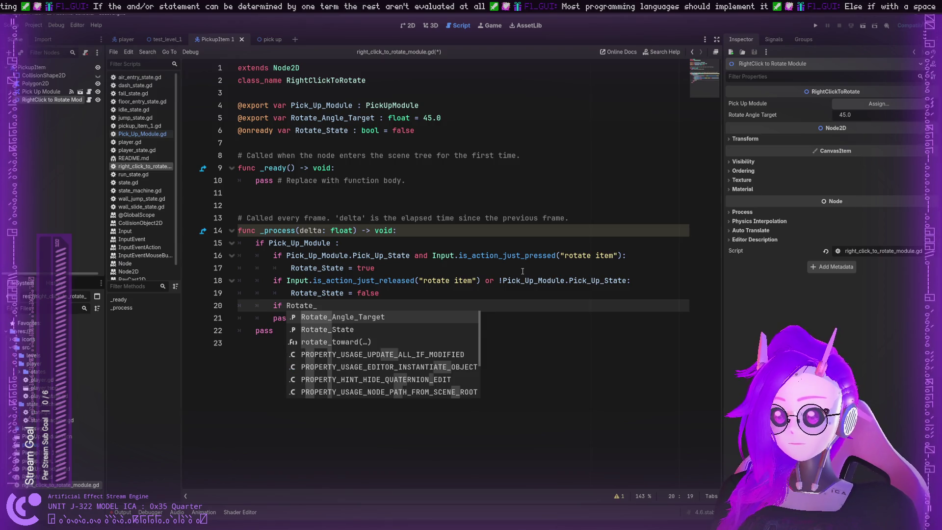
pyautogui.write('State =')
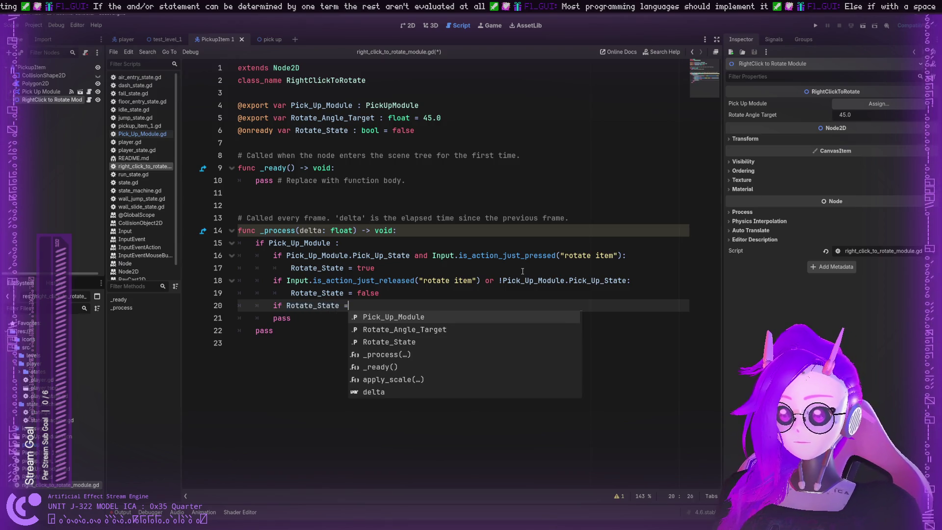
pyautogui.press('BackSpace')
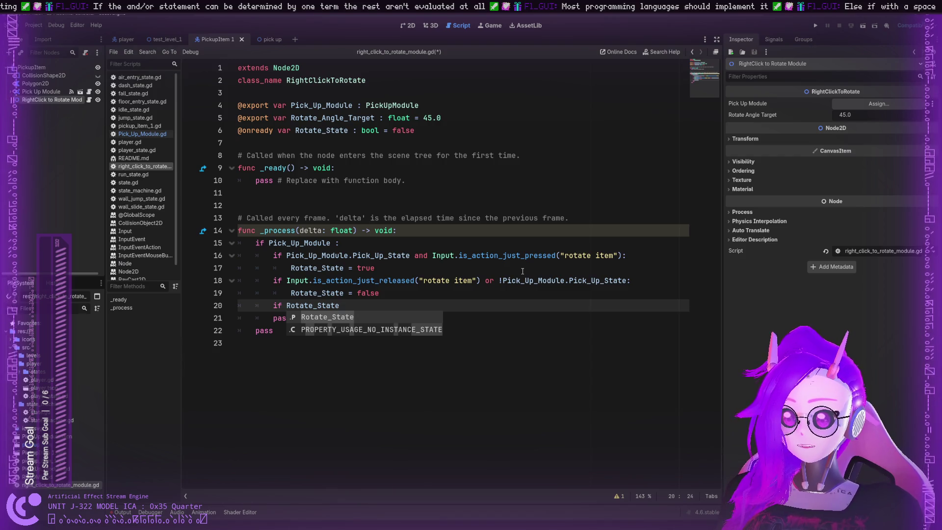
pyautogui.write(':')
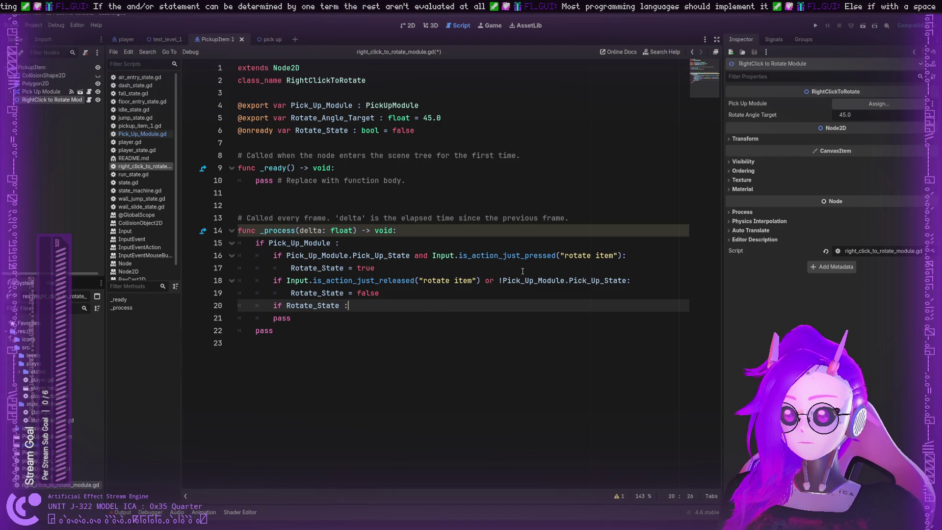
pyautogui.press('Return')
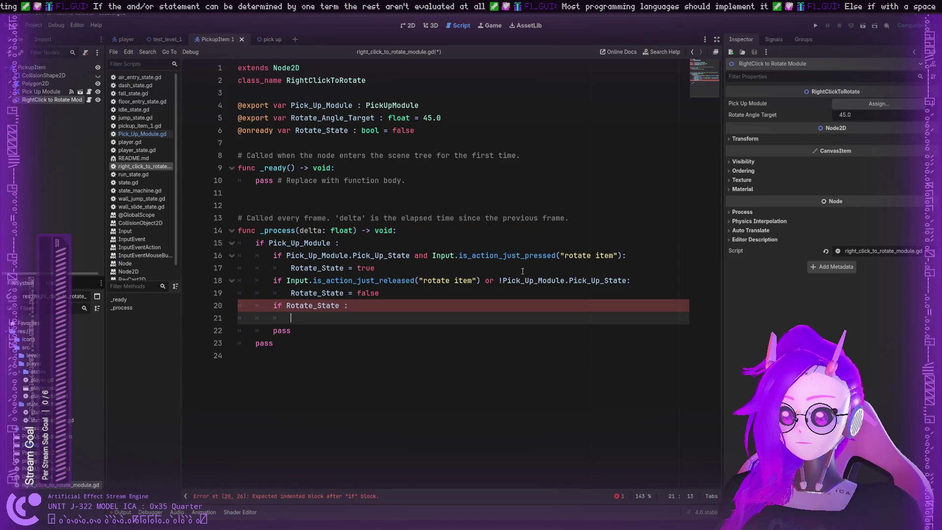
pyautogui.write('pass')
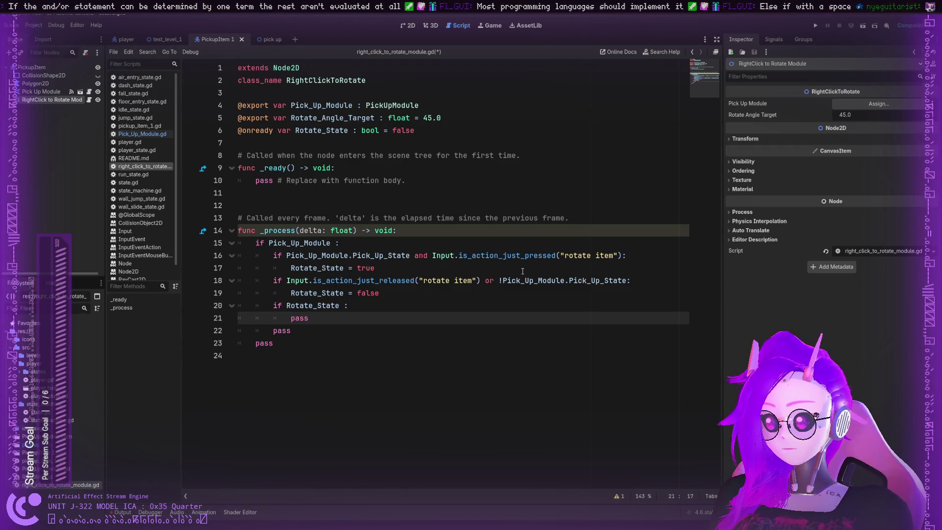
# Remove the leftover extra pass lines and open an empty indented line above pass.
pyautogui.press('Down')
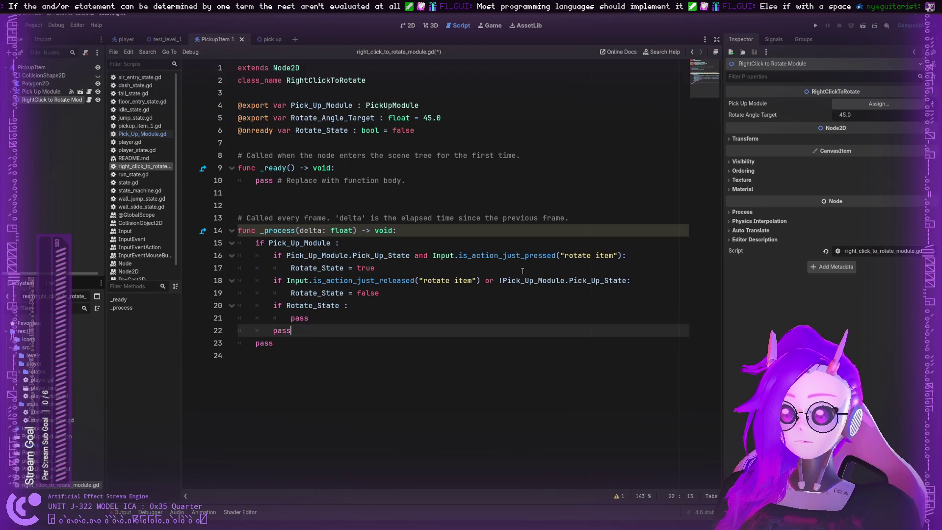
pyautogui.press('BackSpace')
pyautogui.press('BackSpace')
pyautogui.press('BackSpace')
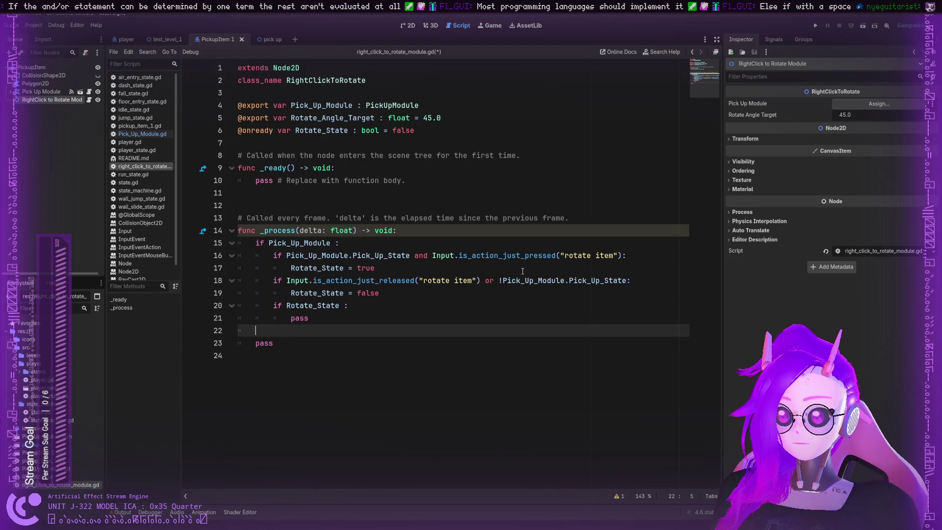
pyautogui.press('Delete')
pyautogui.press('End')
pyautogui.press('BackSpace')
pyautogui.press('BackSpace')
pyautogui.press('BackSpace')
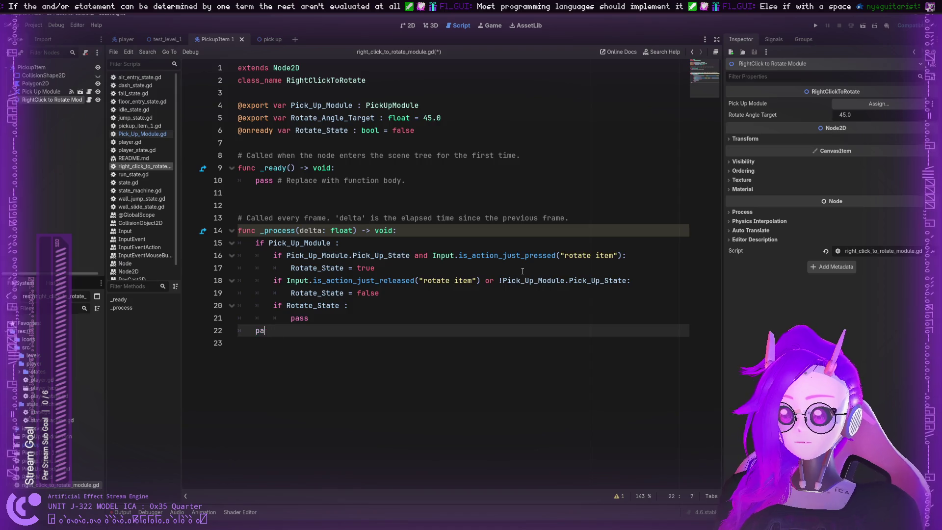
pyautogui.press('BackSpace')
pyautogui.hotkey('ctrl', 'shift', 'Return')
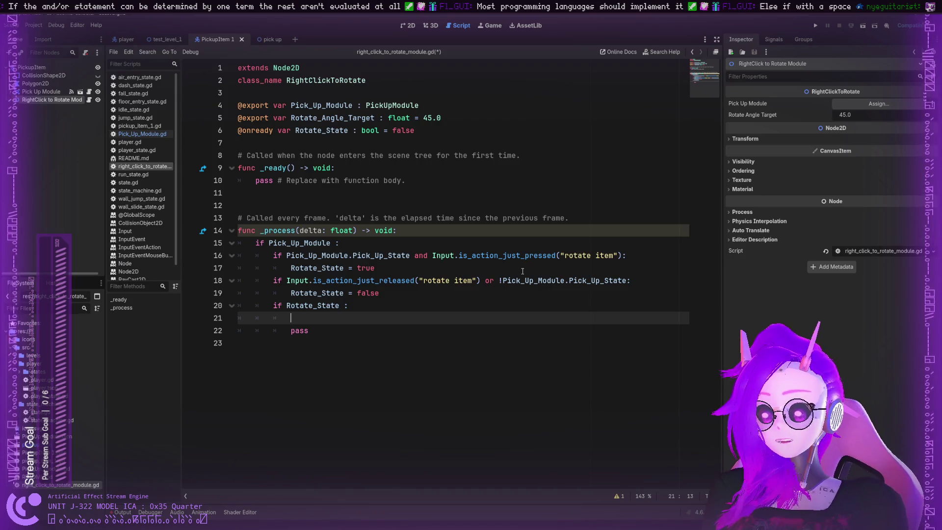
# Start line 21 as Pick_Up_Module.Pick_Up_Target.global_rotation_degrees = using autocomplete.
pyautogui.write('lerp')
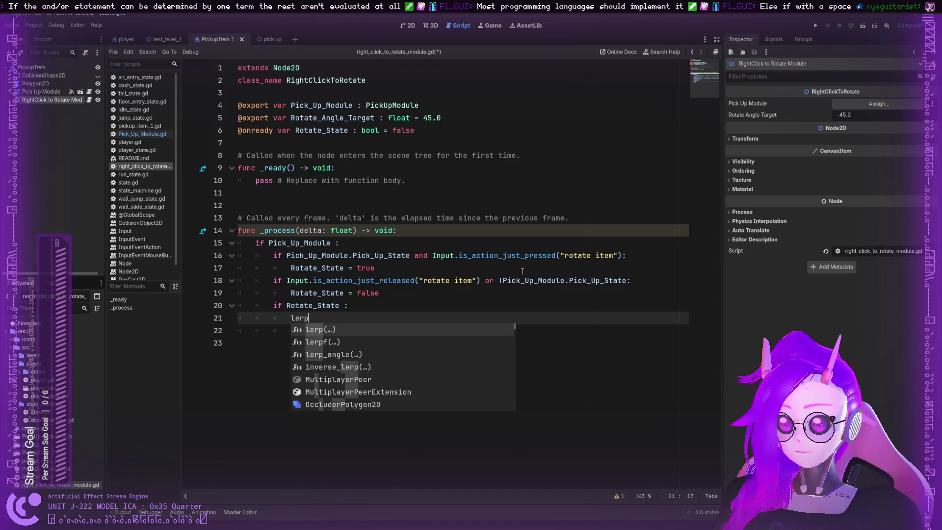
pyautogui.press('BackSpace')
pyautogui.press('BackSpace')
pyautogui.press('BackSpace')
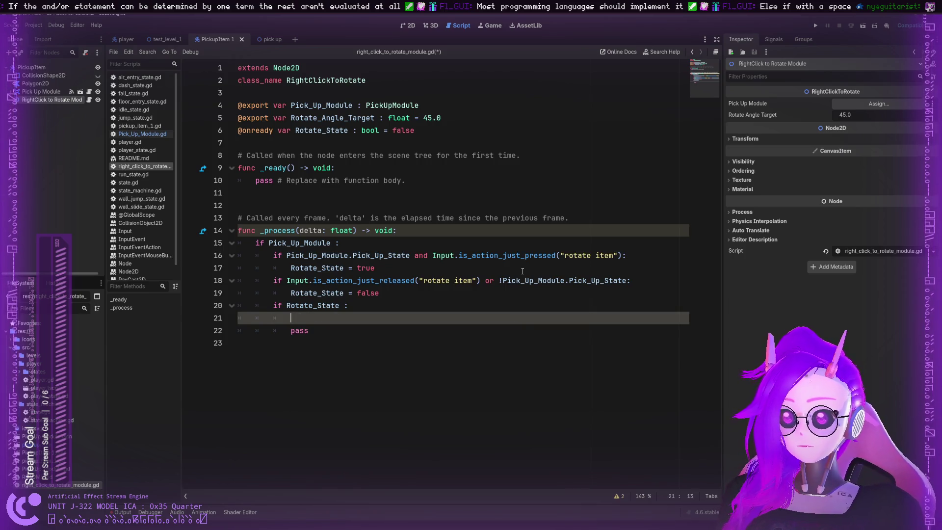
pyautogui.write('Picku')
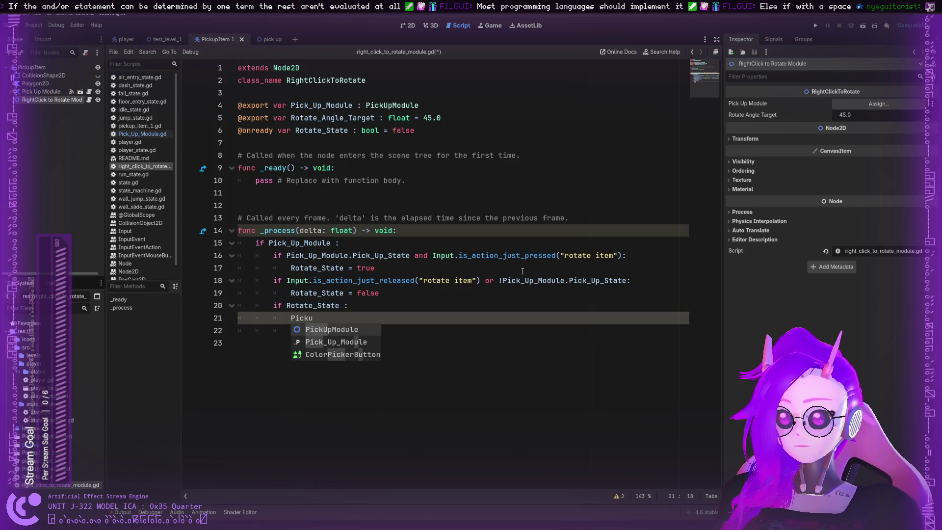
pyautogui.write('_')
pyautogui.press('Return')
pyautogui.write('.')
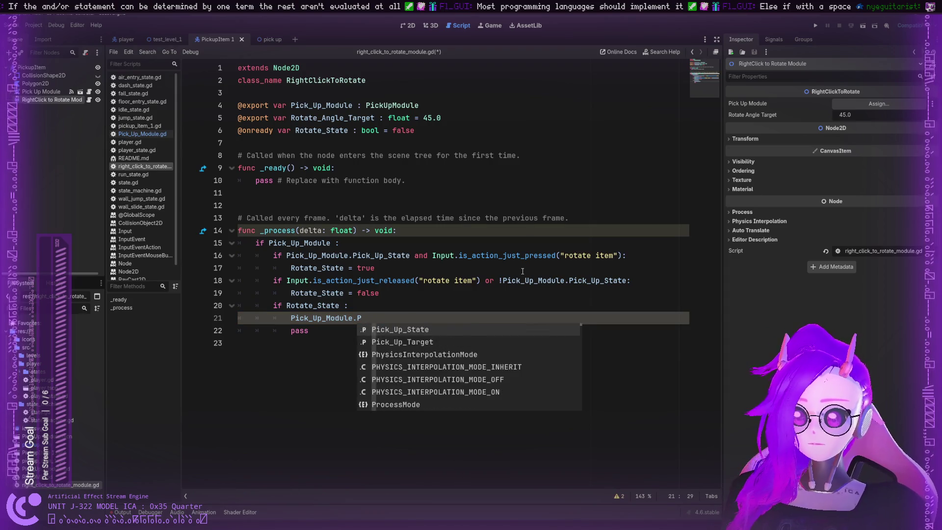
pyautogui.write('Pick')
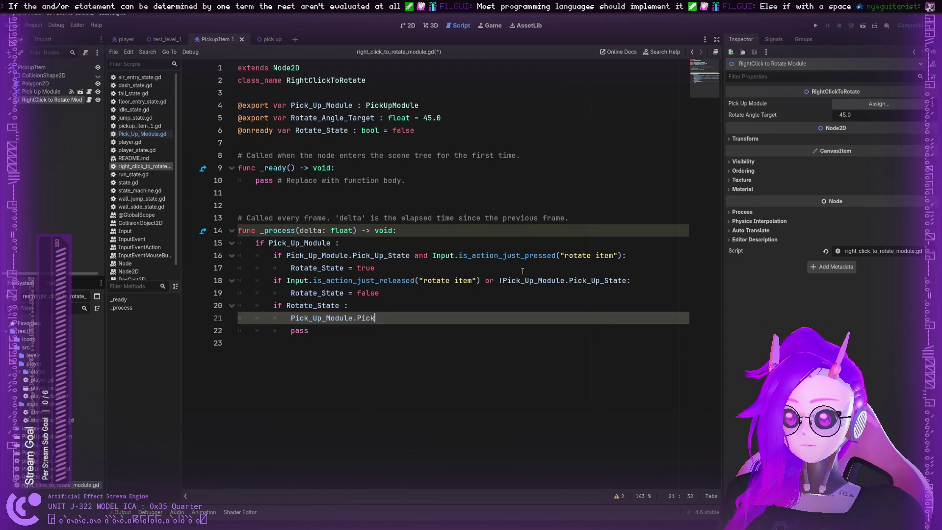
pyautogui.write('_Up')
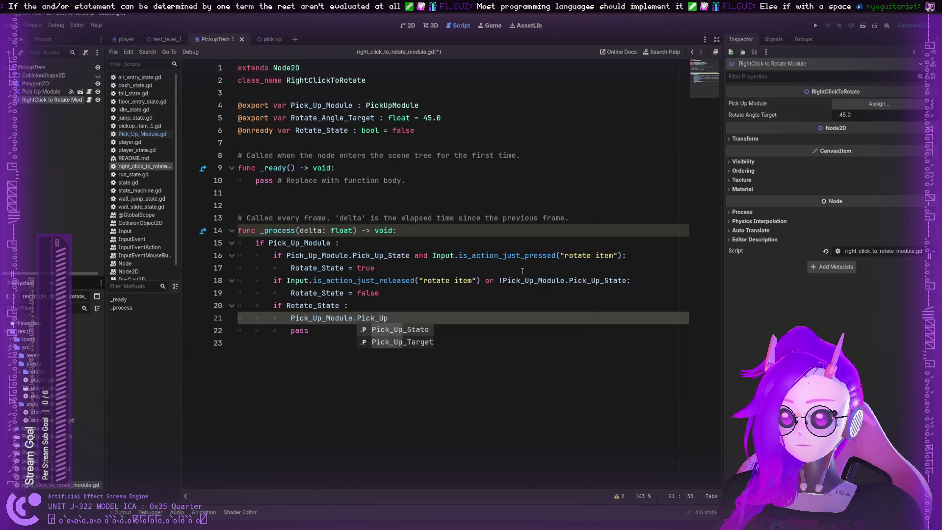
pyautogui.press('Down')
pyautogui.press('Return')
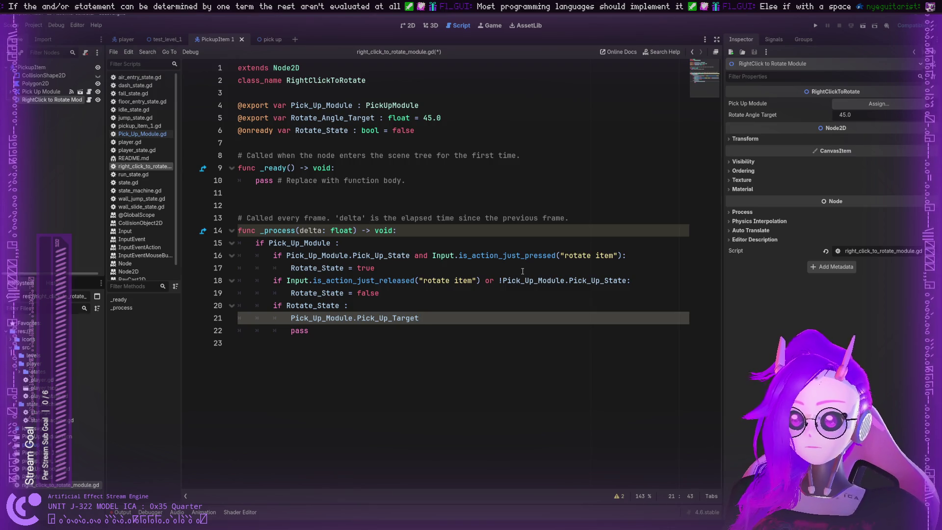
pyautogui.write('.')
pyautogui.press('BackSpace')
pyautogui.press('BackSpace')
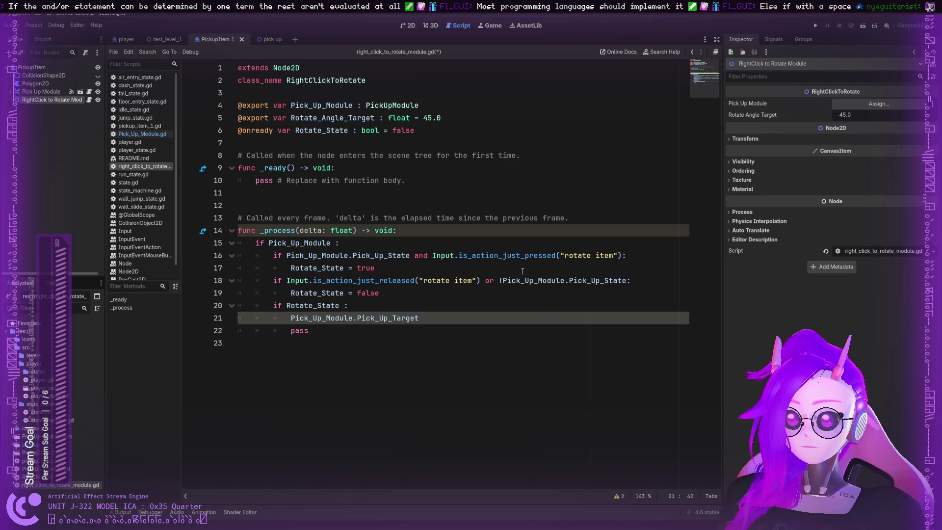
pyautogui.write('.')
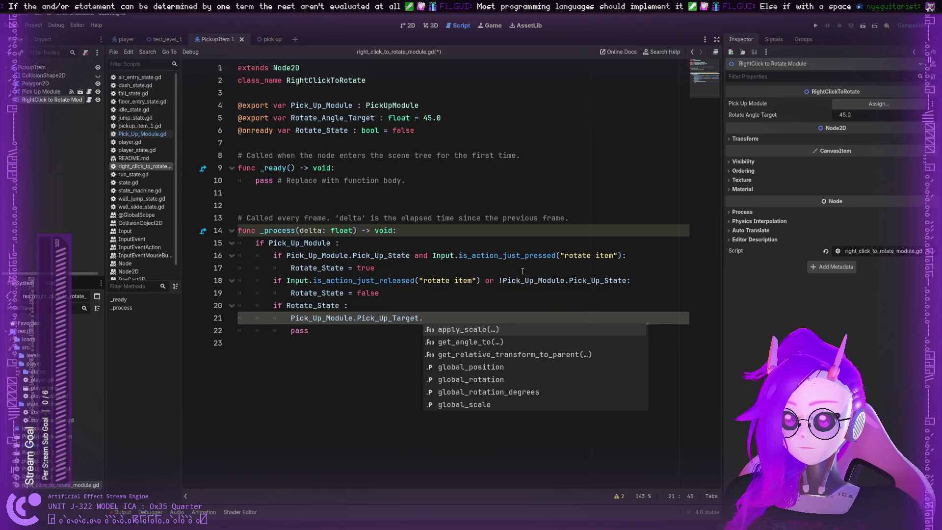
pyautogui.write('rotate')
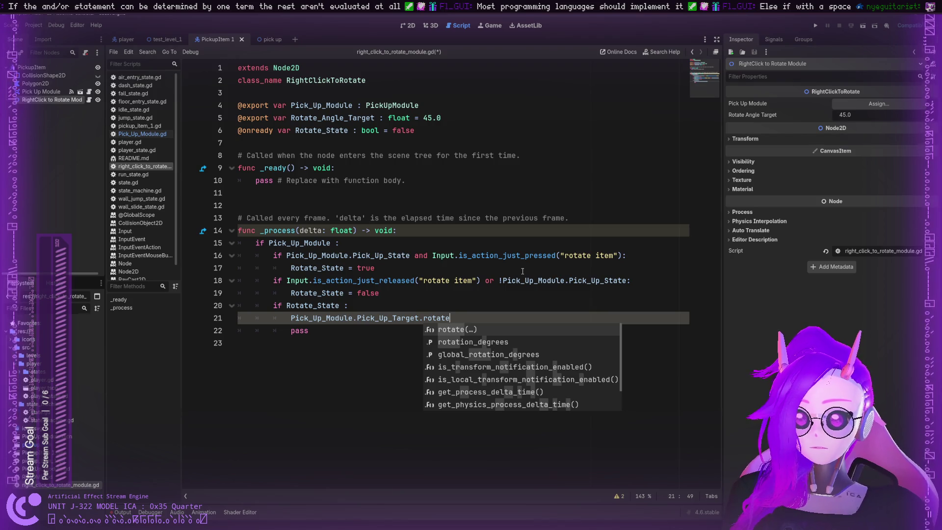
pyautogui.press('Down')
pyautogui.press('Down')
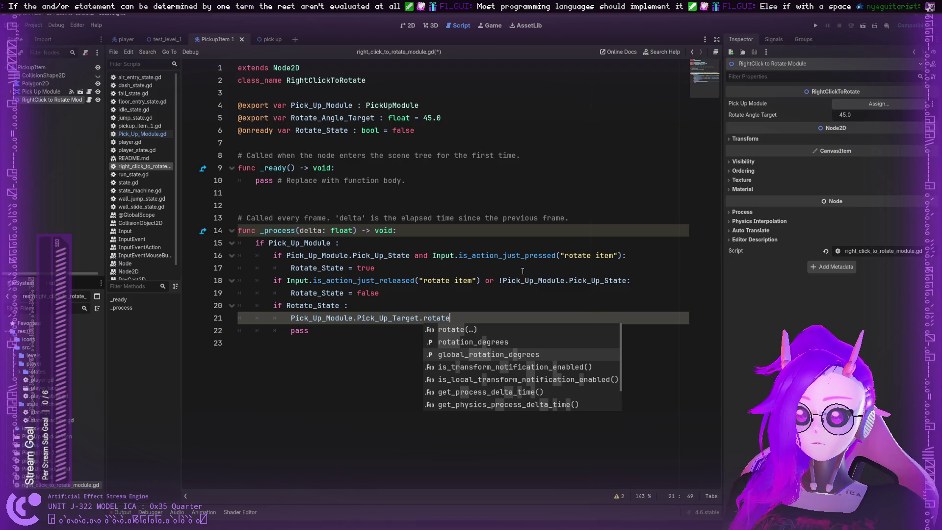
pyautogui.press('Return')
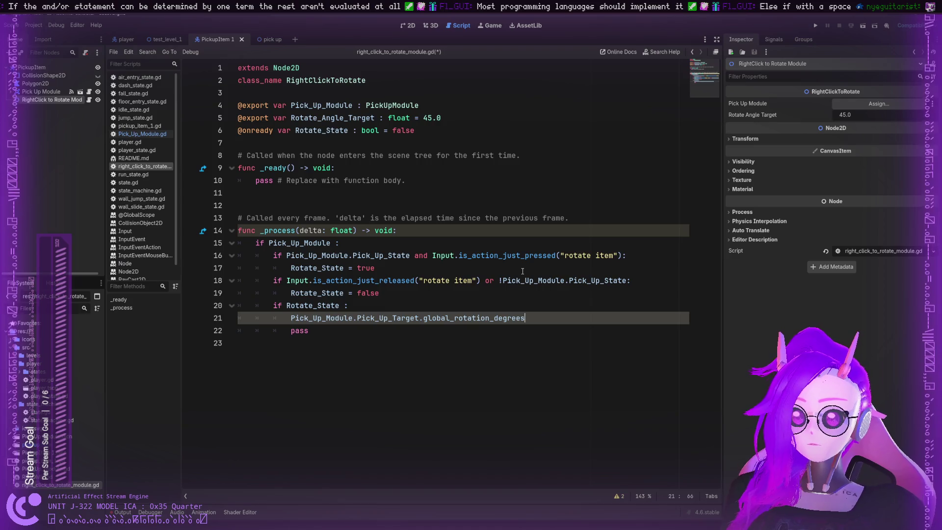
pyautogui.hotkey('ctrl', 'Left')
pyautogui.hotkey('ctrl', 'Left')
pyautogui.hotkey('ctrl', 'Left')
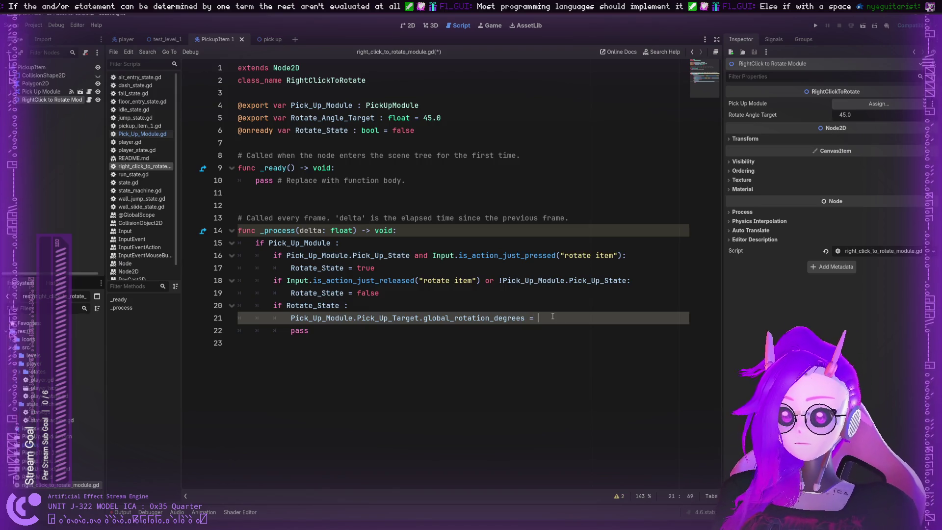
# Insert a lerp() call after the equals sign on line 21.
pyautogui.hotkey('ctrl', 'space')
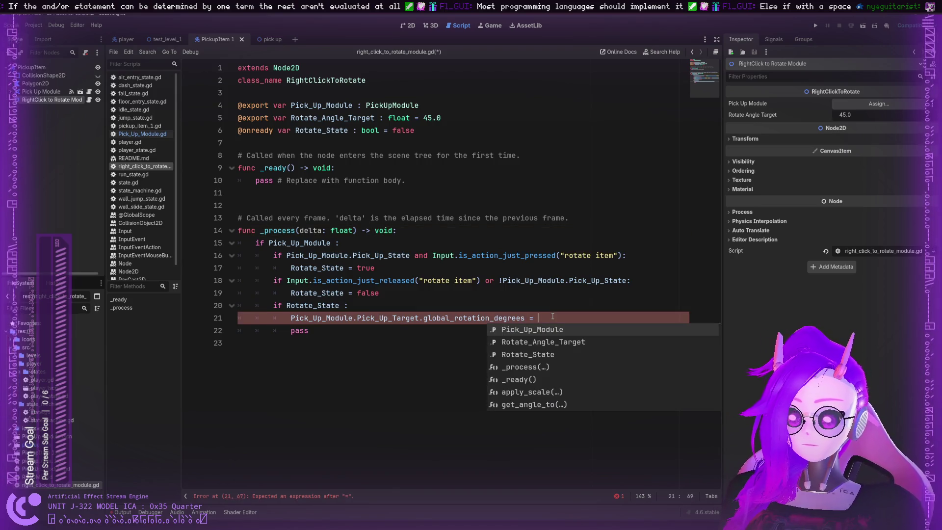
pyautogui.write('lerp()')
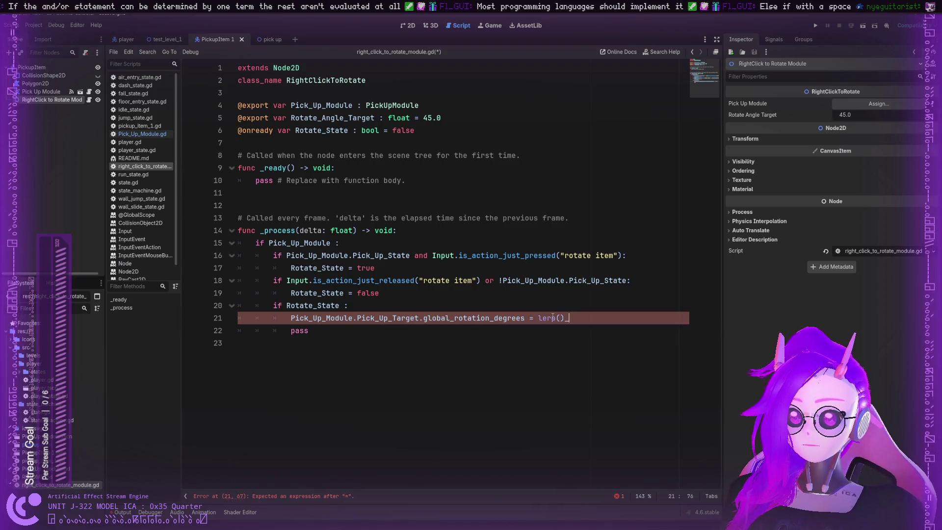
pyautogui.press('Left')
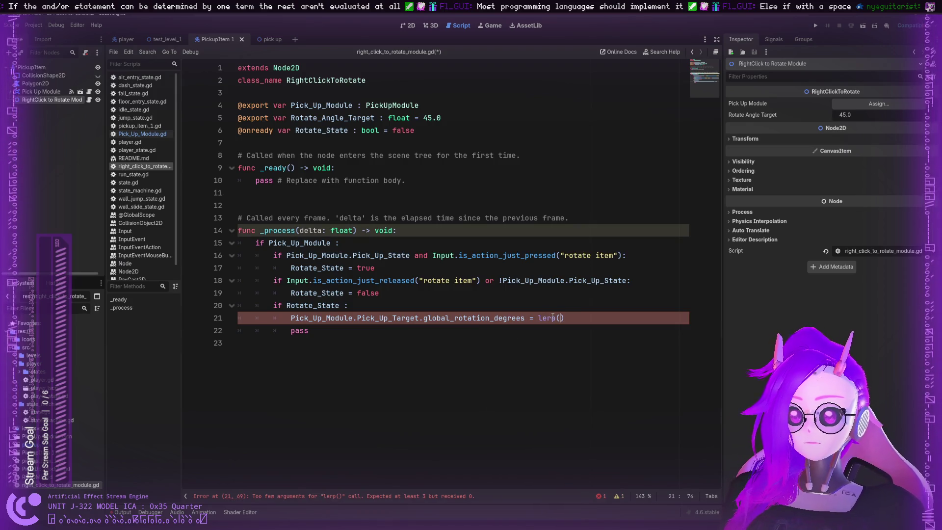
pyautogui.click(468, 319)
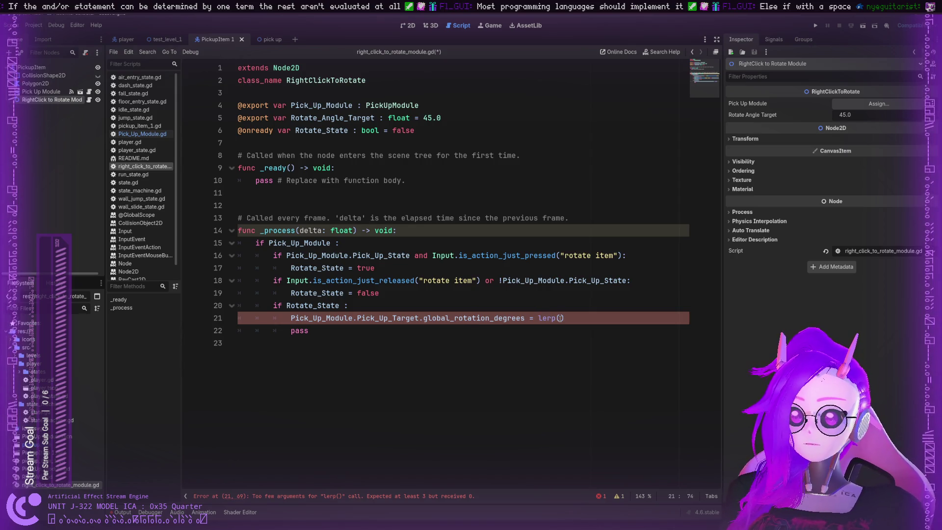
# Fill lerp's first argument with Pick_Up_Module.Pick_Up_Target.global_rotation_degrees and a comma.
pyautogui.write('Pickup')
pyautogui.press('BackSpace')
pyautogui.press('BackSpace')
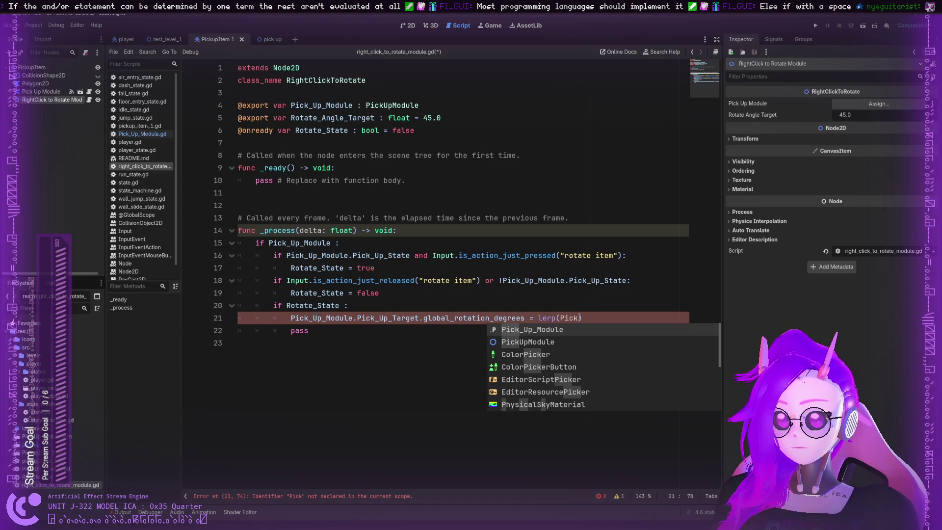
pyautogui.press('Return')
pyautogui.write('.Pick')
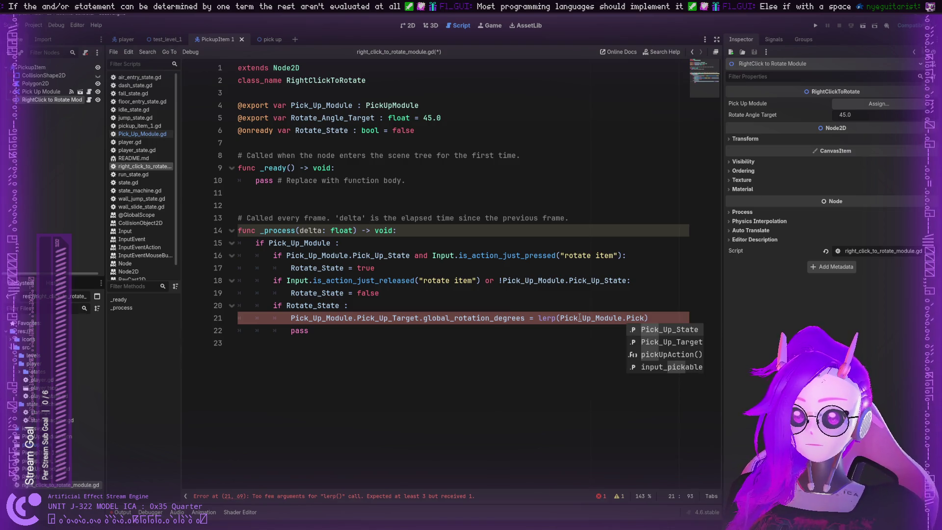
pyautogui.press('Down')
pyautogui.press('Down')
pyautogui.press('Up')
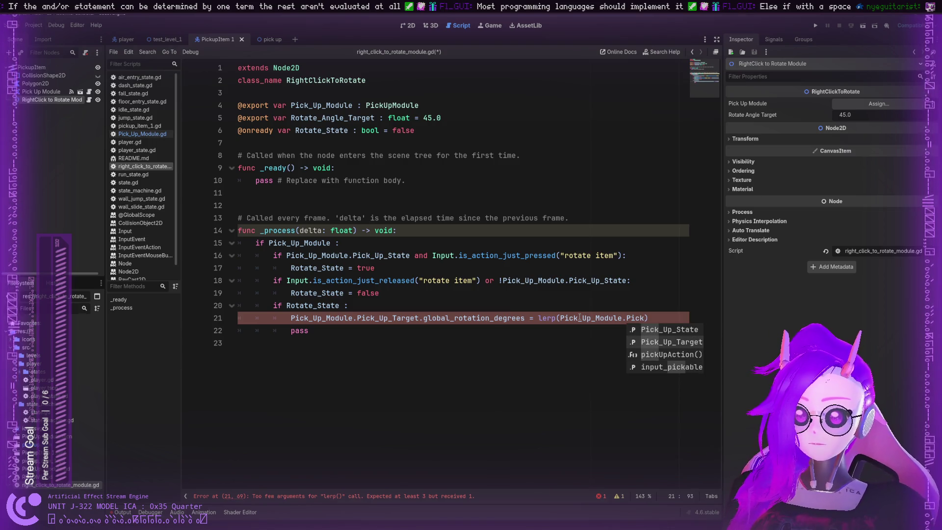
pyautogui.press('Return')
pyautogui.write('.')
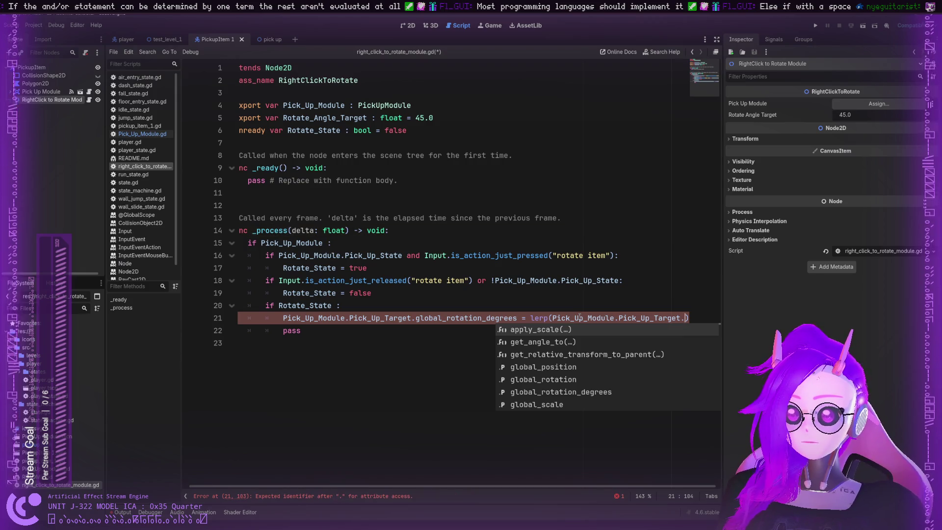
pyautogui.write('rotation')
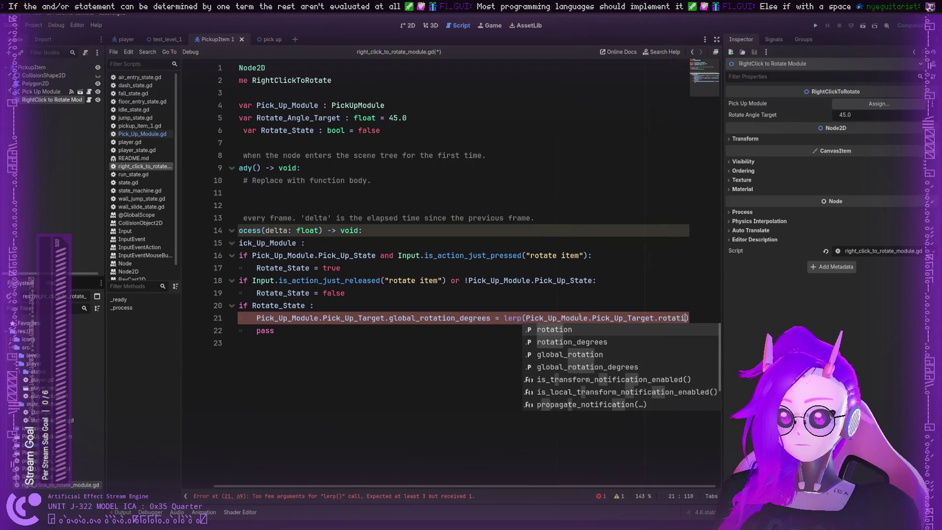
pyautogui.write('_')
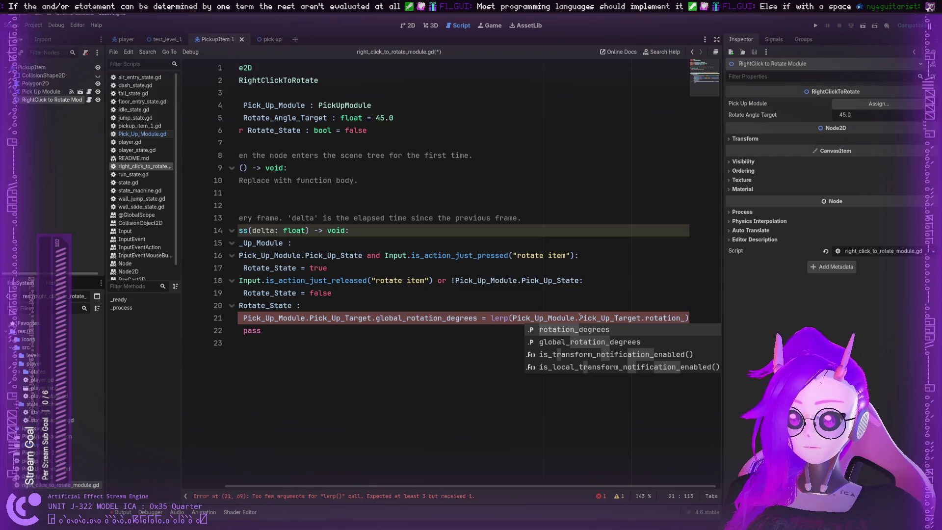
pyautogui.press('BackSpace')
pyautogui.press('BackSpace')
pyautogui.press('BackSpace')
pyautogui.write('gl')
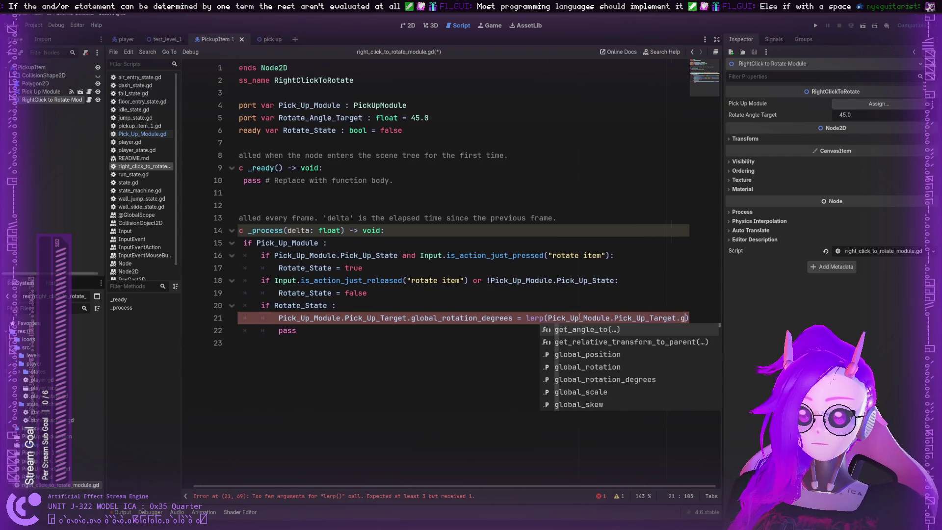
pyautogui.write('obal')
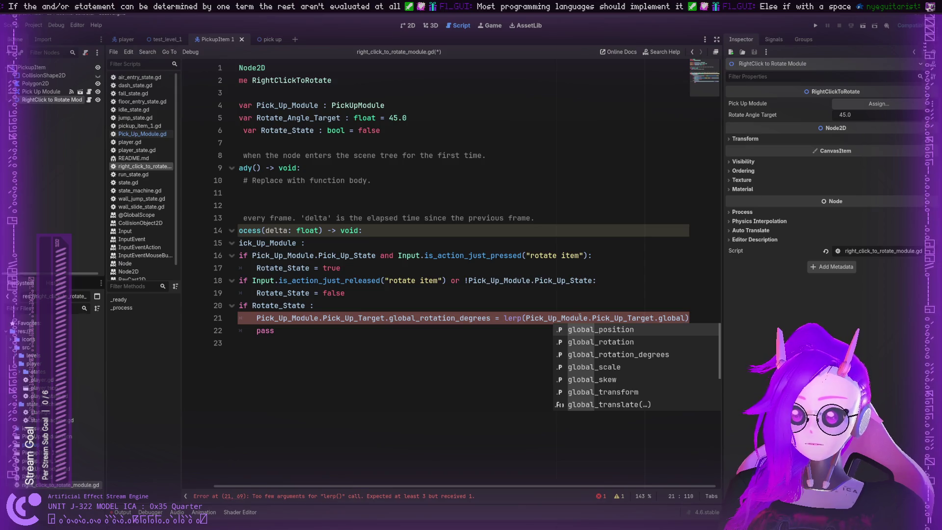
pyautogui.write('_rot')
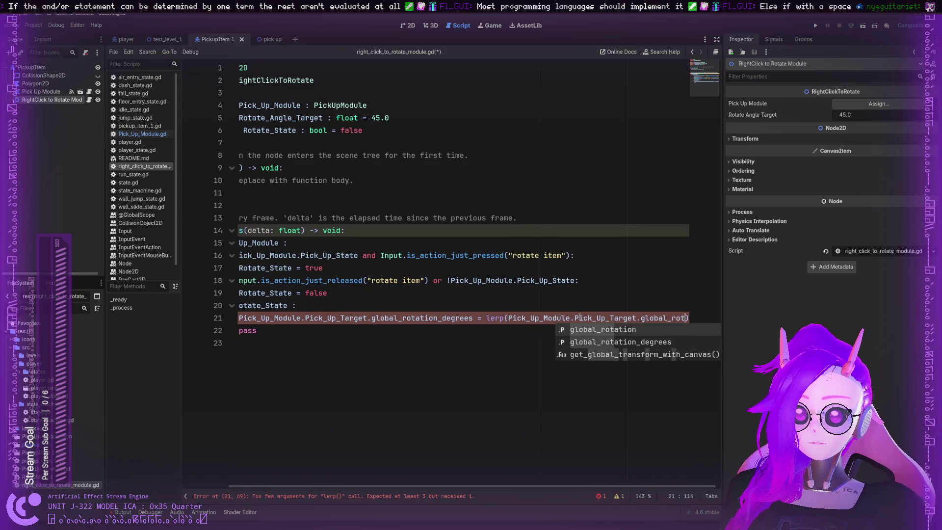
pyautogui.write('ation_degrees')
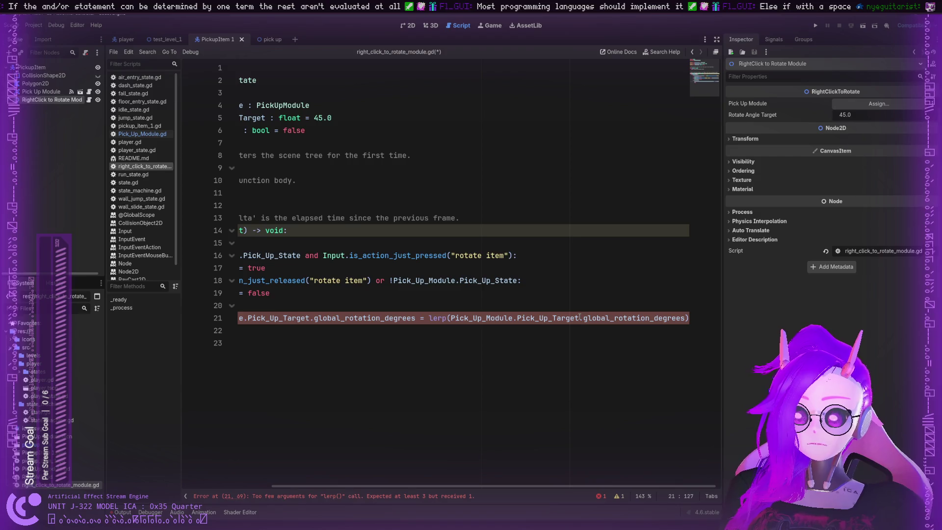
pyautogui.write(',')
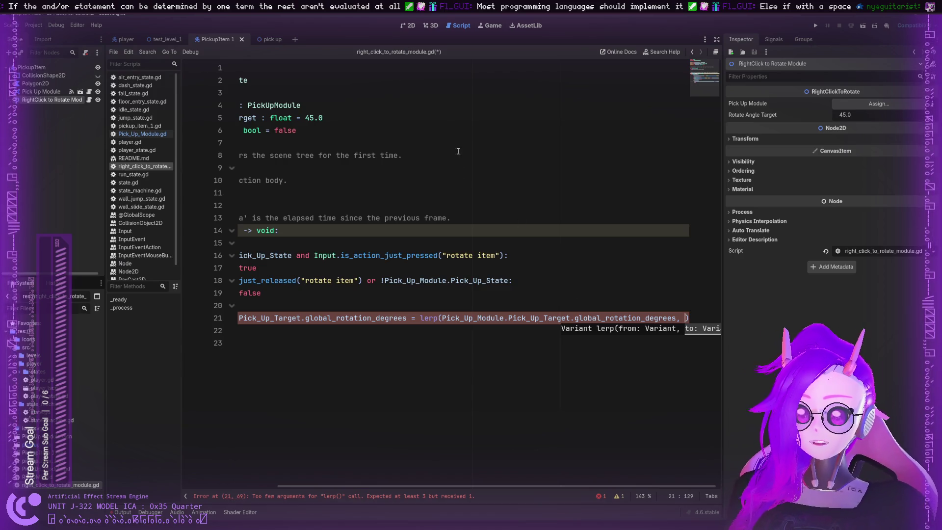
# Copy Rotate_Angle_Target from line 5 and paste it as lerp's second argument, followed by a comma.
pyautogui.click(345, 127)
pyautogui.doubleClick(249, 120)
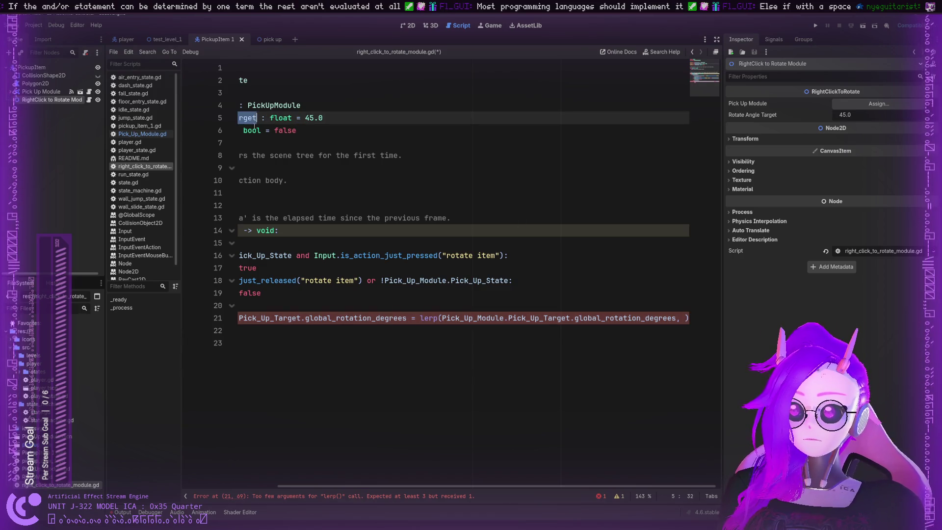
pyautogui.moveTo(454, 487)
pyautogui.mouseDown()
pyautogui.moveTo(358, 487)
pyautogui.moveTo(516, 461)
pyautogui.mouseUp()
pyautogui.hotkey('ctrl', 'c')
pyautogui.click(685, 319)
pyautogui.hotkey('ctrl', 'v')
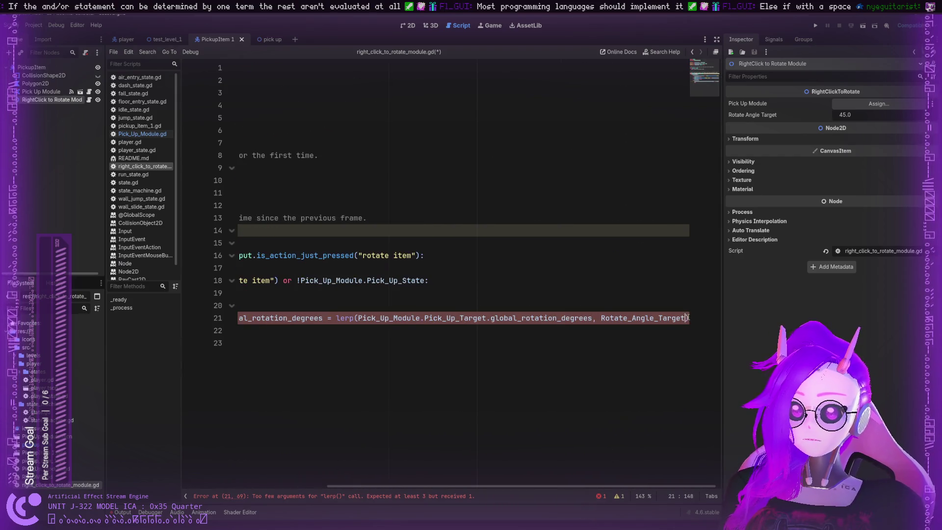
pyautogui.write(',')
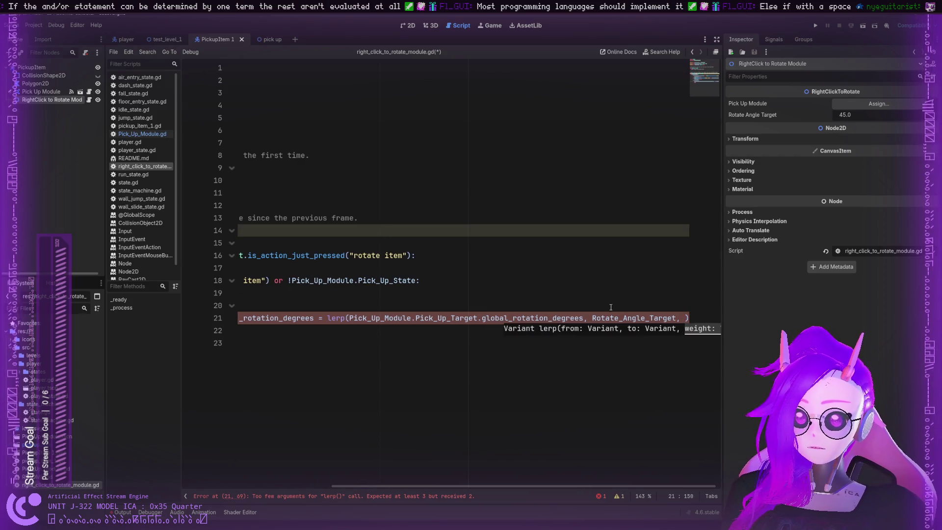
pyautogui.click(590, 318)
pyautogui.doubleClick(622, 322)
pyautogui.click(686, 318)
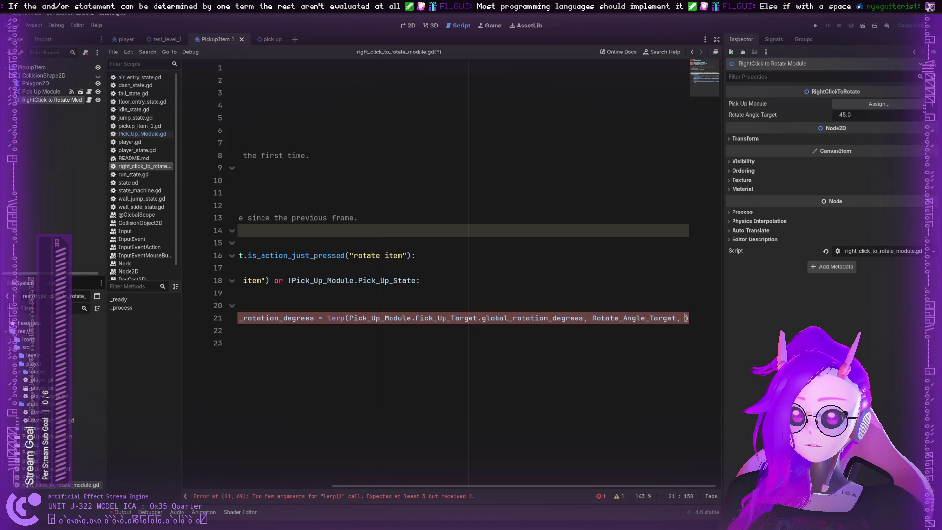
# Add a 'var TargetRotation =' declaration line above the rotation assignment.
pyautogui.moveTo(686, 318)
pyautogui.mouseDown()
pyautogui.moveTo(255, 318)
pyautogui.moveTo(324, 318)
pyautogui.moveTo(291, 318)
pyautogui.mouseUp()
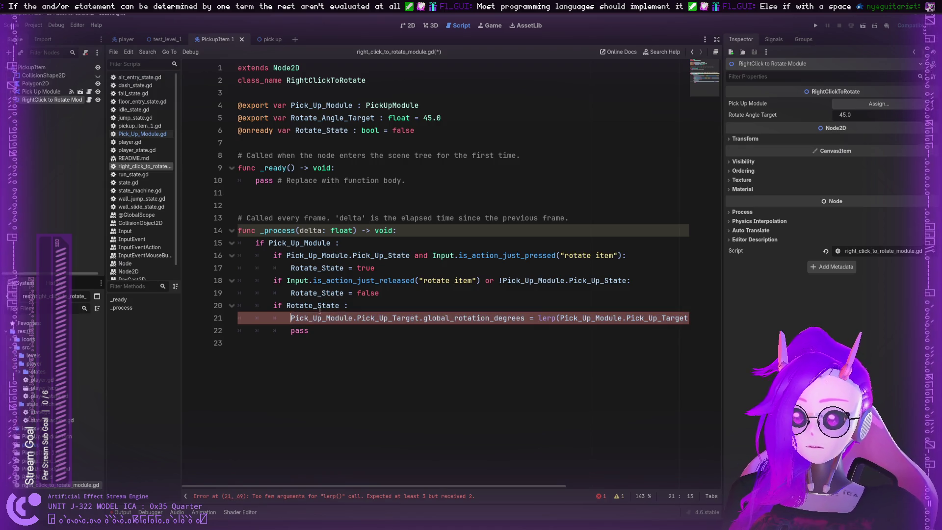
pyautogui.click(356, 305)
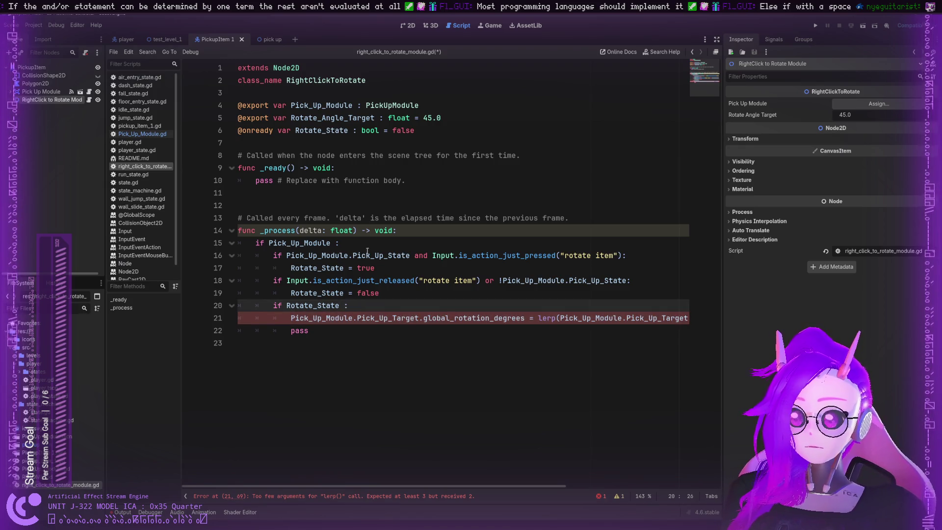
pyautogui.press('Return')
pyautogui.write('v')
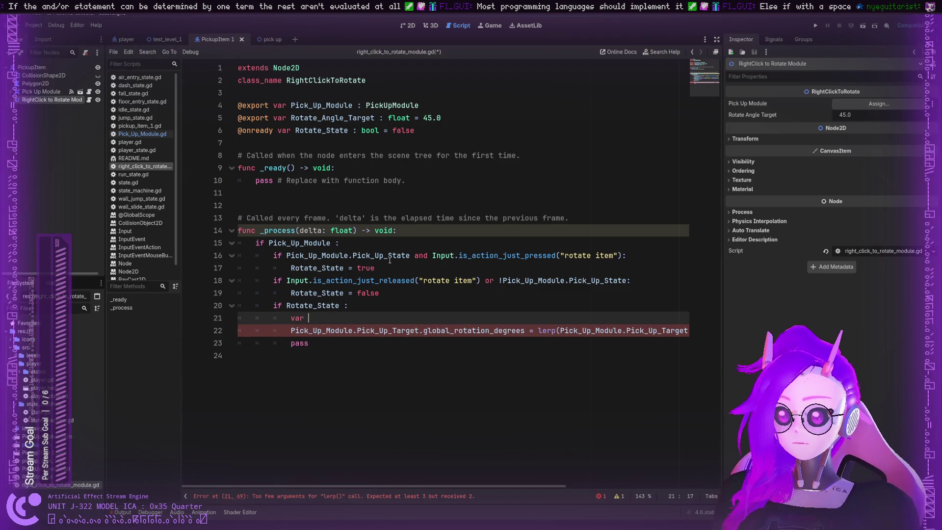
pyautogui.write('ar ')
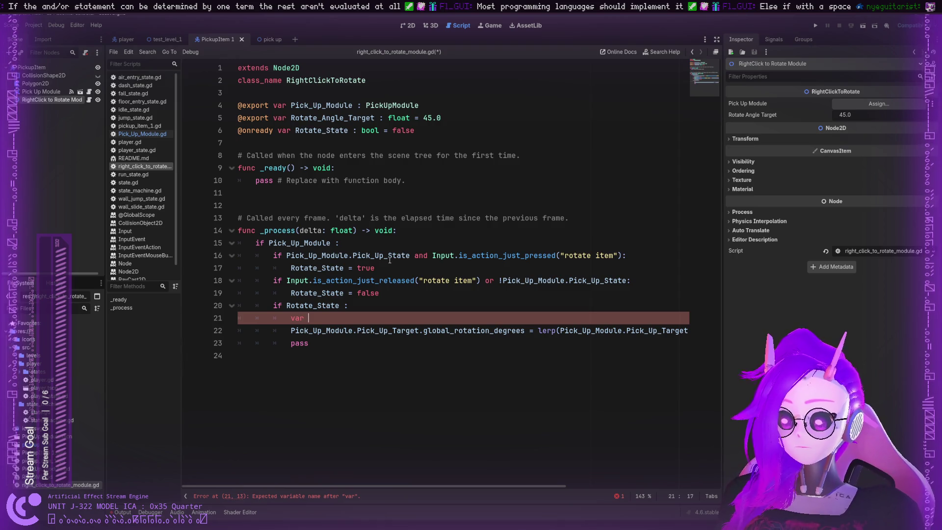
pyautogui.write('Target')
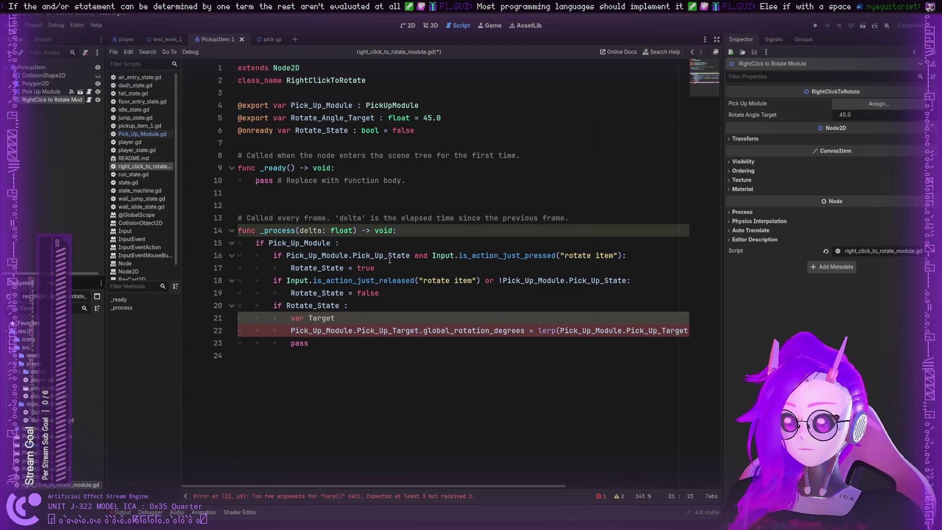
pyautogui.write('Rotation =')
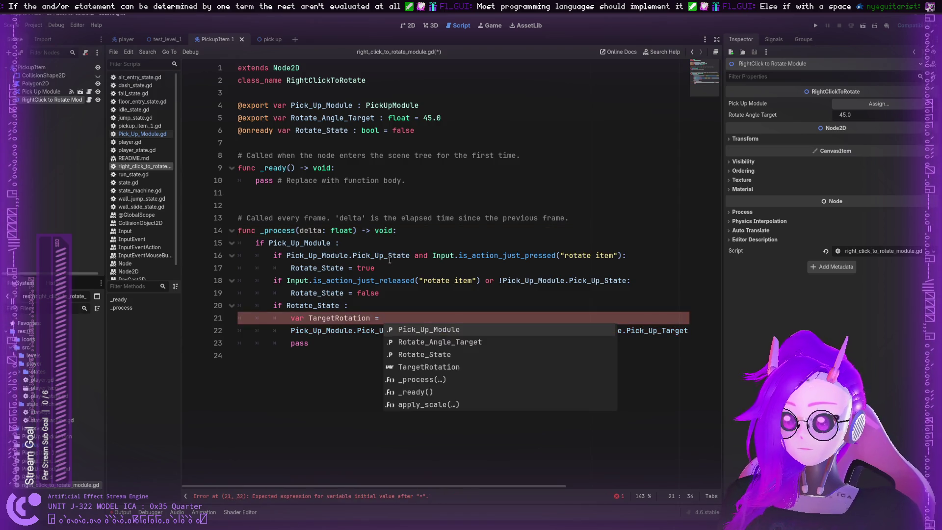
pyautogui.press('BackSpace')
pyautogui.press('BackSpace')
pyautogui.press('BackSpace')
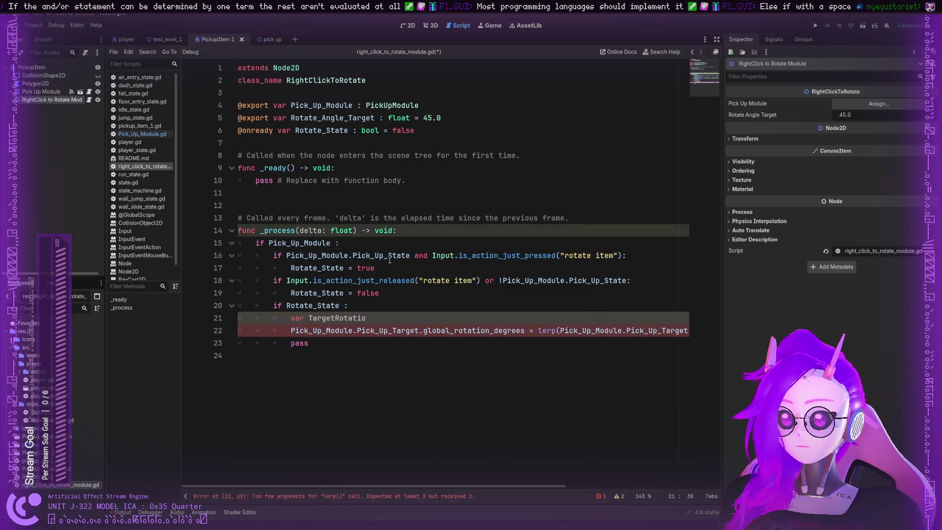
pyautogui.write('n ')
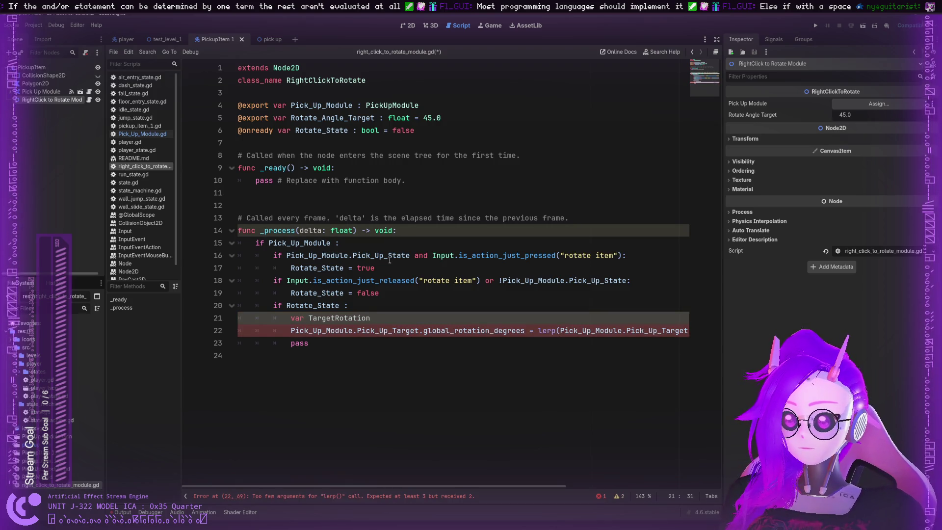
pyautogui.write('=')
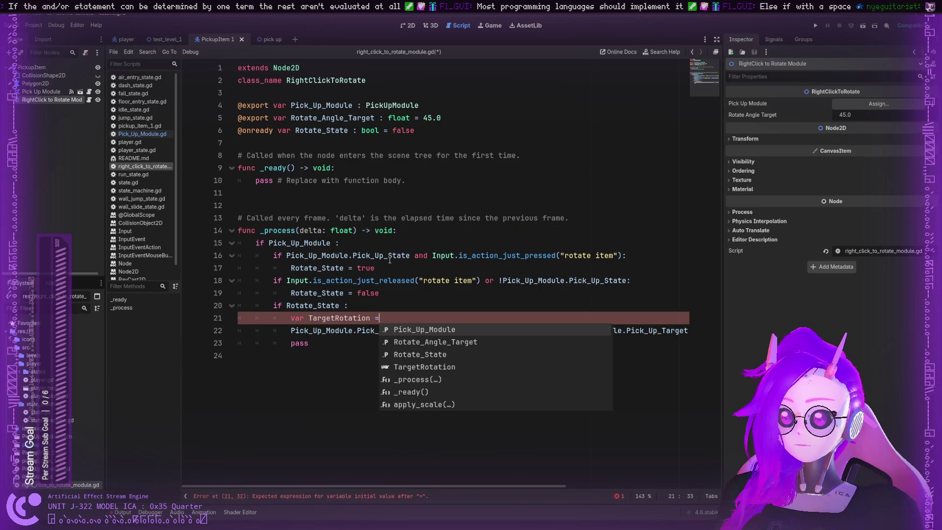
# Put the lerp assignment on its own line and delete the leftover pass and blank lines.
pyautogui.click(292, 331)
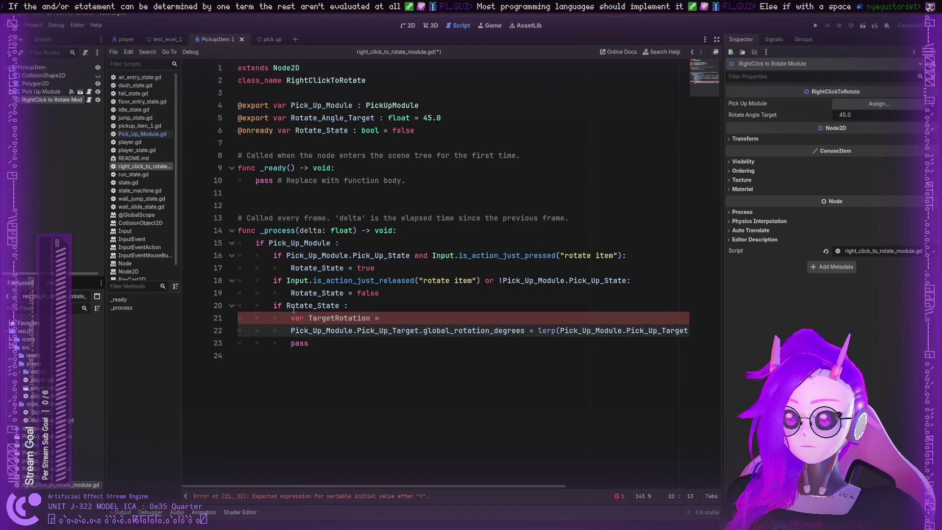
pyautogui.press('Return')
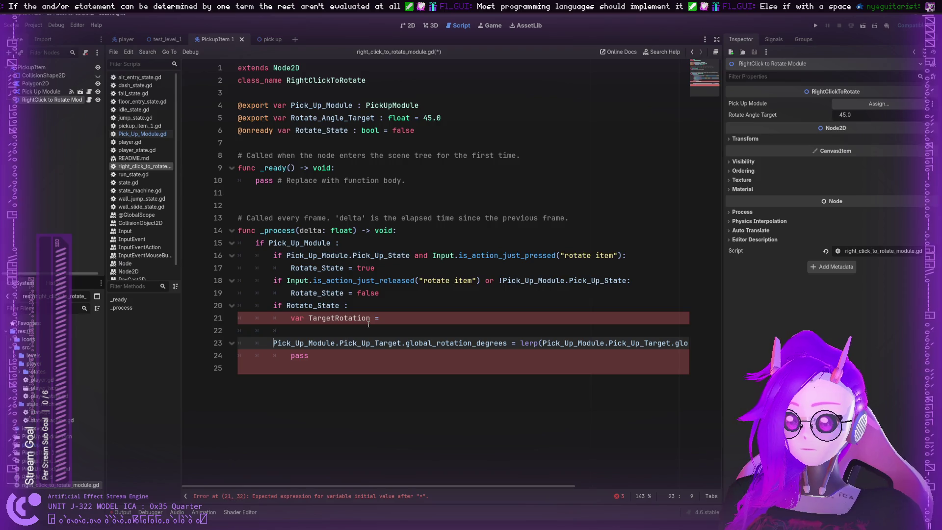
pyautogui.click(310, 357)
pyautogui.press('BackSpace')
pyautogui.press('BackSpace')
pyautogui.press('BackSpace')
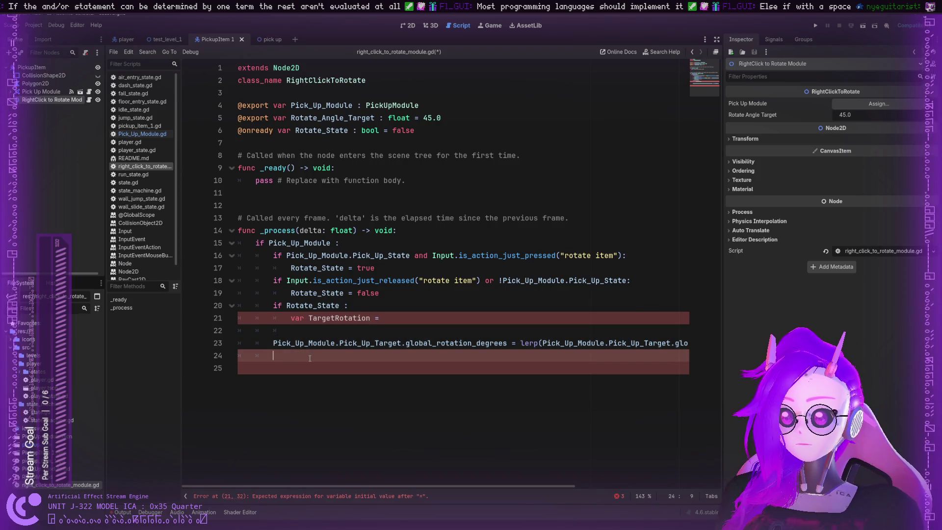
pyautogui.press('BackSpace')
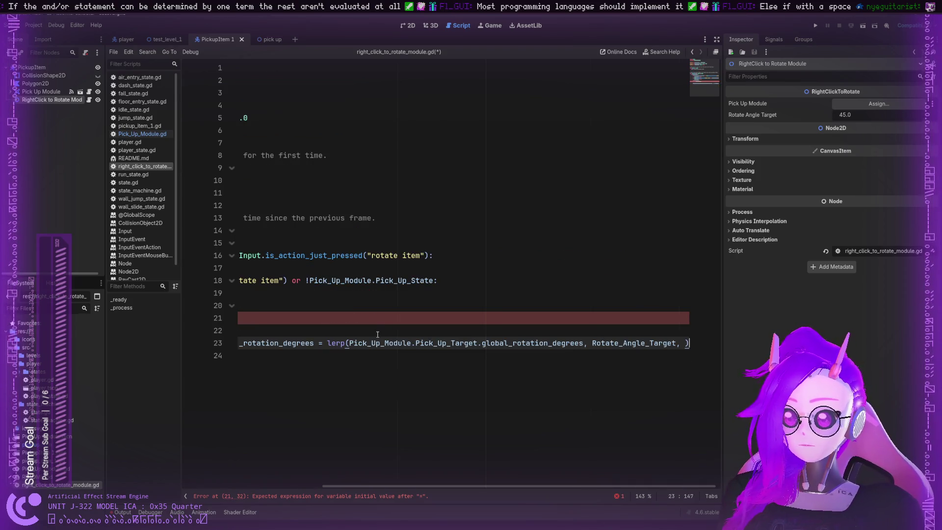
pyautogui.press('Up')
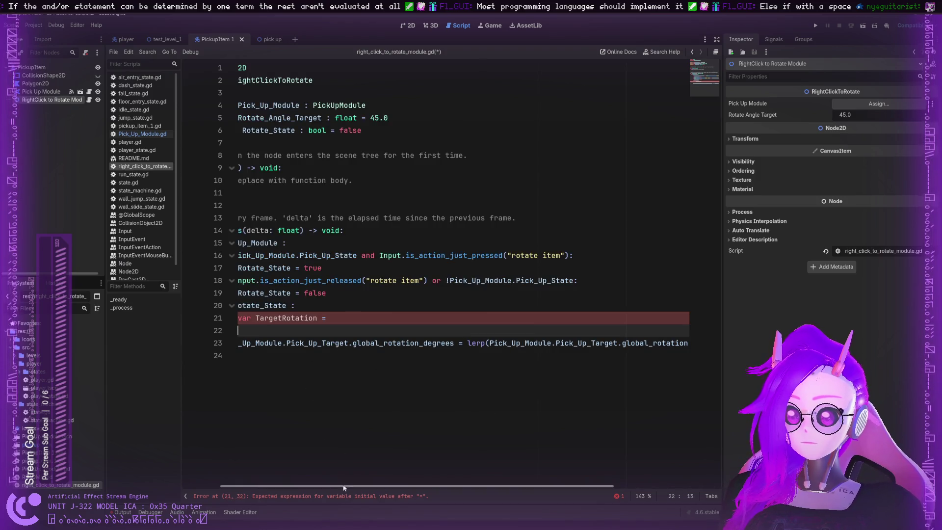
pyautogui.moveTo(319, 485); pyautogui.dragTo(282, 478)
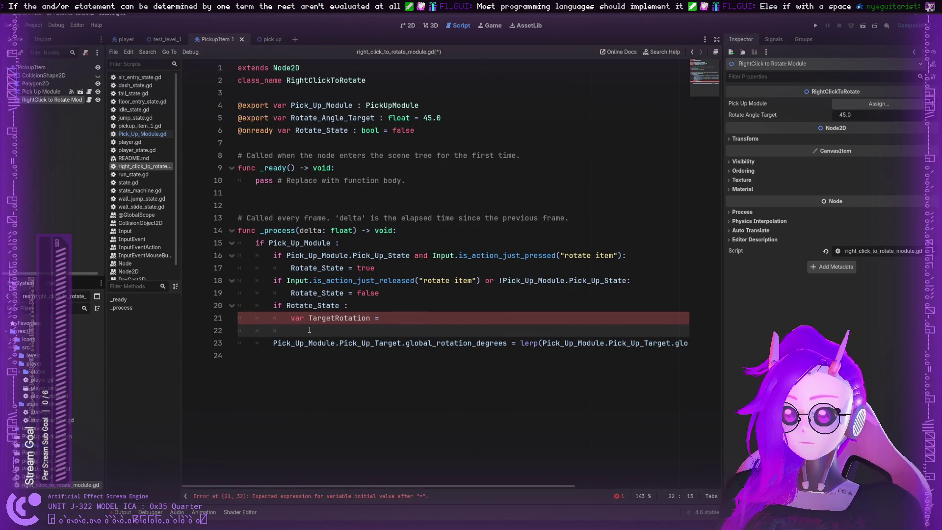
pyautogui.press('BackSpace')
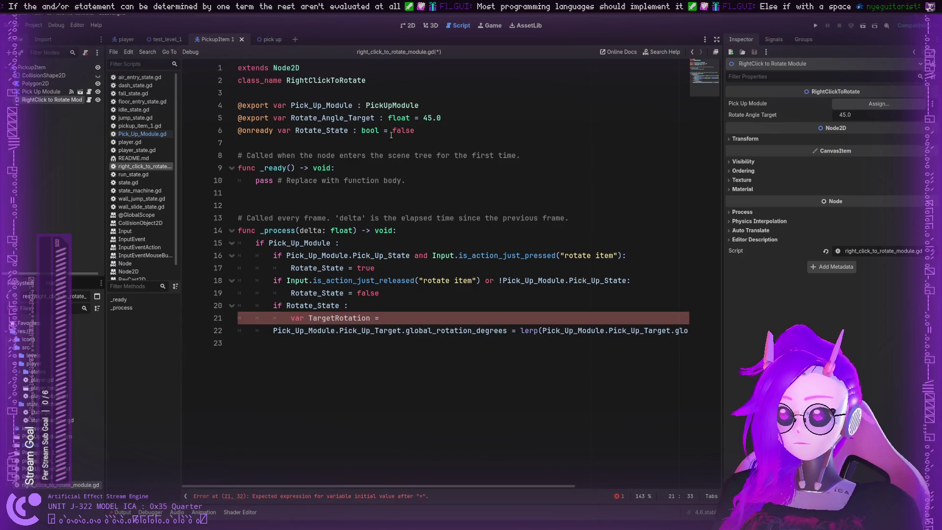
pyautogui.click(430, 126)
pyautogui.press('Return')
pyautogui.write('@export')
pyautogui.press('BackSpace')
pyautogui.press('BackSpace')
pyautogui.press('BackSpace')
pyautogui.write('onready var Target_Rotation : ')
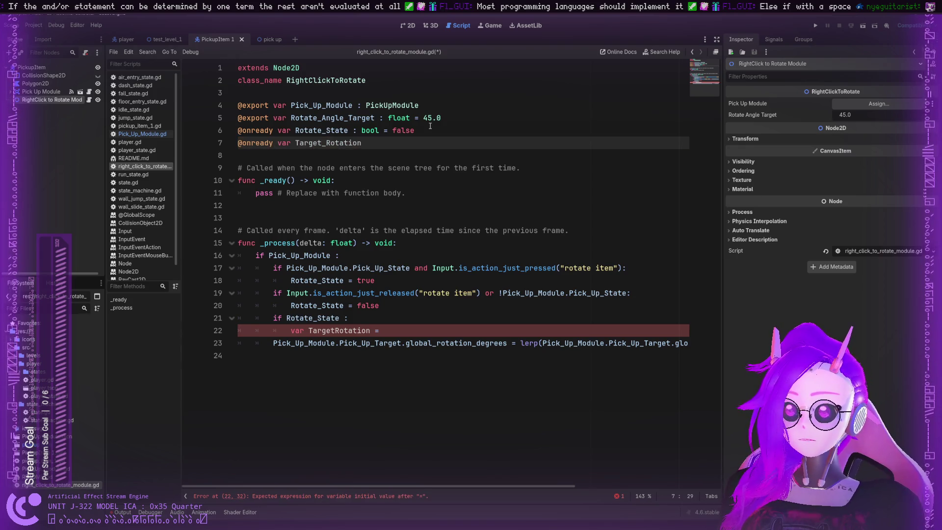
pyautogui.write('fload')
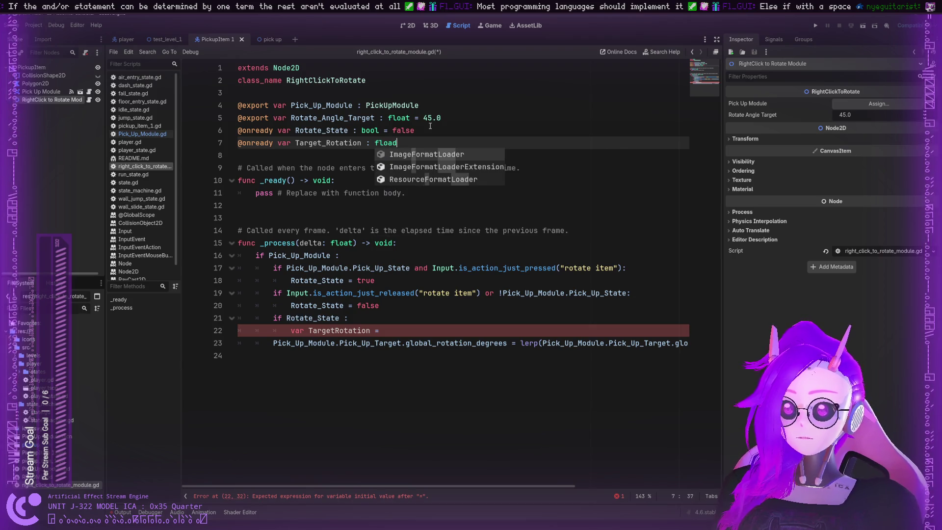
pyautogui.press('BackSpace')
pyautogui.write('t')
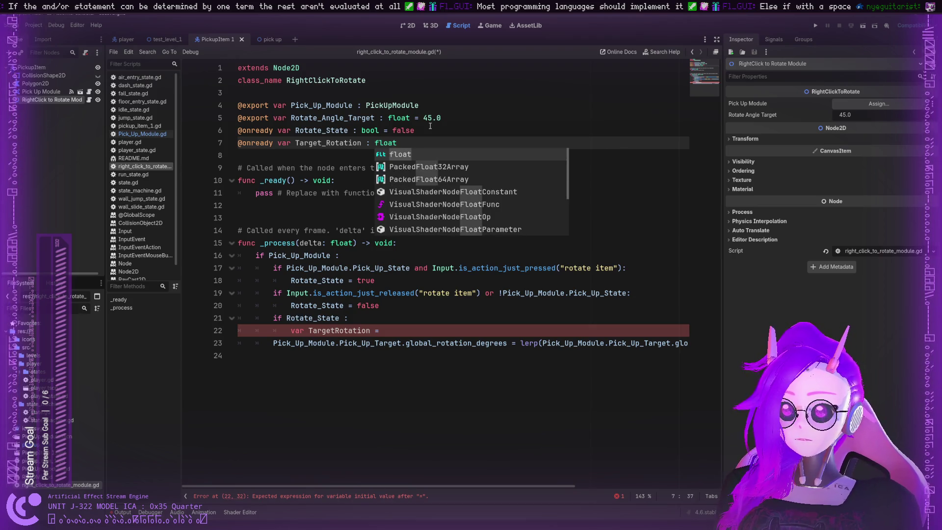
pyautogui.press('Left')
pyautogui.press('Left')
pyautogui.press('Left')
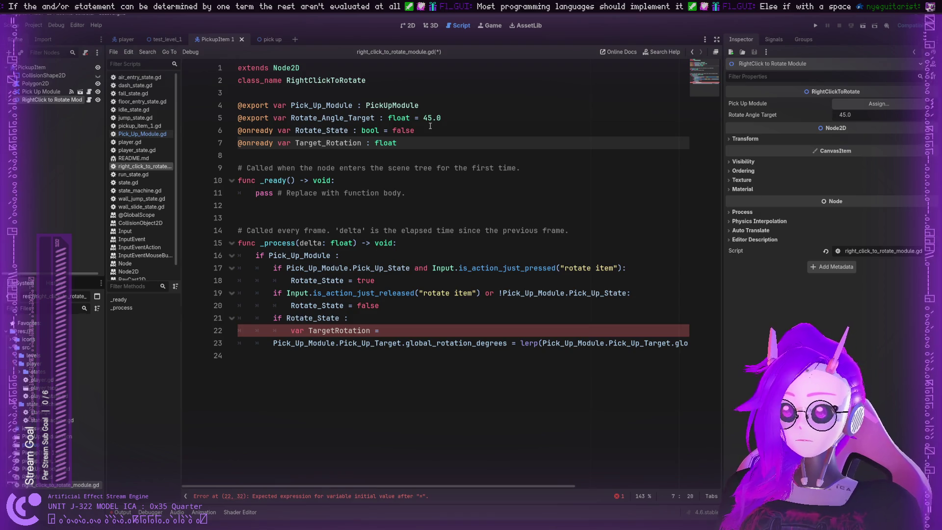
pyautogui.press('BackSpace')
pyautogui.press('BackSpace')
pyautogui.press('BackSpace')
pyautogui.write('Active')
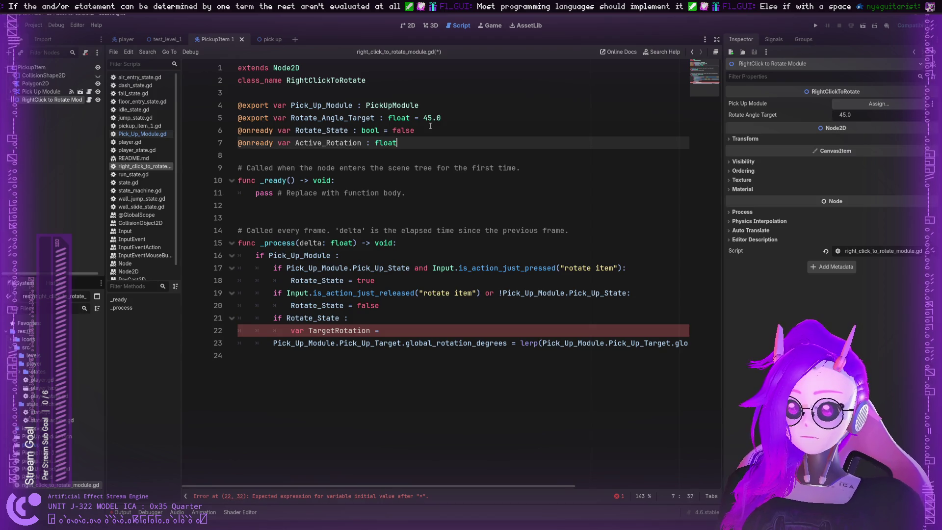
pyautogui.write('0.0')
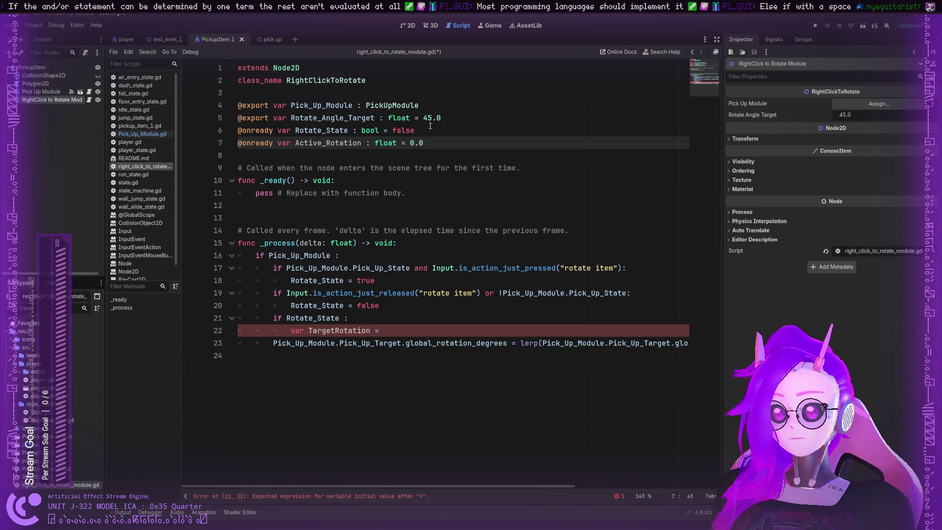
# Turn line 22's 'var TargetRotation' into an 'Active_Rotation =' assignment.
pyautogui.doubleClick(332, 142)
pyautogui.hotkey('ctrl', 'c')
pyautogui.doubleClick(339, 331)
pyautogui.hotkey('ctrl', 'v')
pyautogui.click(396, 332)
pyautogui.doubleClick(297, 331)
pyautogui.press('BackSpace')
pyautogui.press('Delete')
pyautogui.click(381, 329)
pyautogui.hotkey('ctrl', 'space')
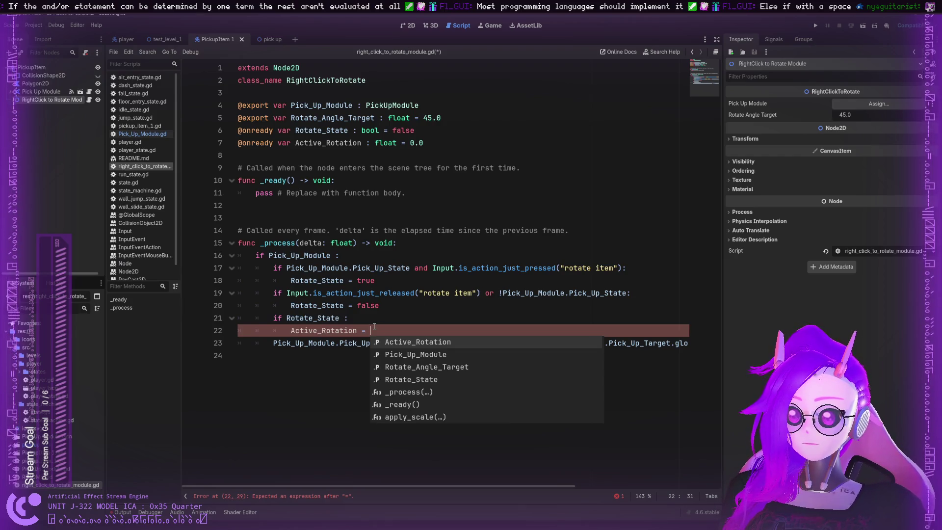
# Assign Rotate_Angle_Target to Active_Rotation on line 22.
pyautogui.doubleClick(347, 118)
pyautogui.hotkey('ctrl', 'c')
pyautogui.click(481, 328)
pyautogui.hotkey('ctrl', 'v')
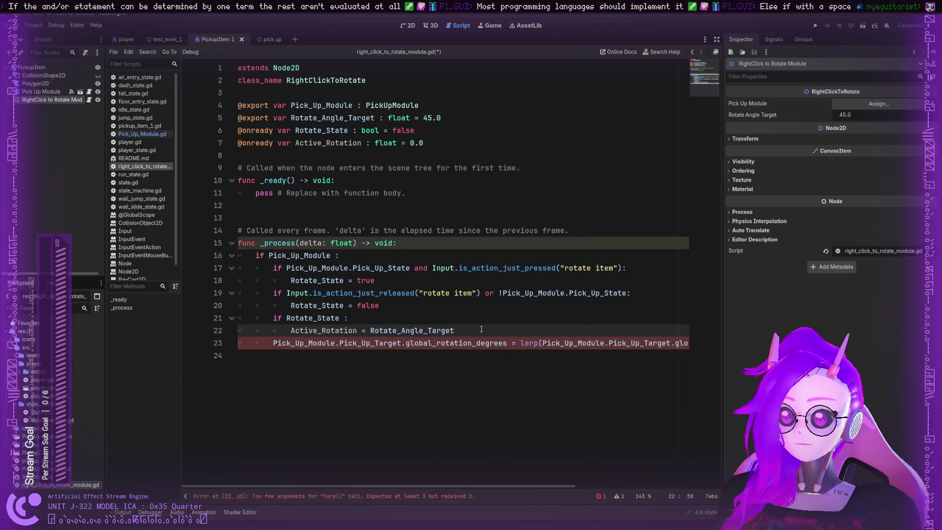
# Add an else branch that sets Active_Rotation = 0.0.
pyautogui.press('Return')
pyautogui.write('else')
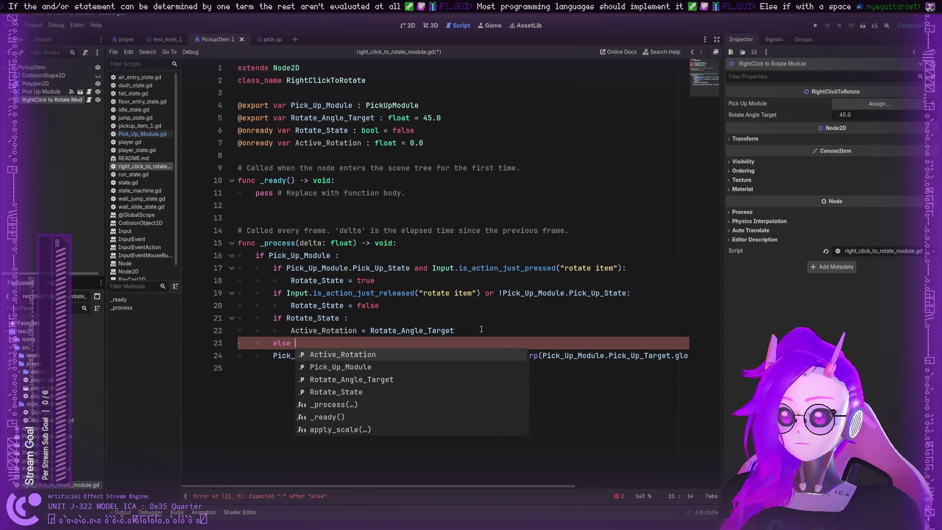
pyautogui.press('BackSpace')
pyautogui.press('Escape')
pyautogui.press('Return')
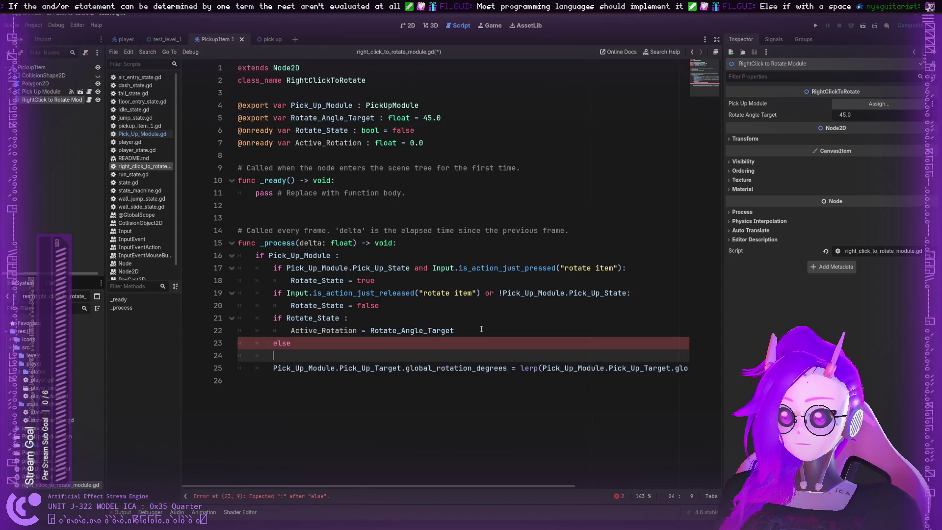
pyautogui.write('Active')
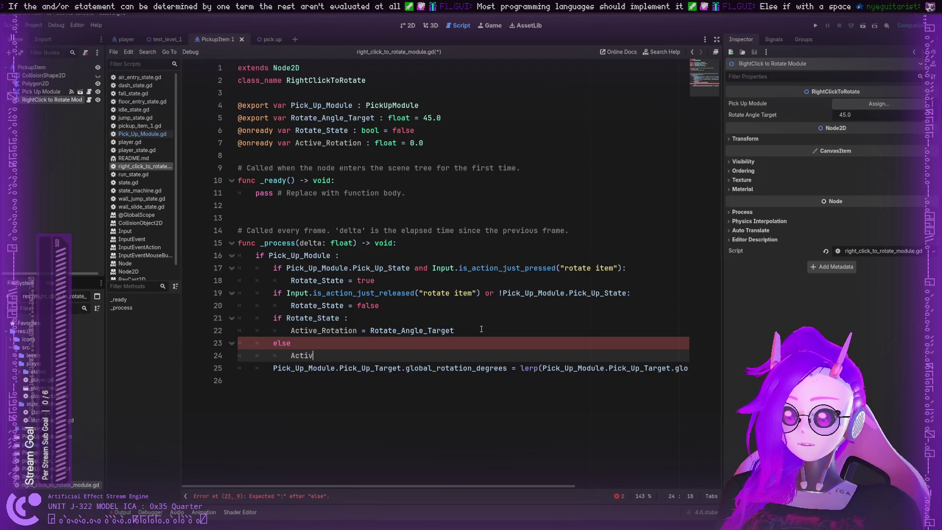
pyautogui.press('BackSpace')
pyautogui.write('_')
pyautogui.press('Return')
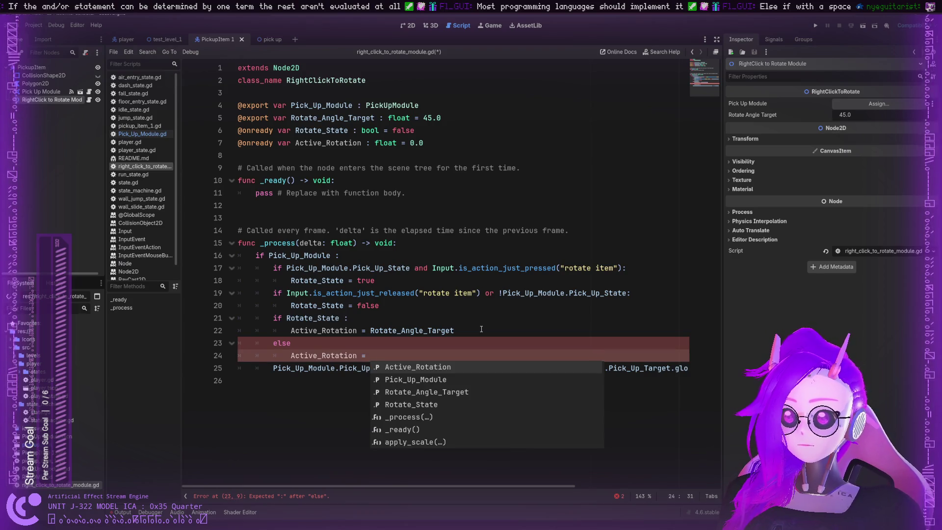
pyautogui.write('0.0')
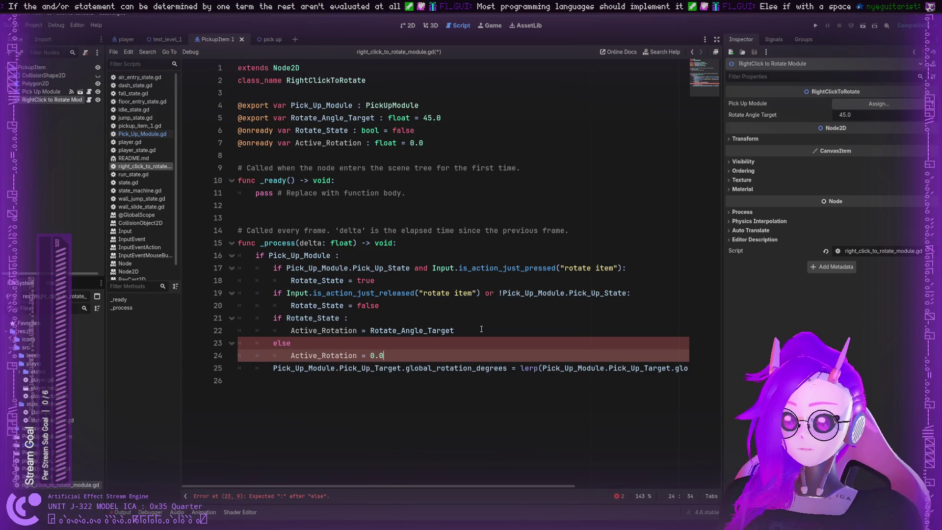
pyautogui.click(451, 118)
pyautogui.click(448, 107)
pyautogui.press('Return')
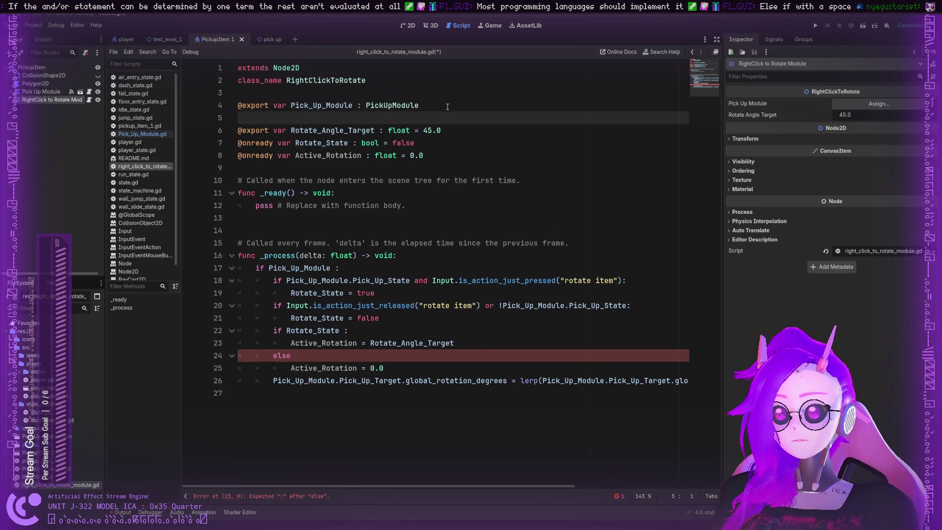
# Start an exported Resting_Angle float declaration below Pick_Up_Module.
pyautogui.write('@ex')
pyautogui.press('BackSpace')
pyautogui.press('BackSpace')
pyautogui.press('BackSpace')
pyautogui.write('port var Resting')
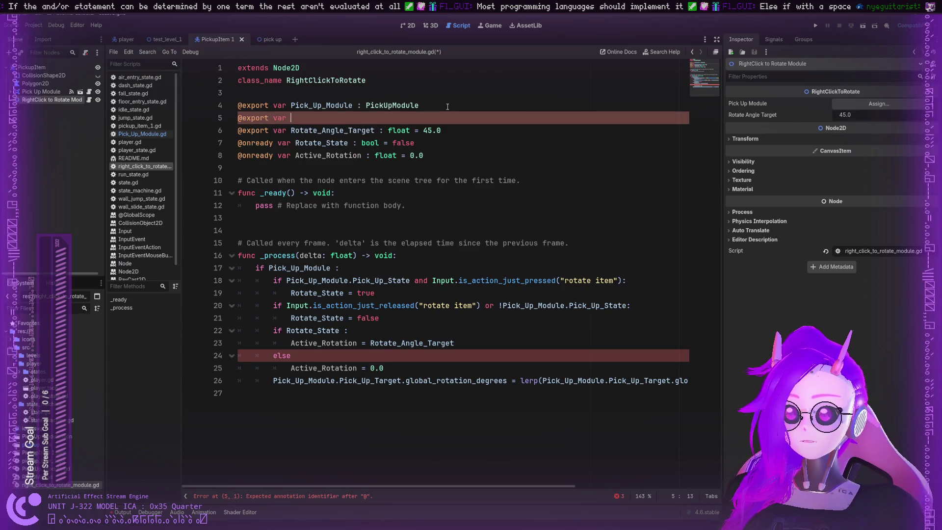
pyautogui.write('_Angle =')
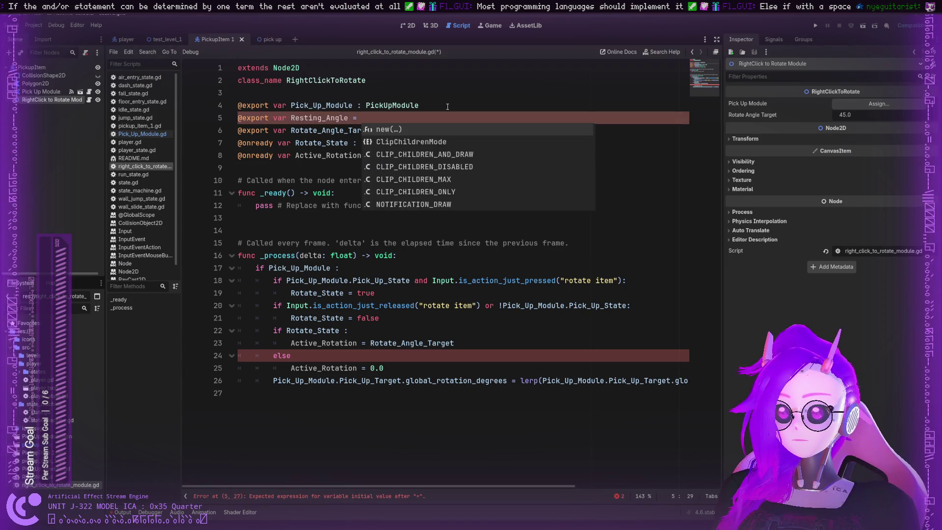
pyautogui.press('BackSpace')
pyautogui.press('BackSpace')
pyautogui.press('BackSpace')
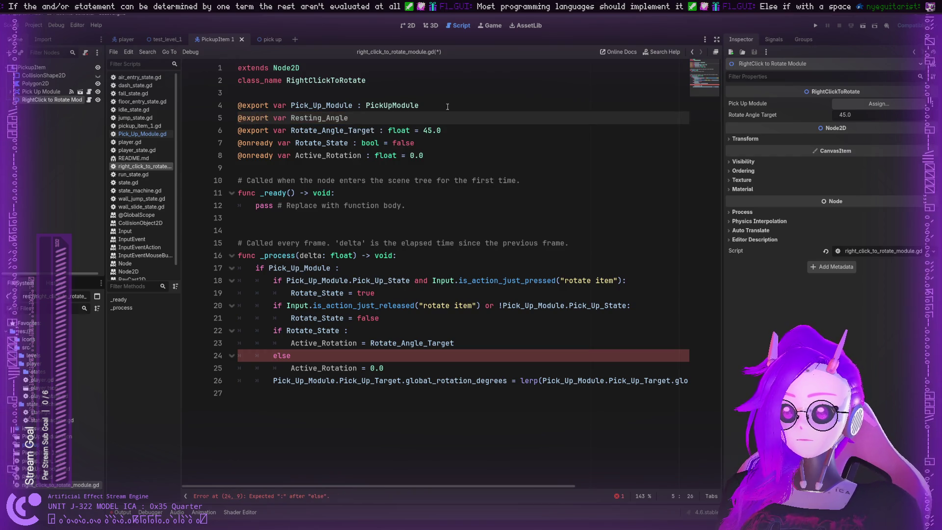
pyautogui.write('float = 0.0')
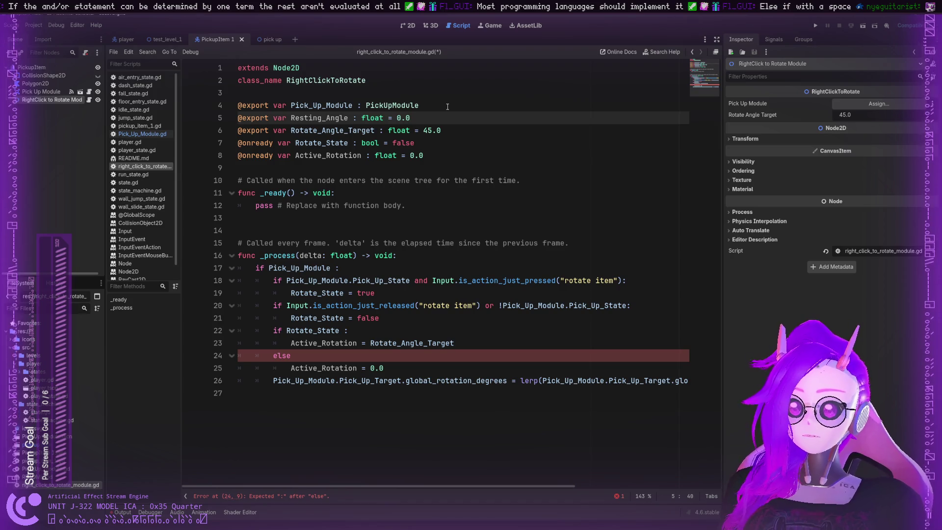
# Put Active_Rotation into the else branch value and fix the else line's indentation.
pyautogui.click(424, 157)
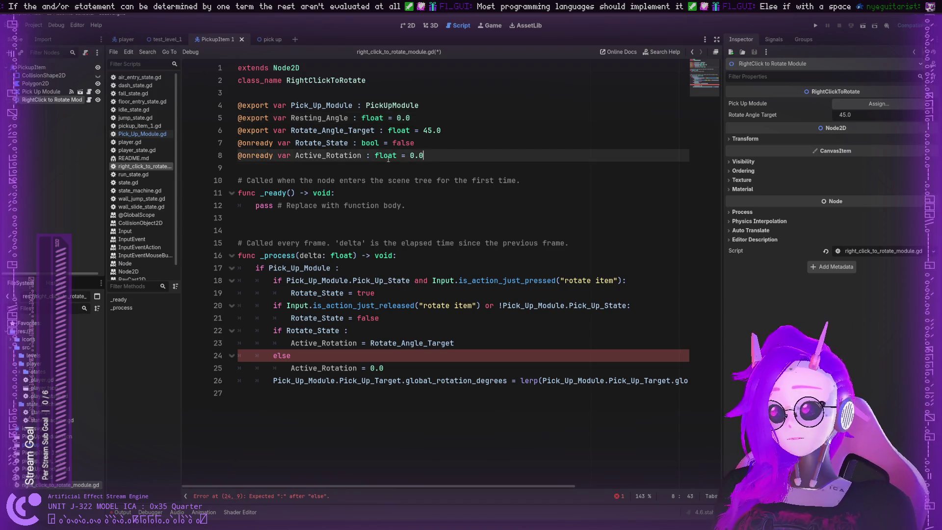
pyautogui.doubleClick(312, 155)
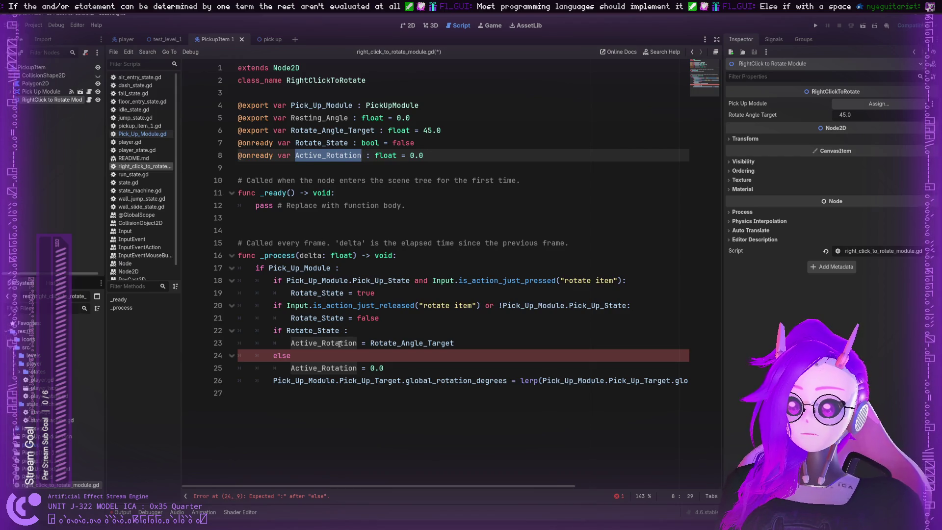
pyautogui.click(377, 369)
pyautogui.keyDown('shift'); pyautogui.click(374, 369); pyautogui.keyUp('shift')
pyautogui.hotkey('ctrl', 'v')
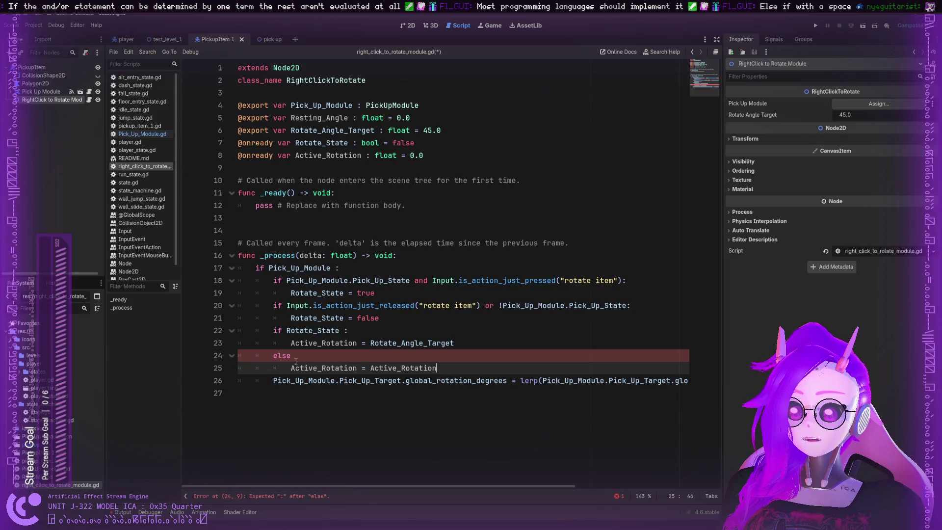
pyautogui.click(273, 355)
pyautogui.press('Tab')
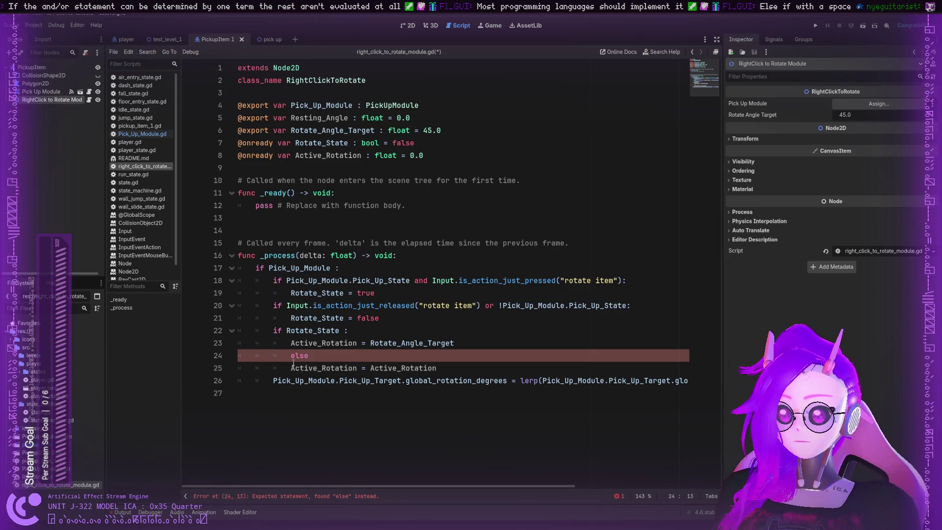
pyautogui.press('BackSpace')
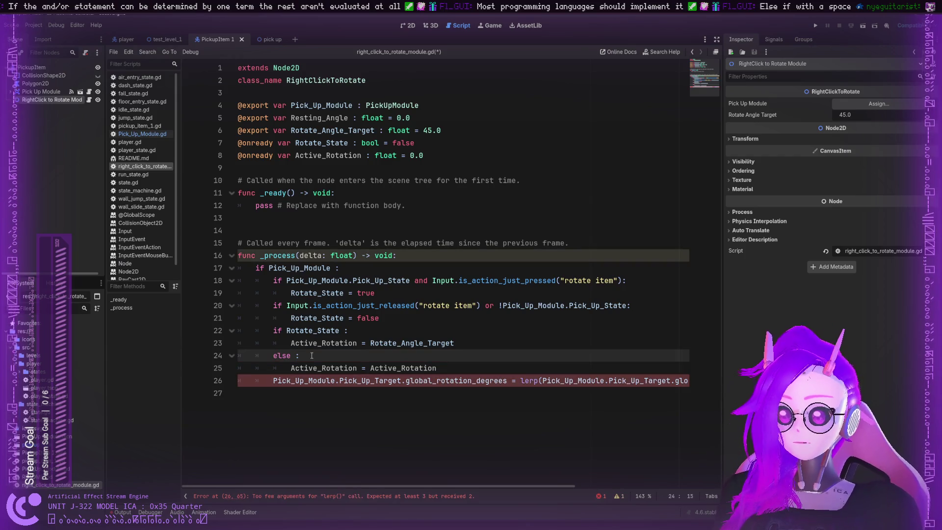
# Replace the else branch's assigned value with Resting_Angle.
pyautogui.click(453, 368)
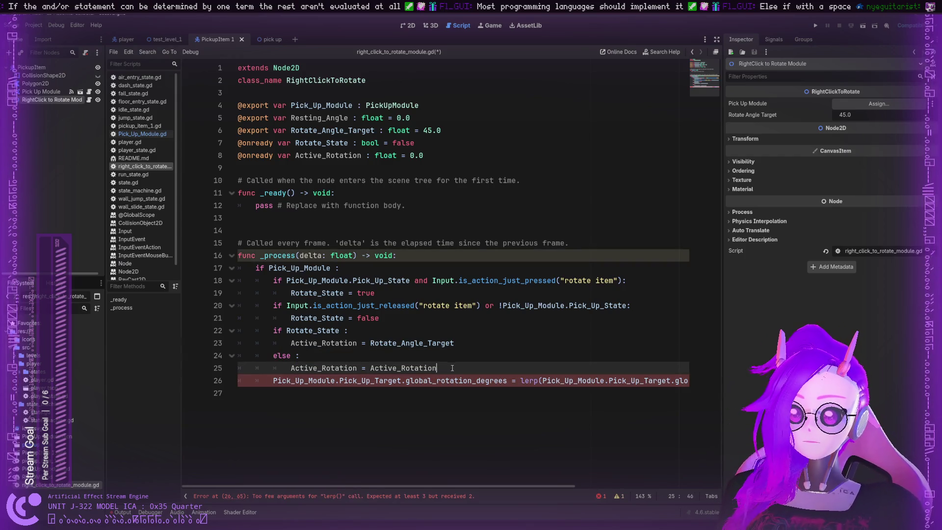
pyautogui.doubleClick(393, 367)
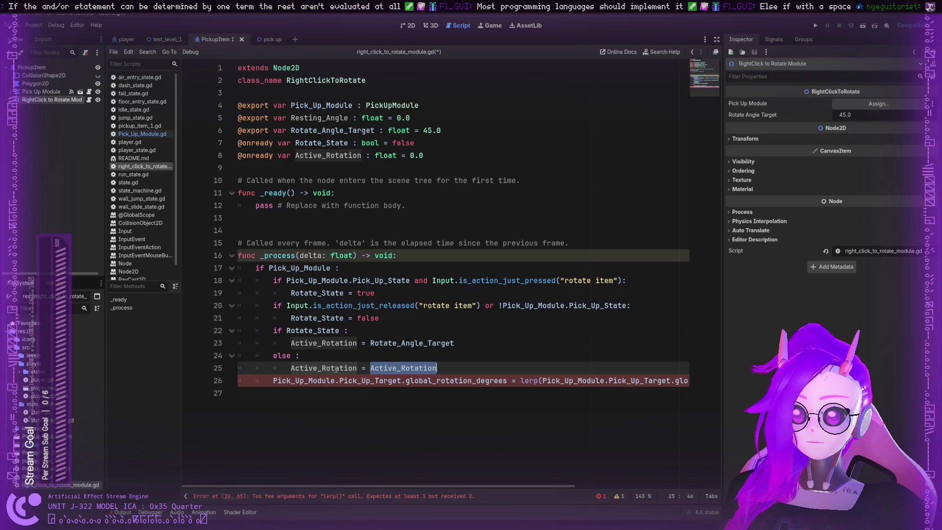
pyautogui.doubleClick(330, 120)
pyautogui.hotkey('ctrl', 'c')
pyautogui.doubleClick(416, 369)
pyautogui.hotkey('ctrl', 'v')
# Make the lerp target Active_Rotation and begin a 'delta *' weight.
pyautogui.doubleClick(336, 369)
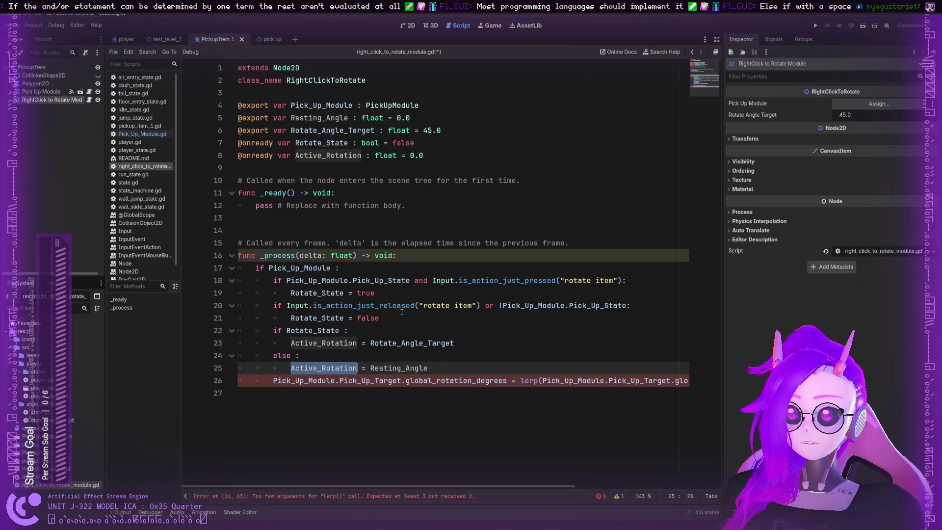
pyautogui.click(604, 381)
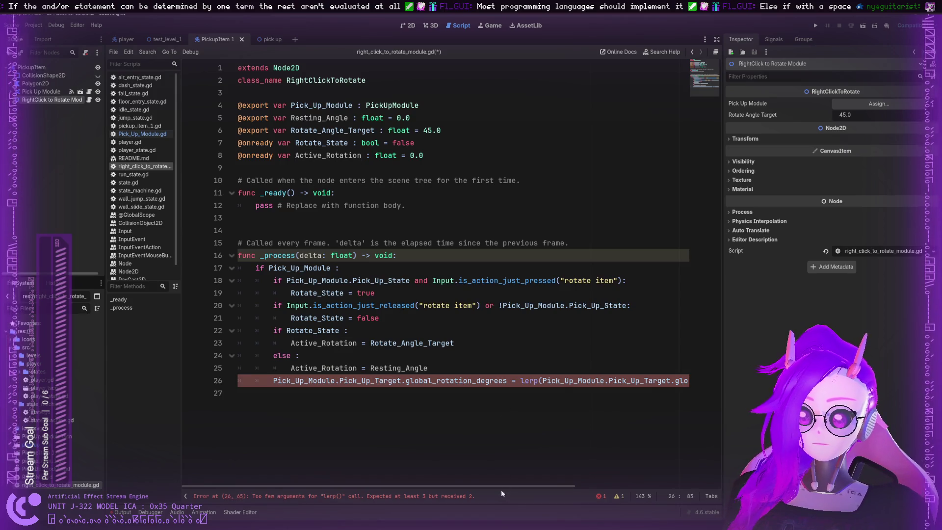
pyautogui.hscroll(5, 501, 488)
pyautogui.doubleClick(651, 381)
pyautogui.hotkey('ctrl', 'v')
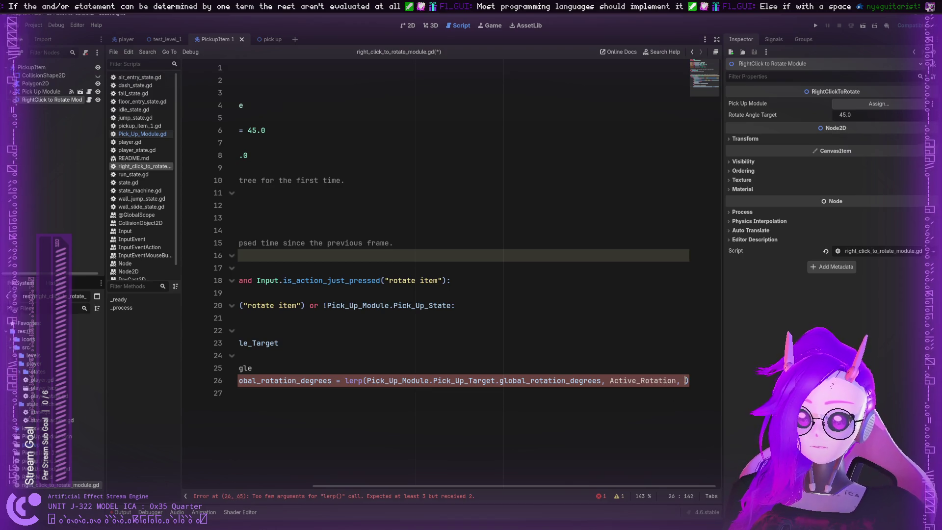
pyautogui.write('delta *')
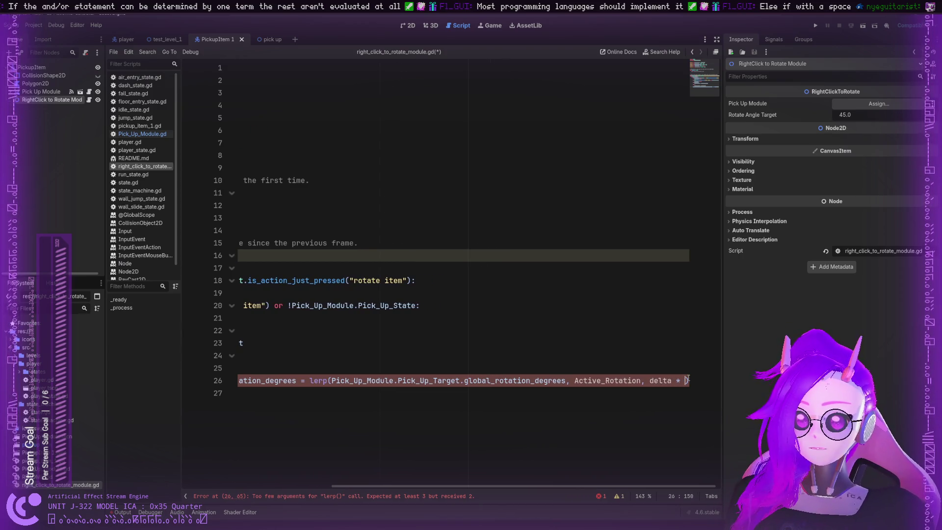
pyautogui.hscroll(-5, 491, 485)
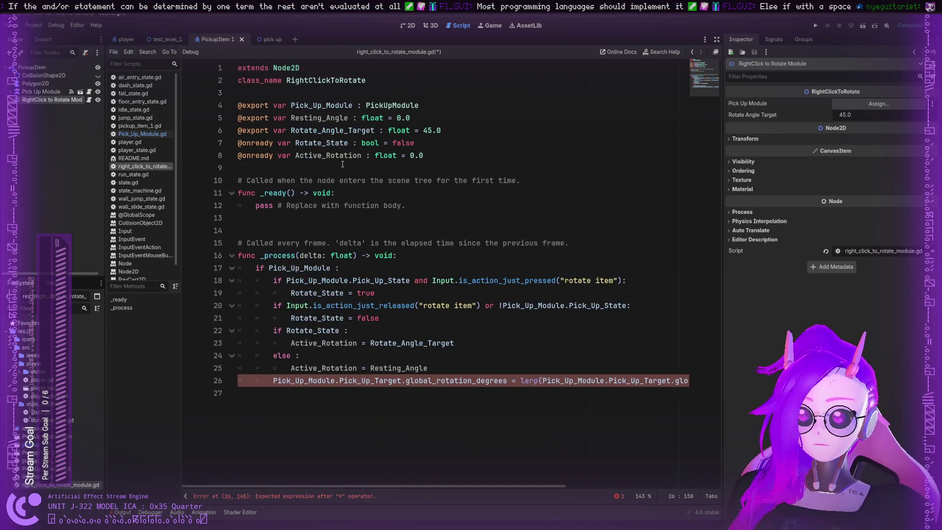
pyautogui.click(432, 154)
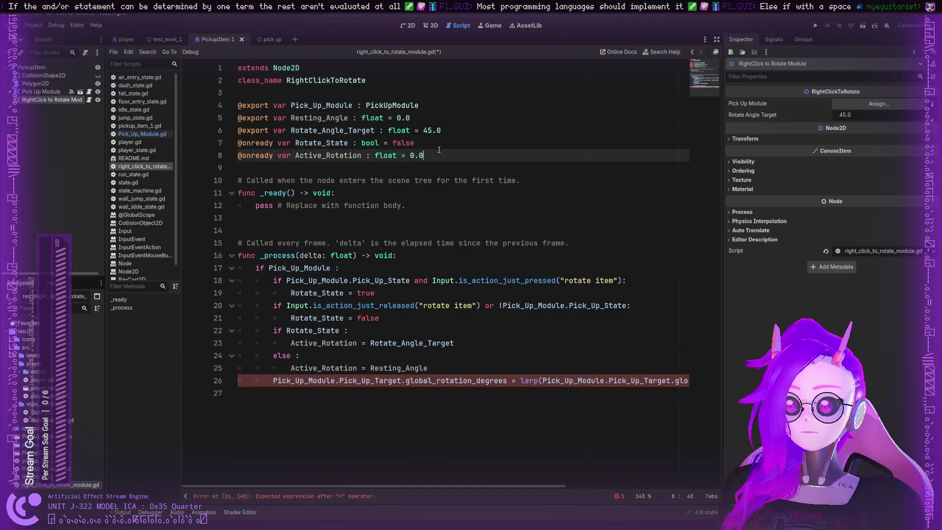
pyautogui.press('Up')
pyautogui.press('Up')
# Add an exported Rotation_Speed float set to 4.0 below line 6.
pyautogui.press('End')
pyautogui.press('Return')
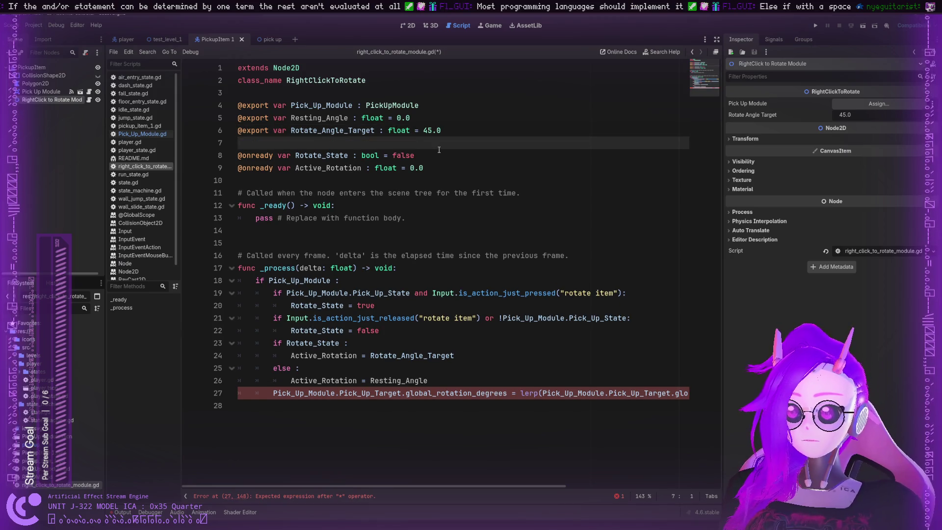
pyautogui.write('export var ')
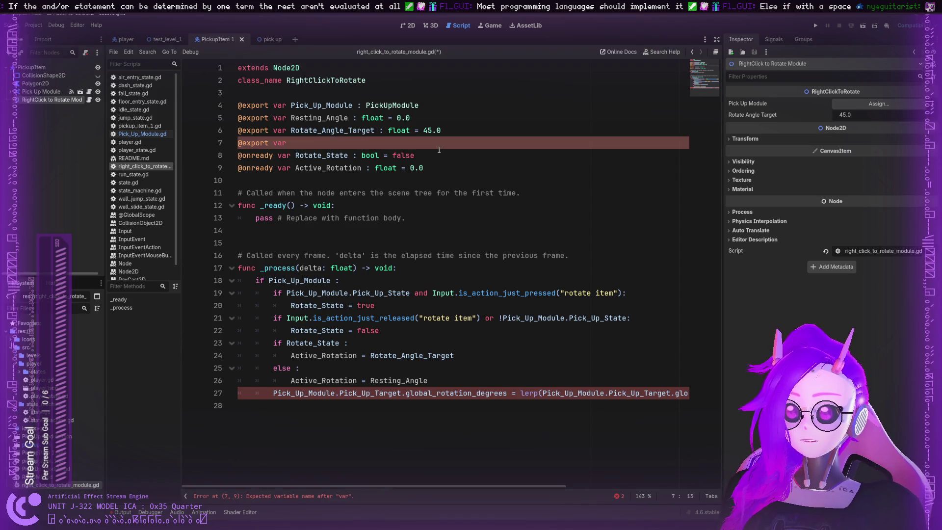
pyautogui.write('Rotate')
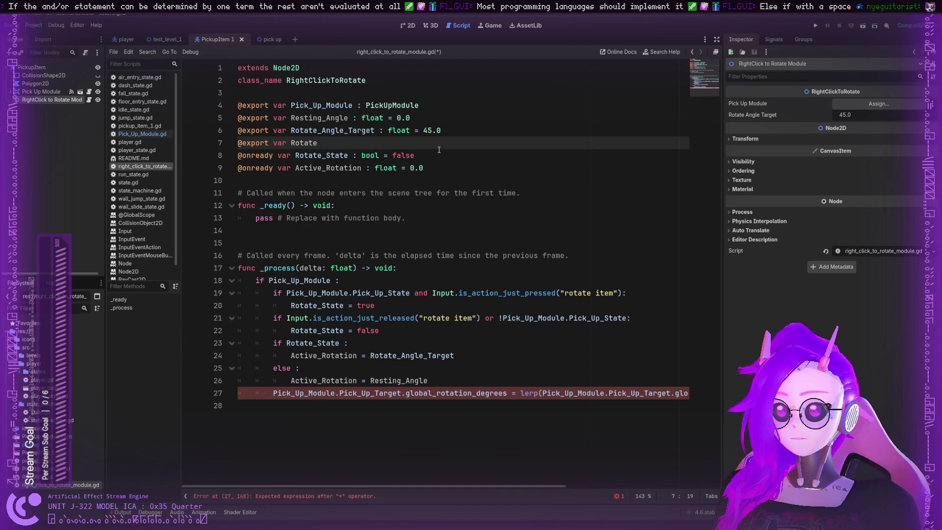
pyautogui.press('BackSpace')
pyautogui.write('iu')
pyautogui.write('Speed : float = 4.0')
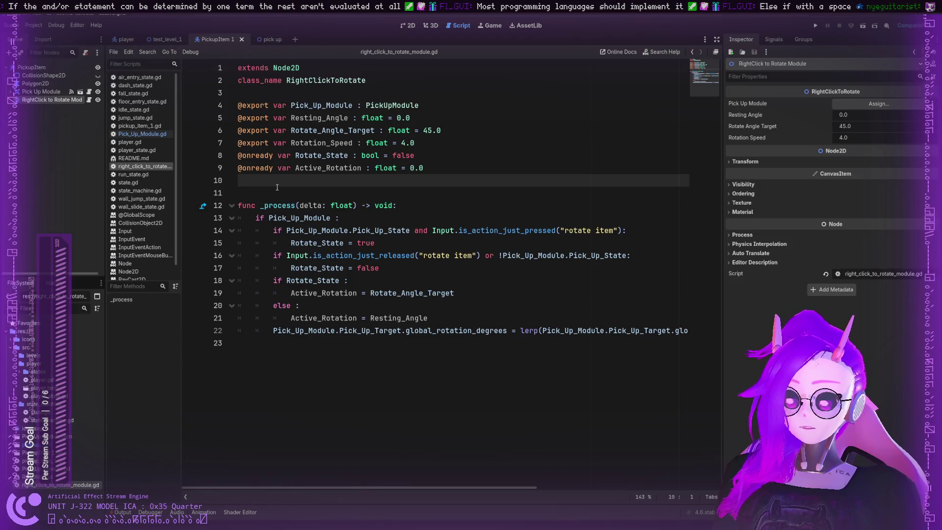
# Add 'func _ready() -> void:' above _process.
pyautogui.press('Return')
pyautogui.write('func _')
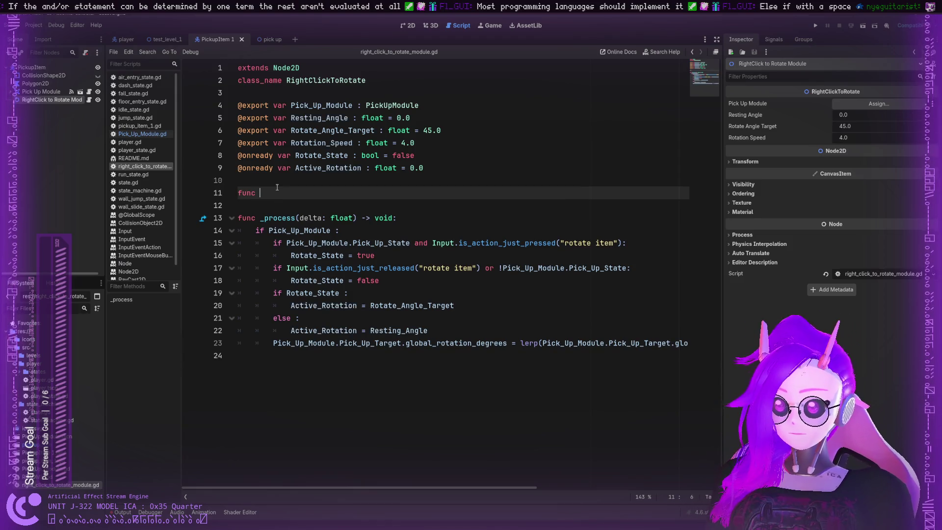
pyautogui.write('ready()')
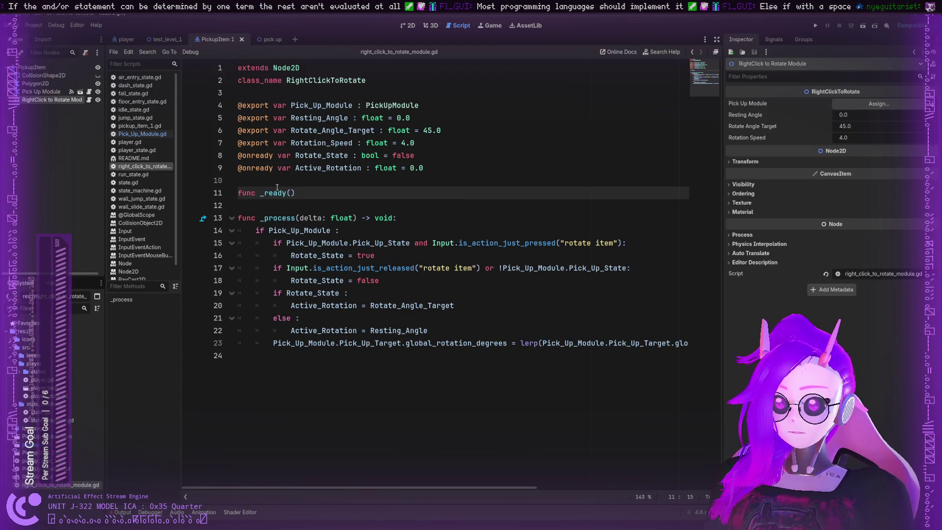
pyautogui.write(' -> void:')
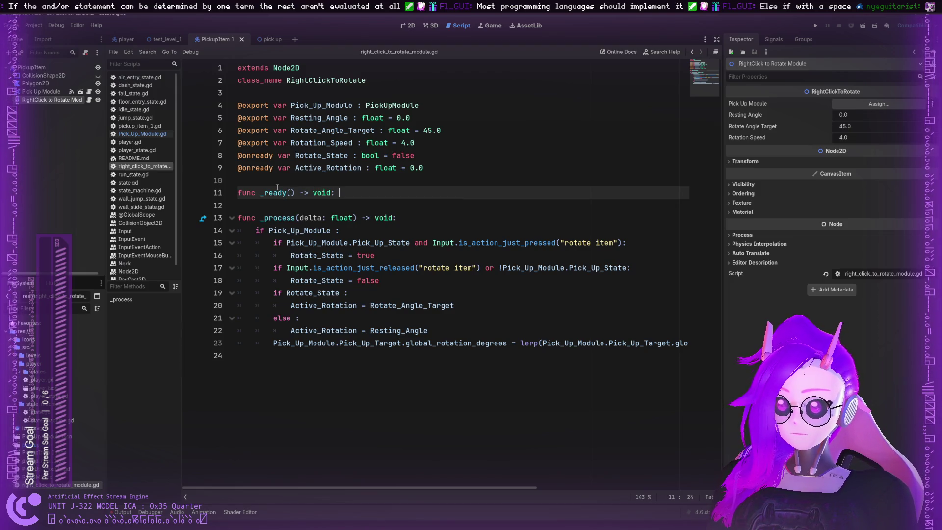
pyautogui.press('Return')
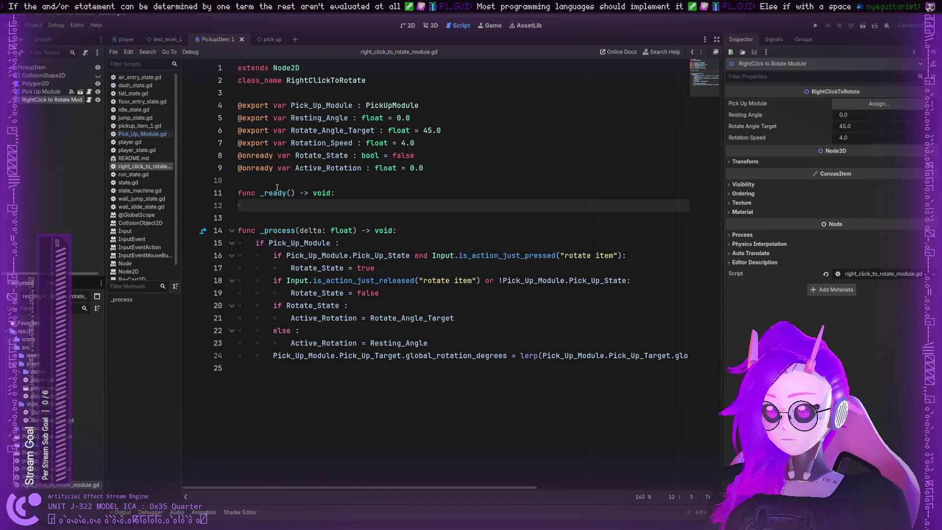
# Write the condition 'Pick_Up_Module == null' in _ready.
pyautogui.write('Pick_U')
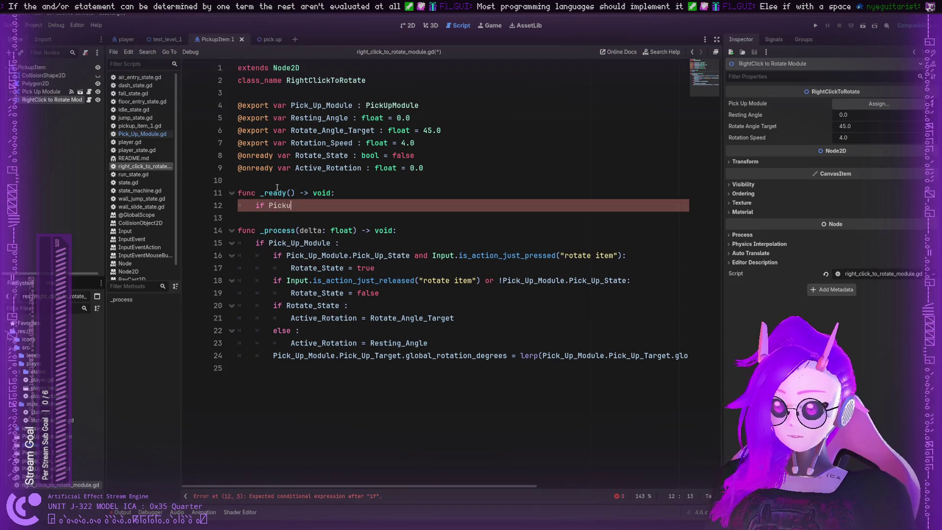
pyautogui.write('p_Modu')
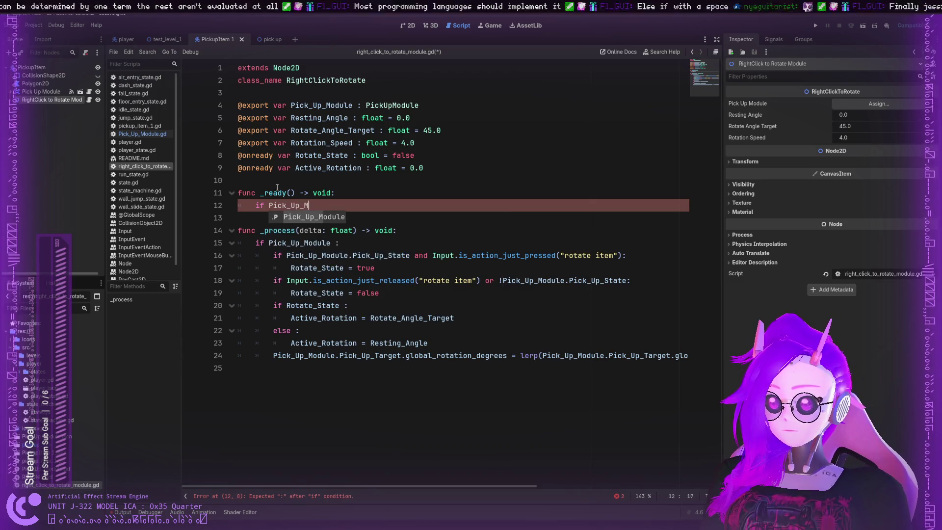
pyautogui.write('le  :')
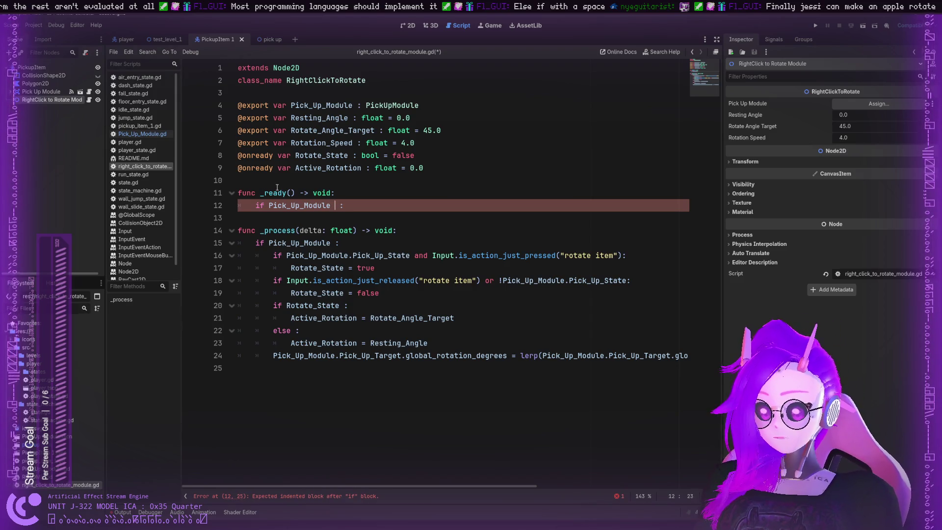
pyautogui.write('== miu')
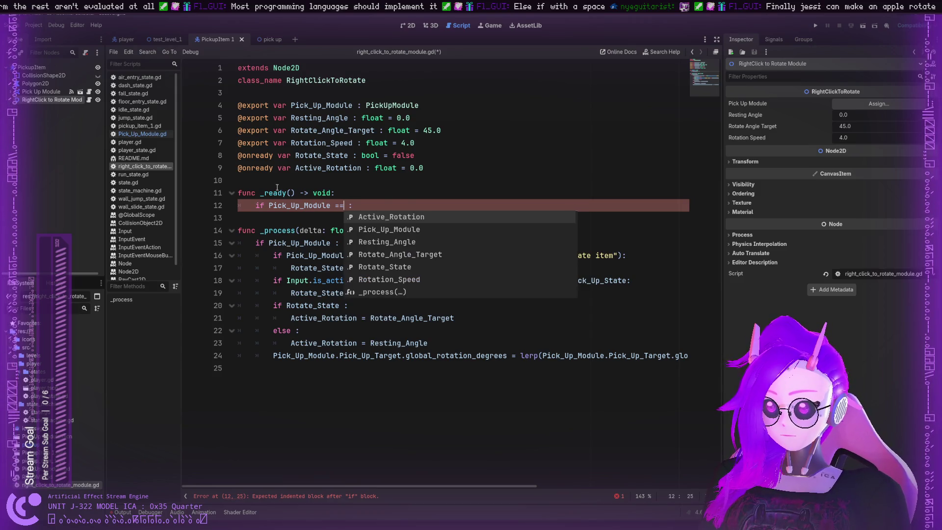
pyautogui.press('BackSpace')
pyautogui.press('BackSpace')
pyautogui.press('BackSpace')
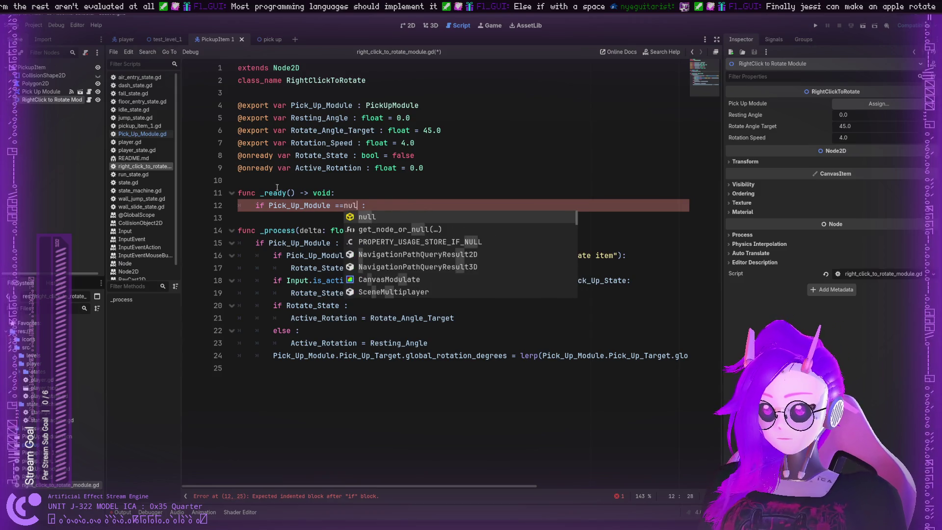
pyautogui.write('nul')
pyautogui.press('Return')
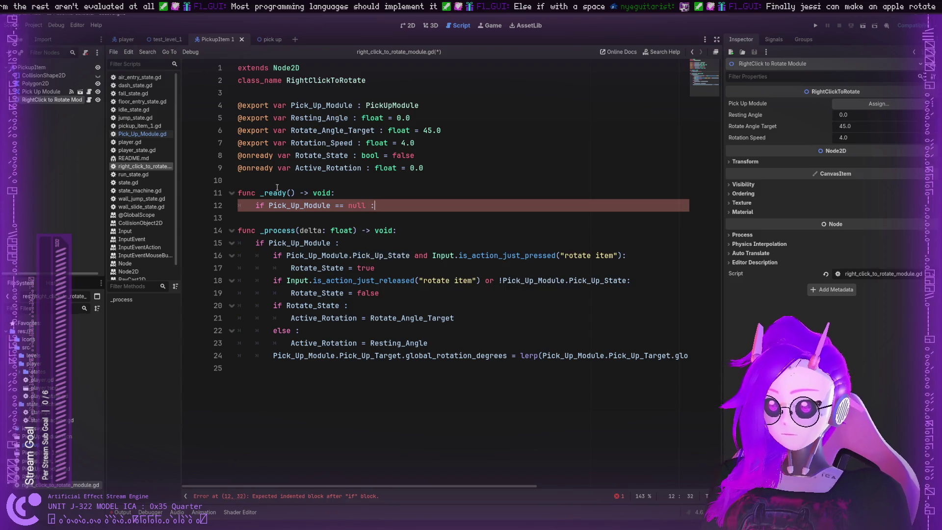
pyautogui.press('Return')
# Call printerr(self, " has no target Pick Up Module Set") under the if.
pyautogui.write('nt')
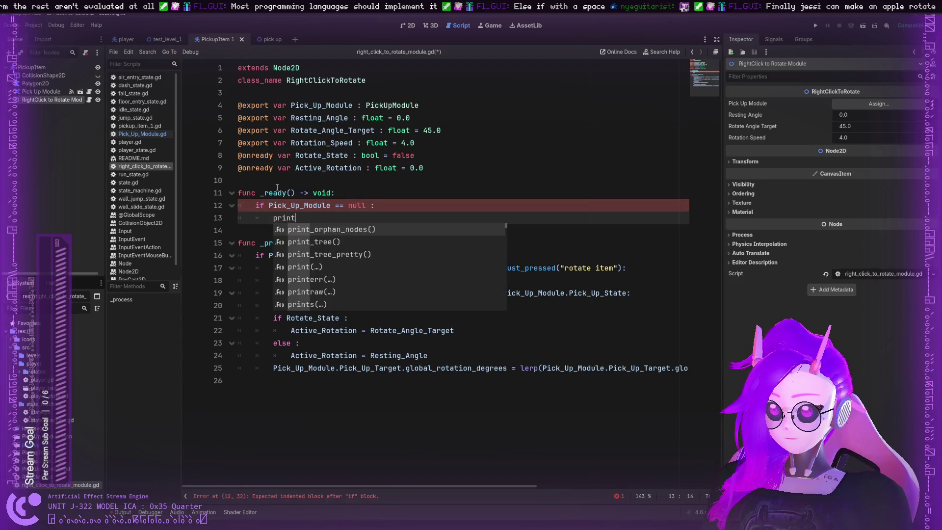
pyautogui.write('_error')
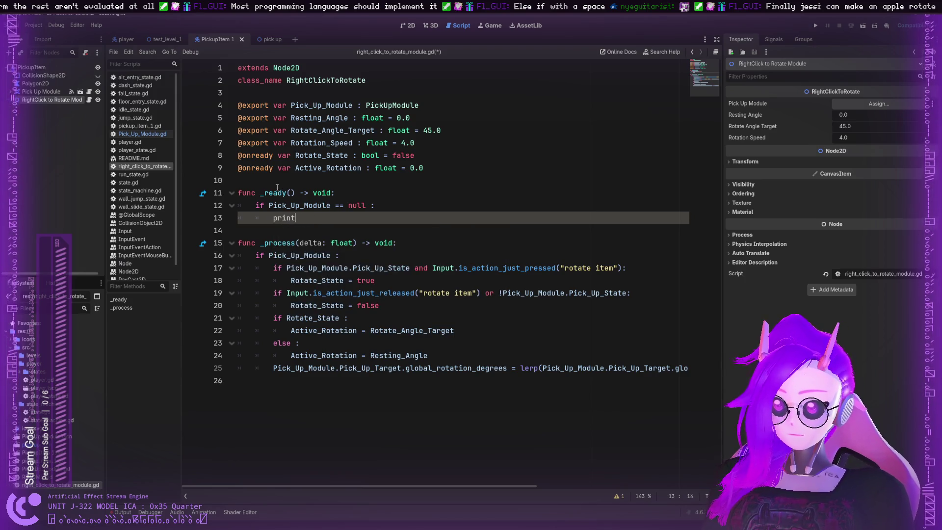
pyautogui.write('er')
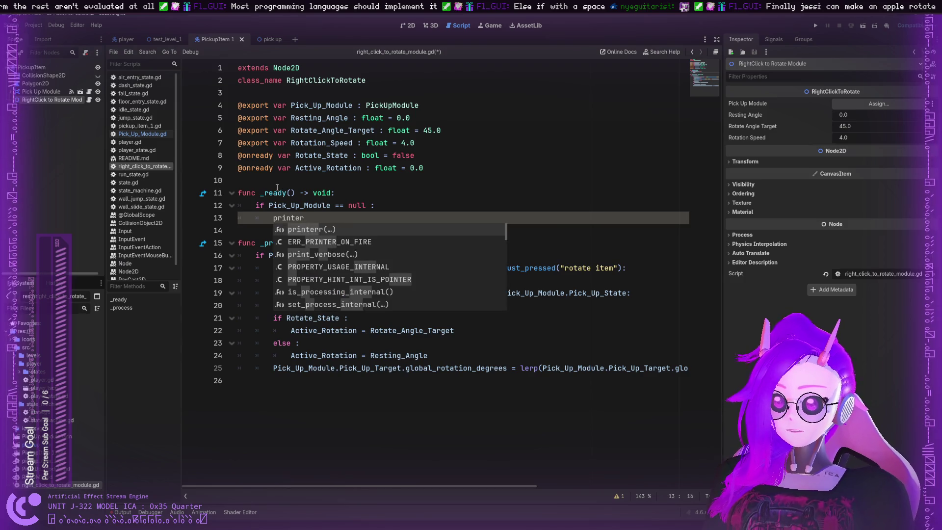
pyautogui.write('r')
pyautogui.press('Return')
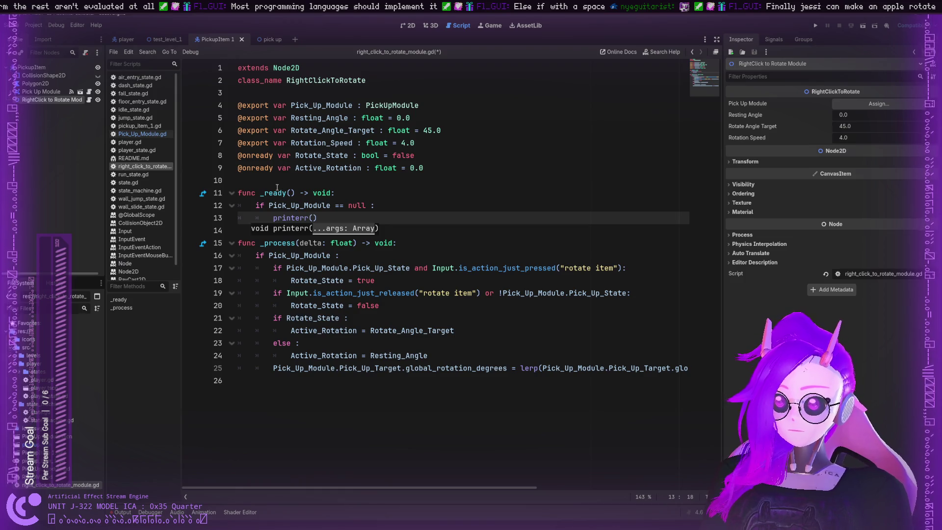
pyautogui.press('BackSpace')
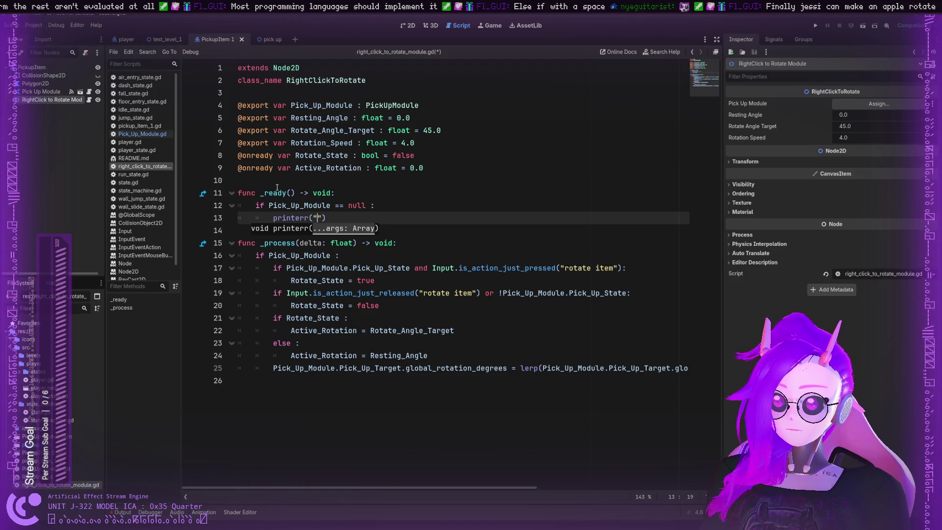
pyautogui.write('self.')
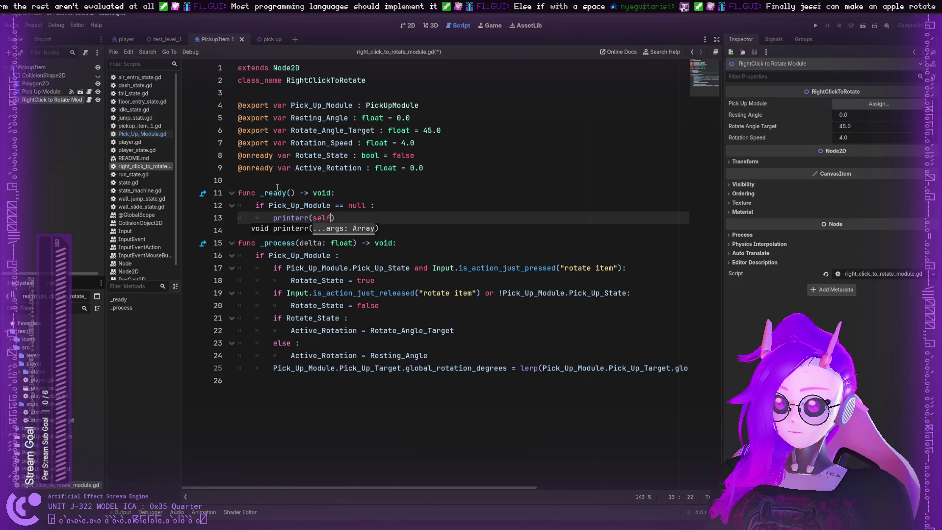
pyautogui.press('Escape')
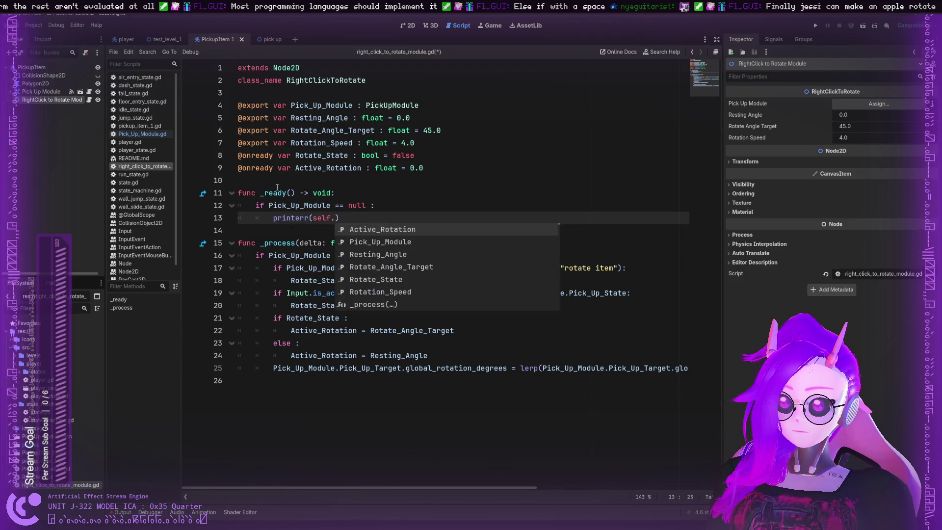
pyautogui.press('BackSpace')
pyautogui.press('BackSpace')
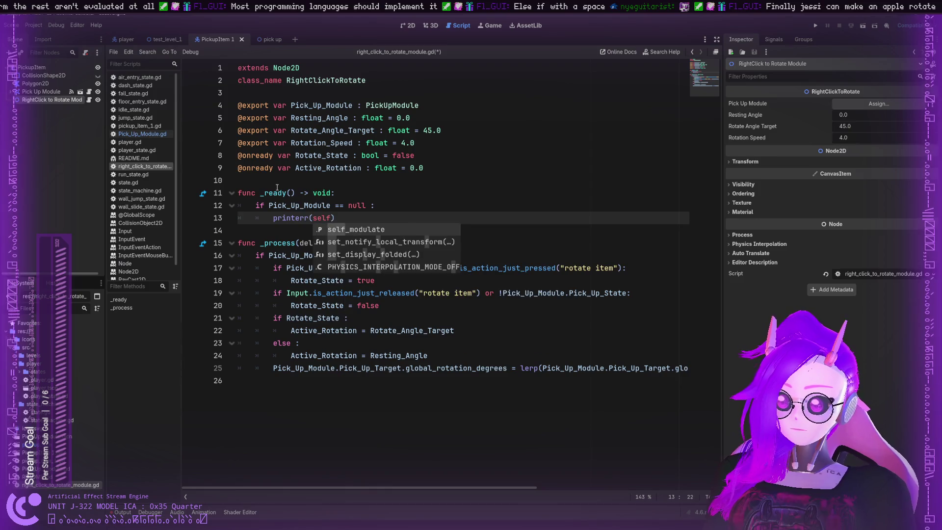
pyautogui.write(', " H')
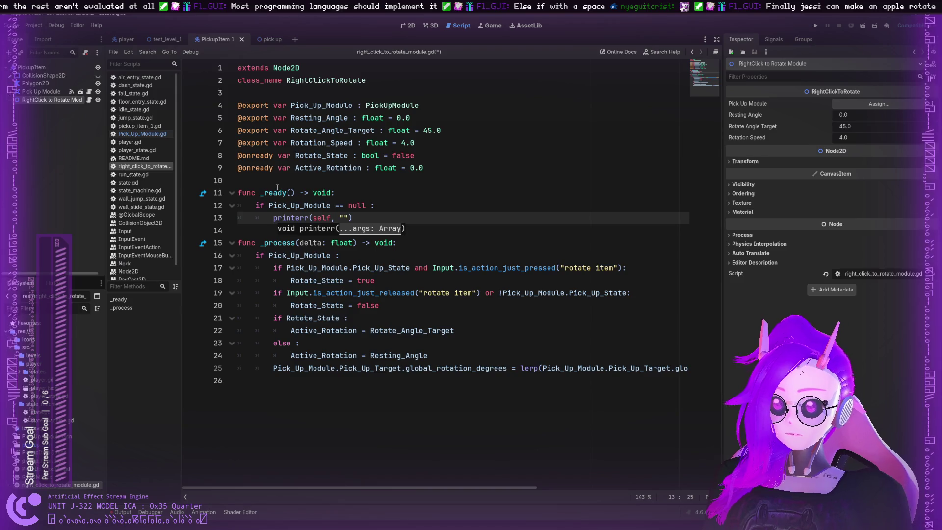
pyautogui.write('as not')
pyautogui.press('BackSpace')
pyautogui.press('BackSpace')
pyautogui.press('BackSpace')
pyautogui.write('has no')
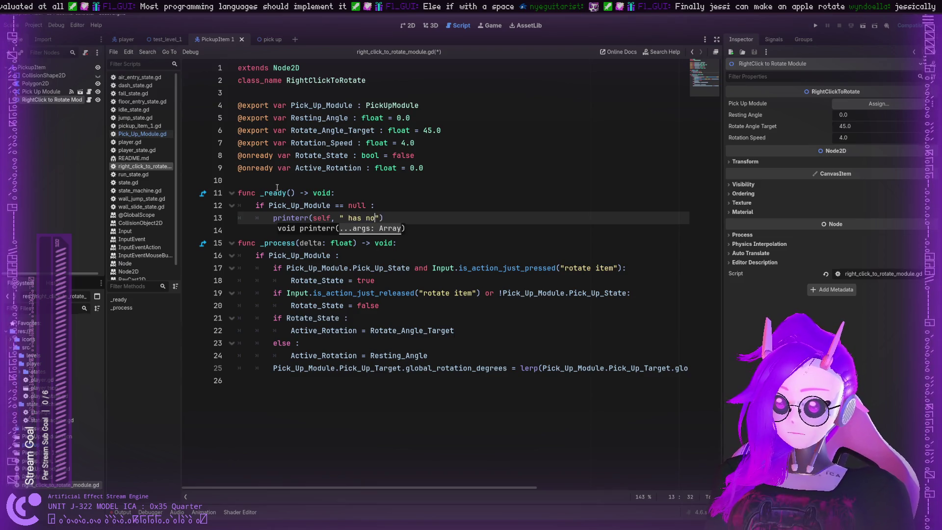
pyautogui.write(' target Pick Up Module Set')
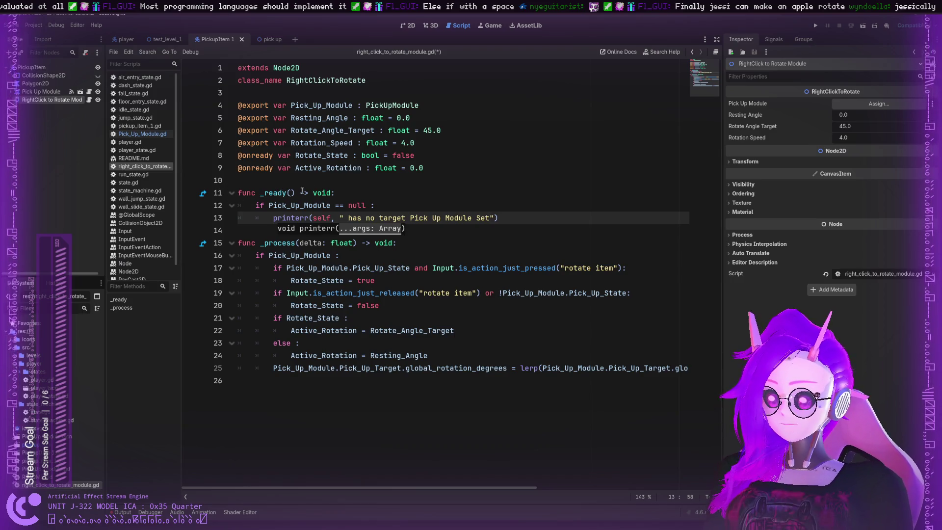
# Save the script.
pyautogui.click(314, 205)
pyautogui.click(410, 229)
pyautogui.hotkey('ctrl', 's')
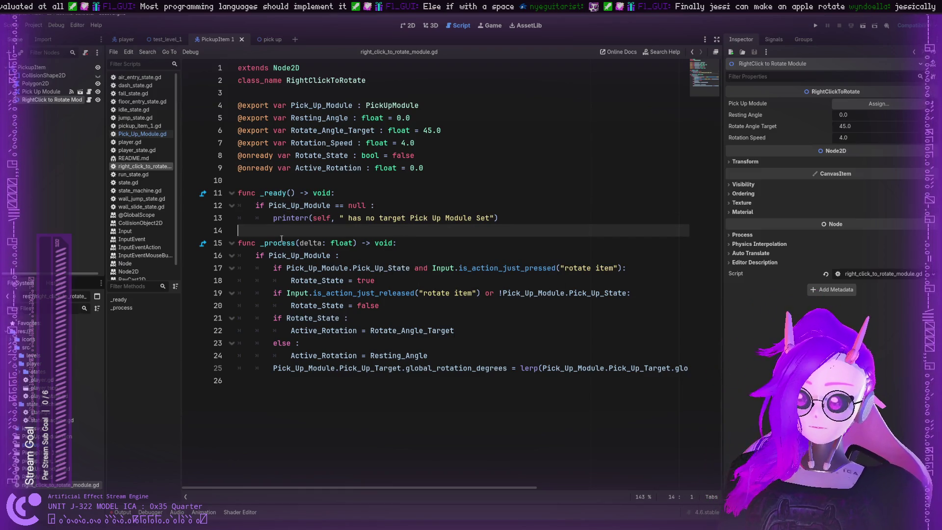
# After checking the scene tree nodes, save RightClick to Rotate Module as a scene in res://.
pyautogui.click(49, 93)
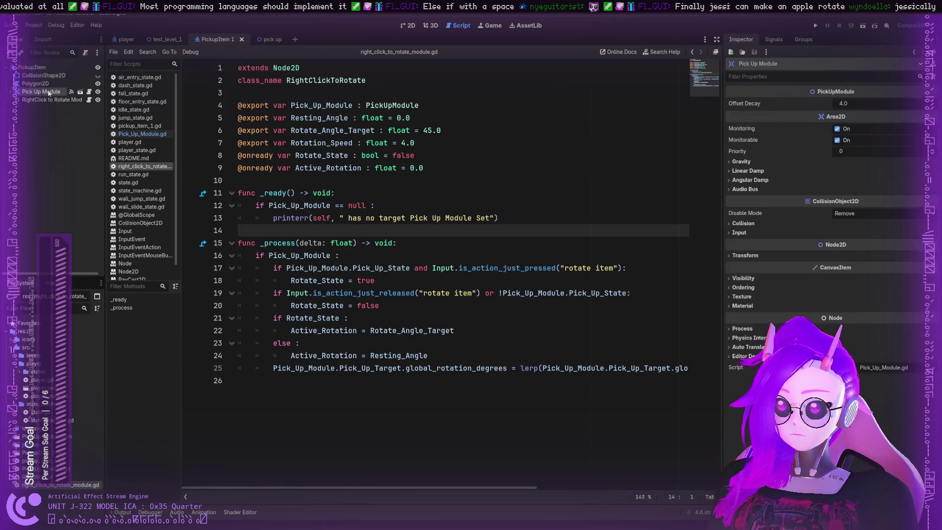
pyautogui.click(43, 99)
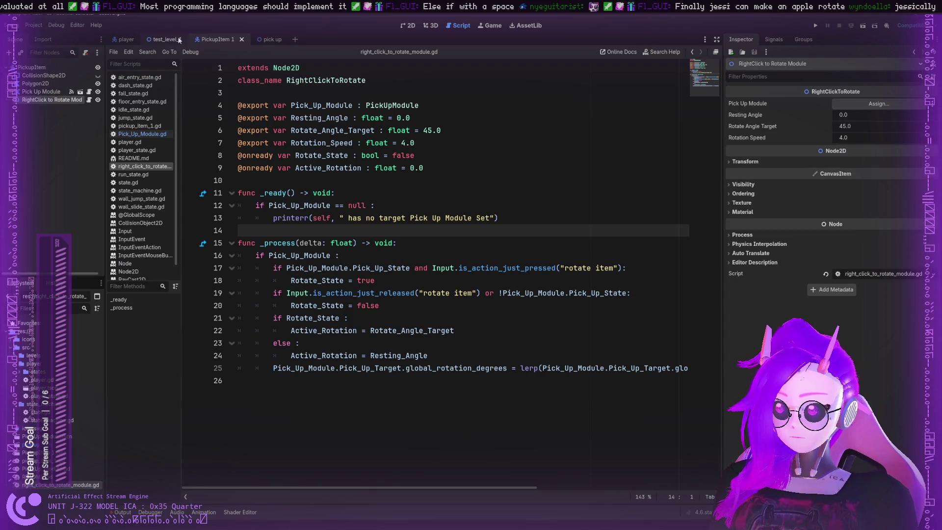
pyautogui.click(36, 68)
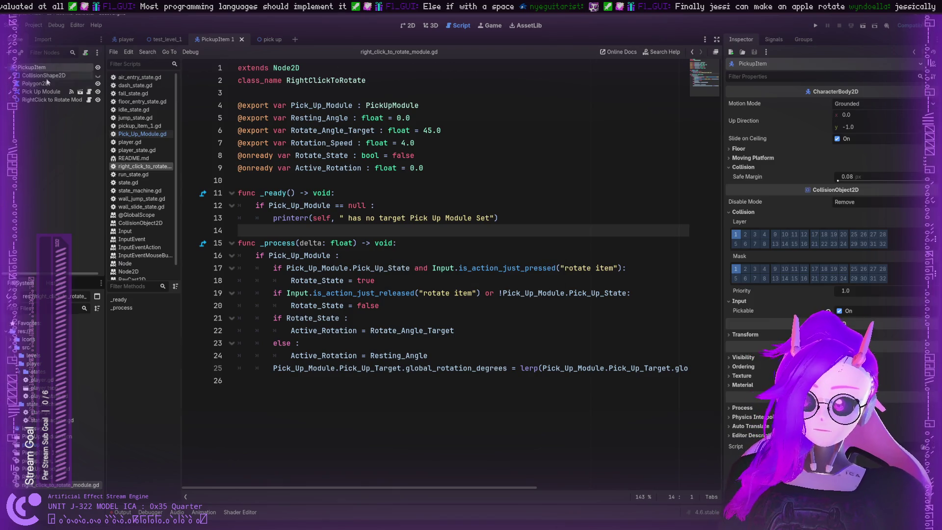
pyautogui.click(43, 92)
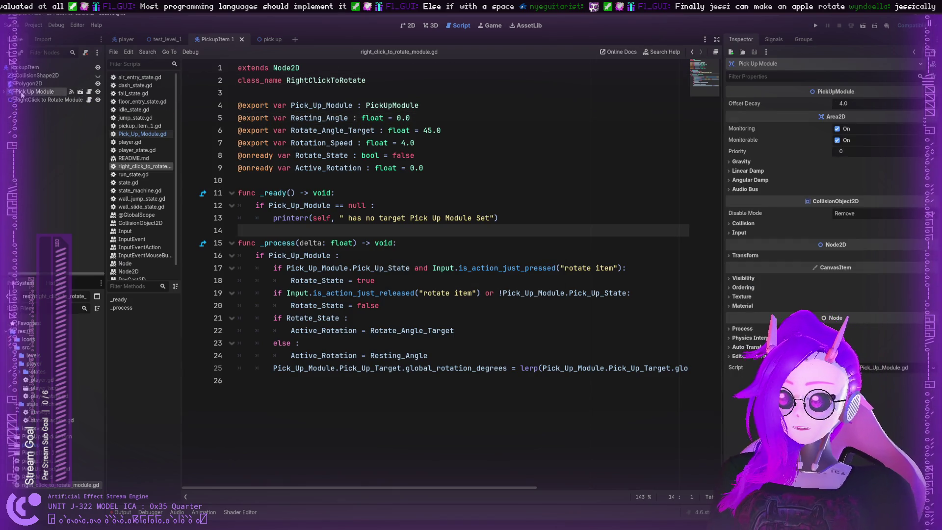
pyautogui.click(34, 100)
pyautogui.moveTo(34, 102)
pyautogui.mouseDown()
pyautogui.moveTo(100, 142)
pyautogui.moveTo(51, 499)
pyautogui.mouseUp()
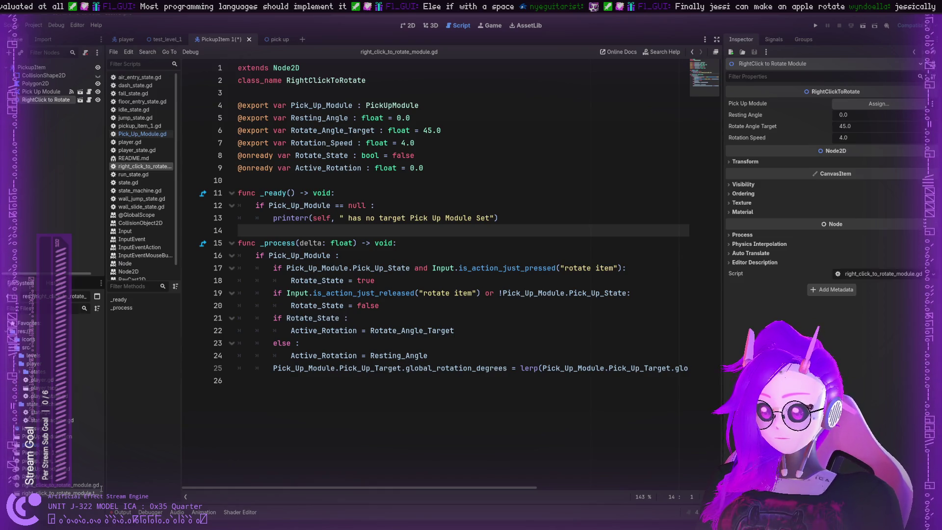
pyautogui.press('Return')
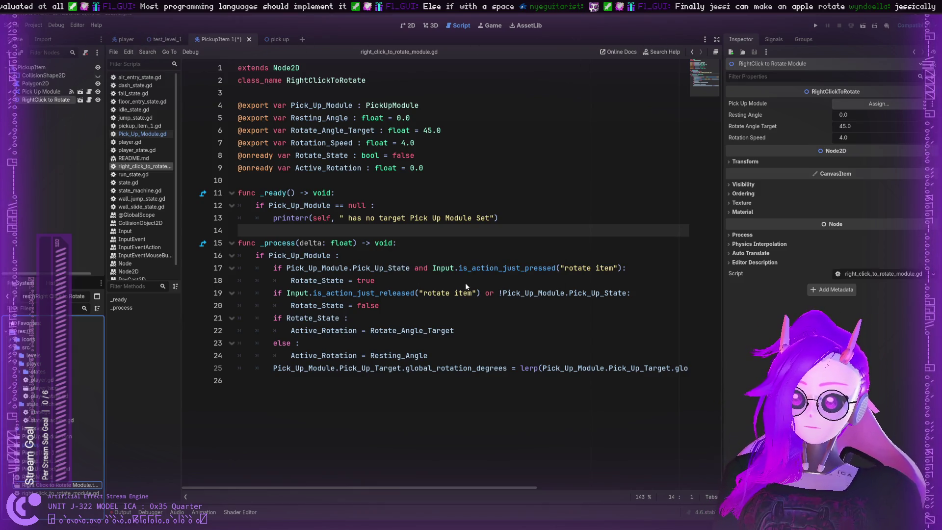
# Save the scene, undo the last change, and delete the leftover Node2D.
pyautogui.click(291, 155)
pyautogui.click(256, 93)
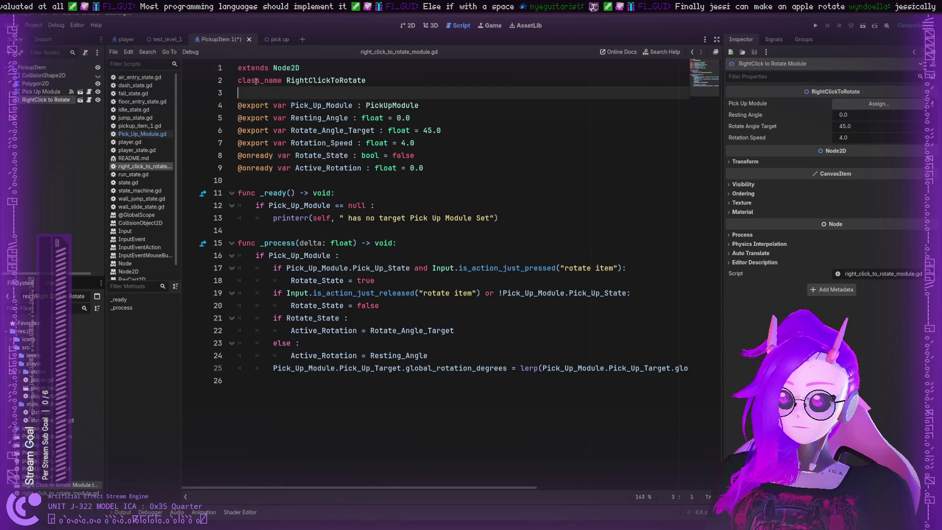
pyautogui.click(50, 143)
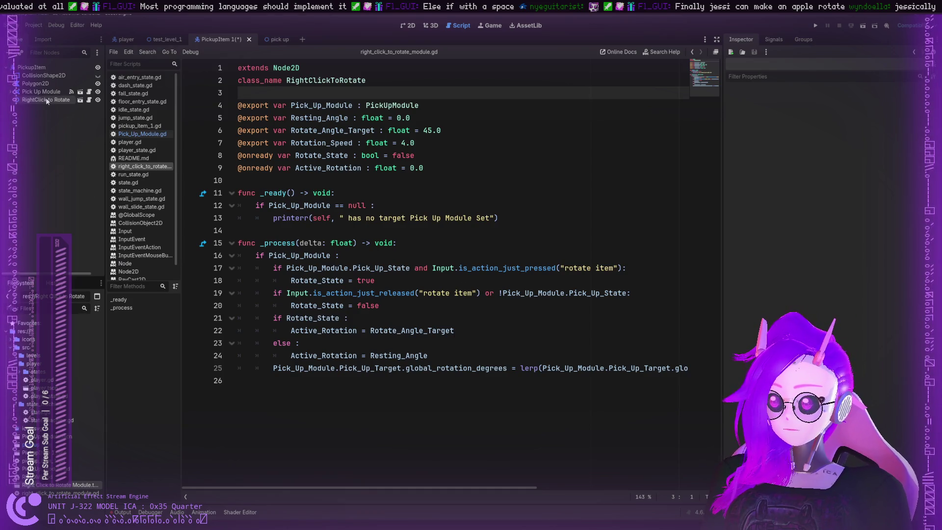
pyautogui.click(77, 101)
pyautogui.hotkey('ctrl', 's')
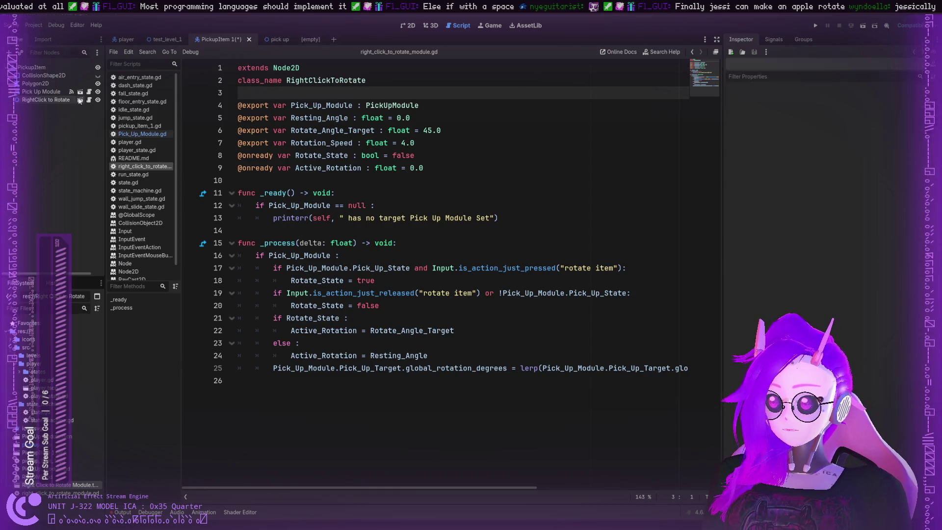
pyautogui.hotkey('ctrl', 'z')
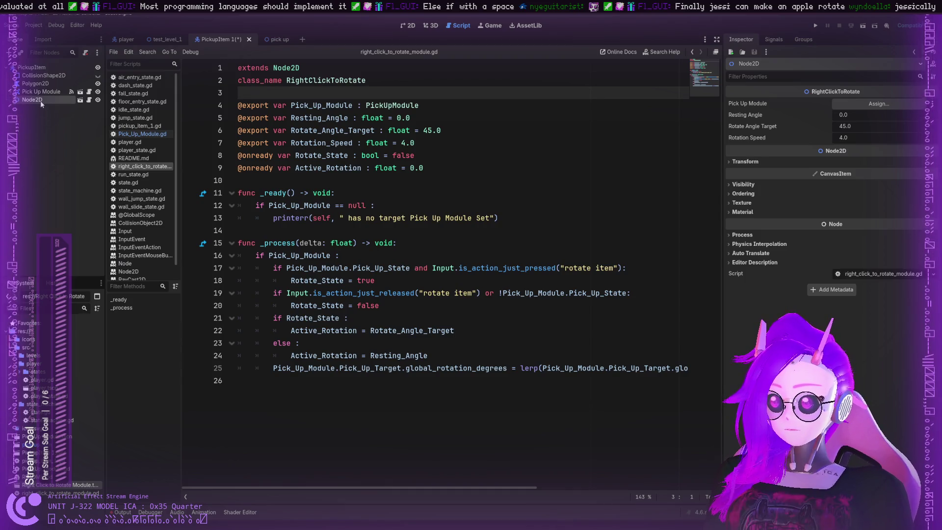
pyautogui.press('Delete')
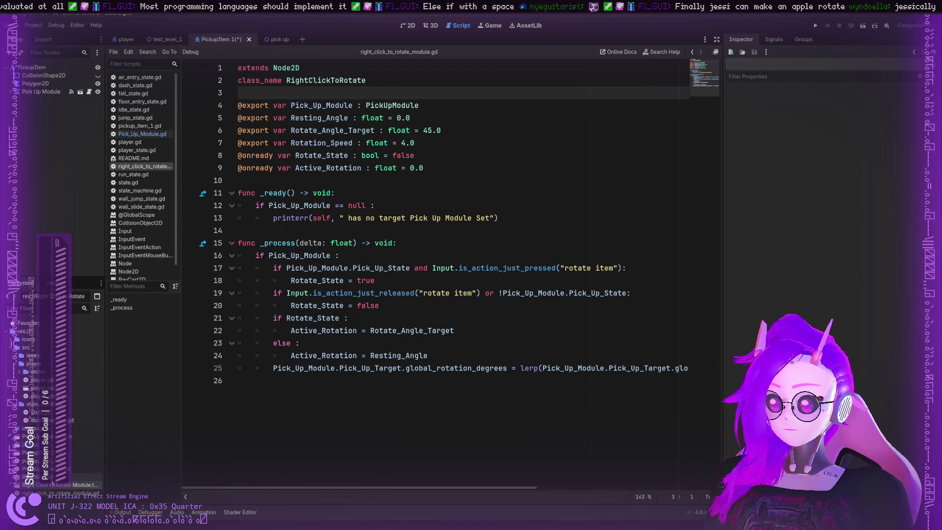
# Instance the saved rotate module under PickupItem and assign Pick Up Module as its target.
pyautogui.moveTo(59, 493); pyautogui.dragTo(35, 68)
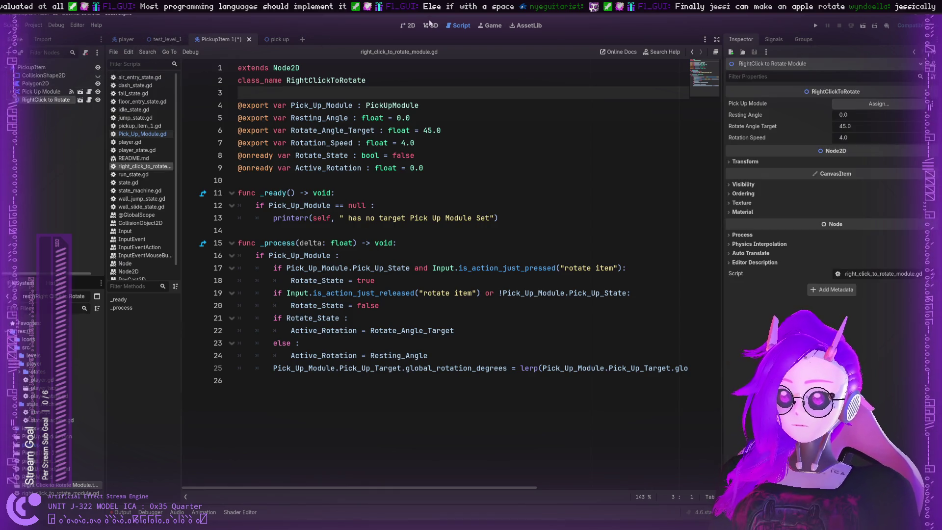
pyautogui.click(408, 26)
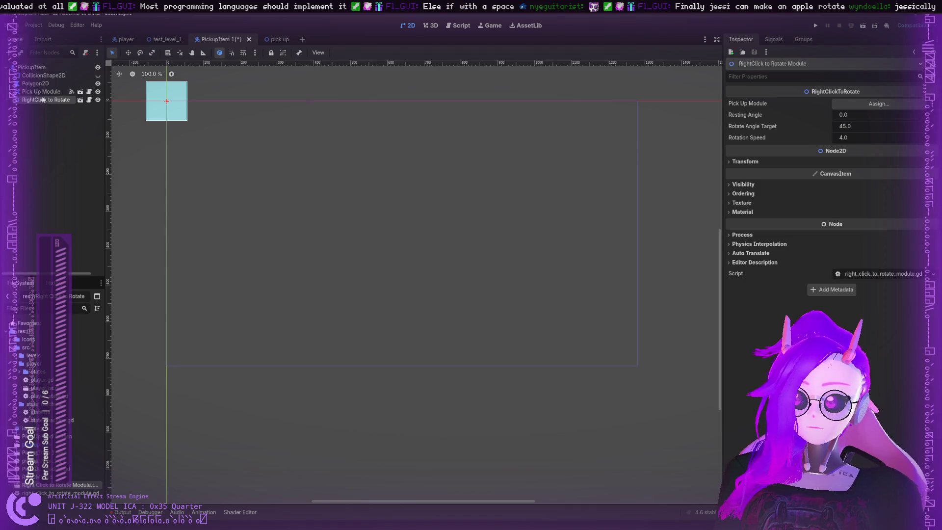
pyautogui.moveTo(42, 102); pyautogui.dragTo(855, 105)
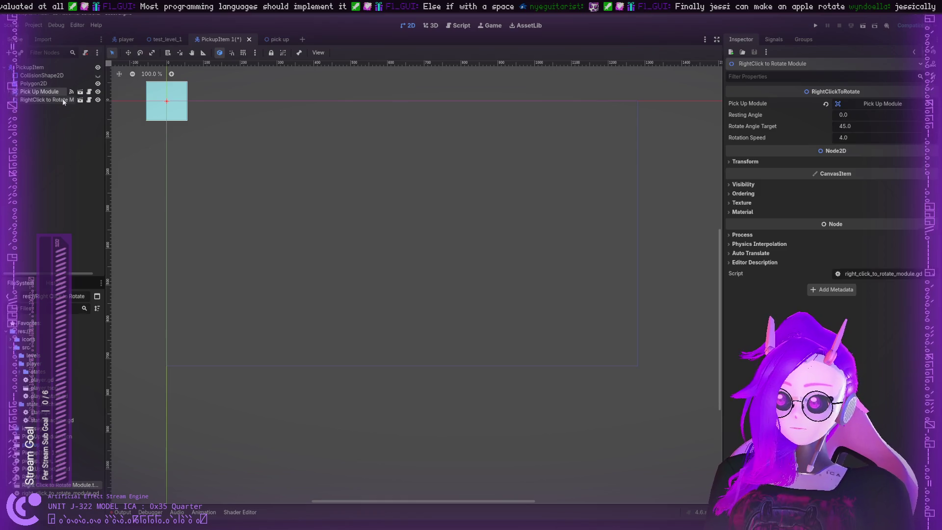
# Save the PickupItem scene and run the project to test rotation.
pyautogui.click(50, 121)
pyautogui.hotkey('ctrl', 's')
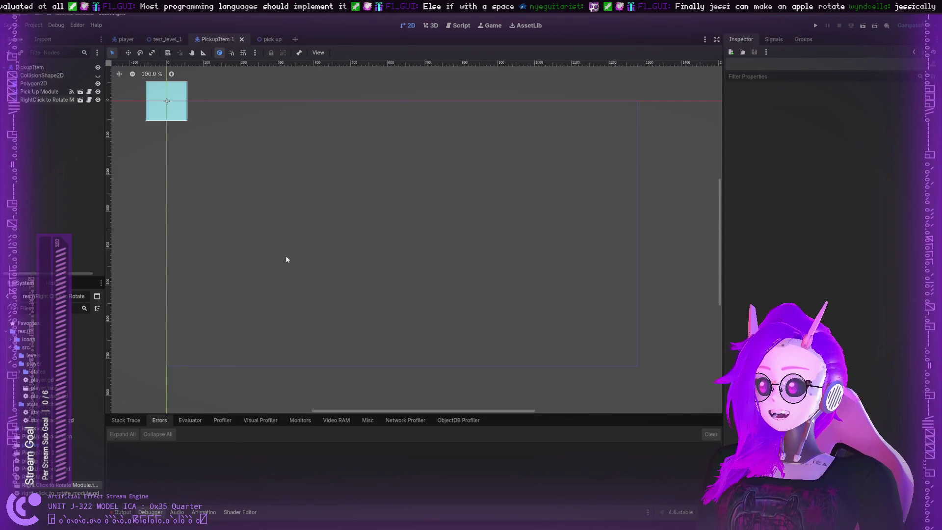
pyautogui.click(815, 26)
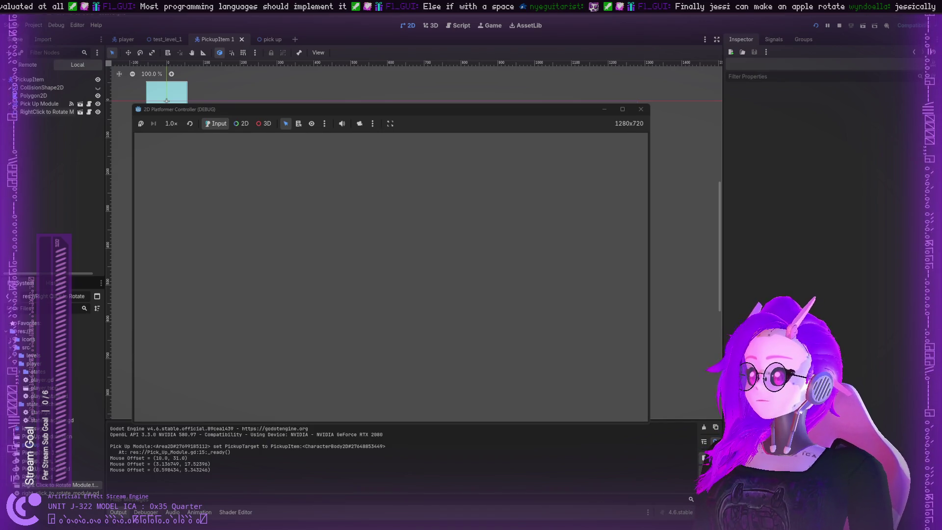
# Drag the white square in the running game to test pickup rotation, then stop it.
pyautogui.press('F8')
pyautogui.moveTo(211, 214)
pyautogui.mouseDown()
pyautogui.moveTo(280, 208)
pyautogui.moveTo(311, 227)
pyautogui.moveTo(265, 202)
pyautogui.moveTo(408, 203)
pyautogui.moveTo(361, 215)
pyautogui.moveTo(232, 196)
pyautogui.moveTo(238, 188)
pyautogui.moveTo(230, 199)
pyautogui.moveTo(204, 190)
pyautogui.moveTo(521, 193)
pyautogui.moveTo(231, 221)
pyautogui.moveTo(418, 203)
pyautogui.moveTo(351, 213)
pyautogui.mouseUp()
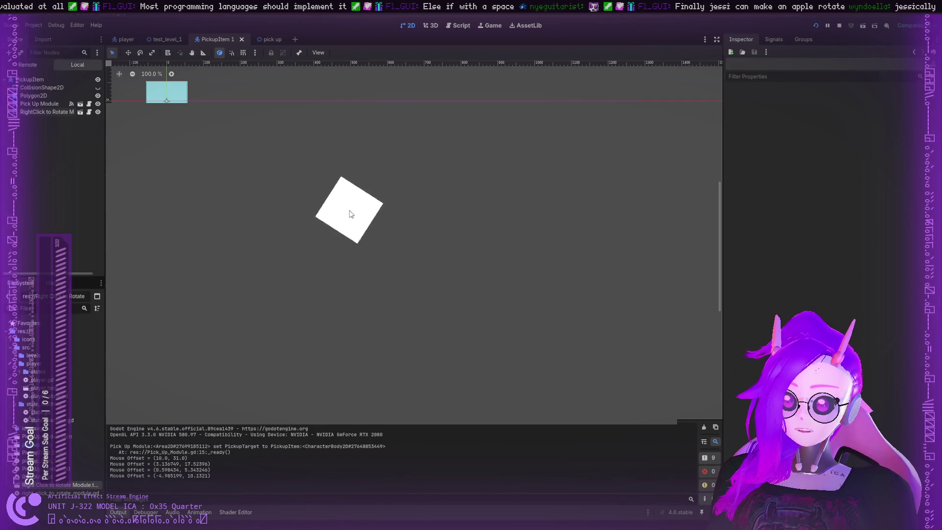
pyautogui.press('F8')
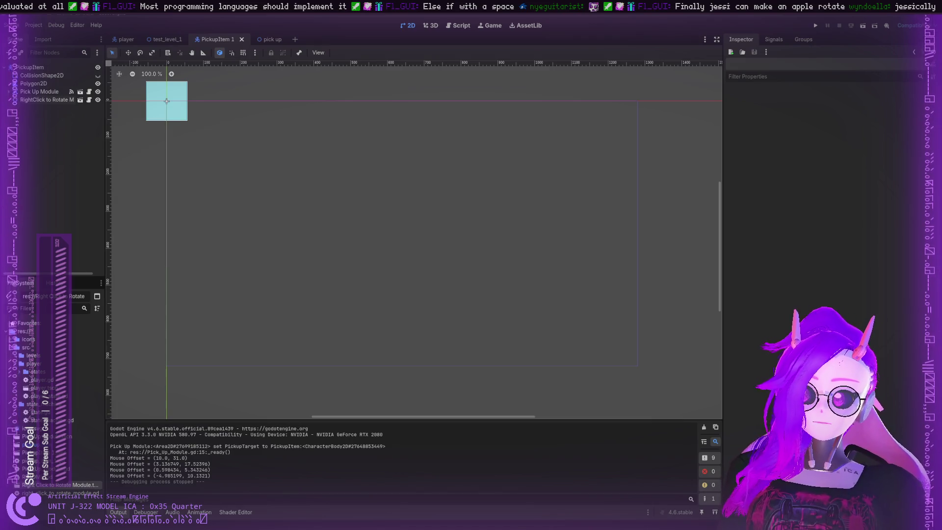
pyautogui.click(69, 99)
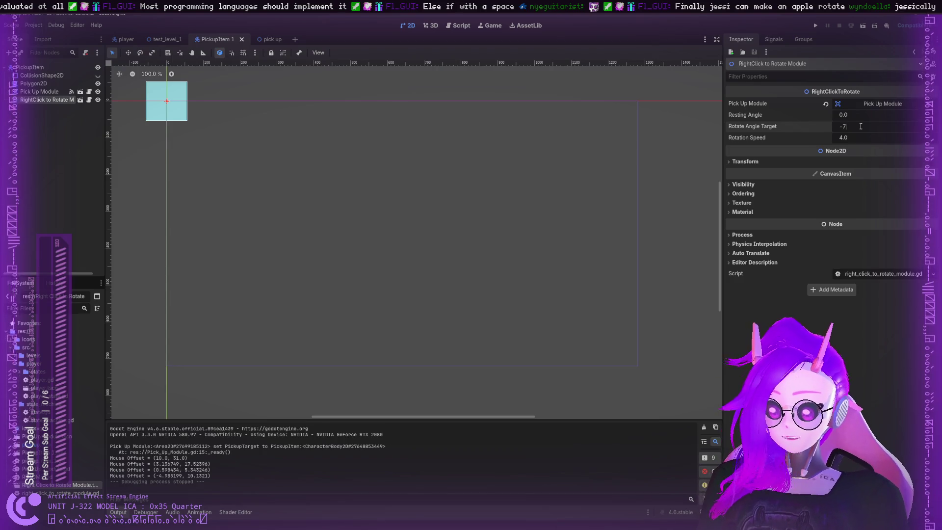
# Set Rotate Angle Target to -70 and rerun the game, swinging the white square to check rotation.
pyautogui.write('0')
pyautogui.press('Return')
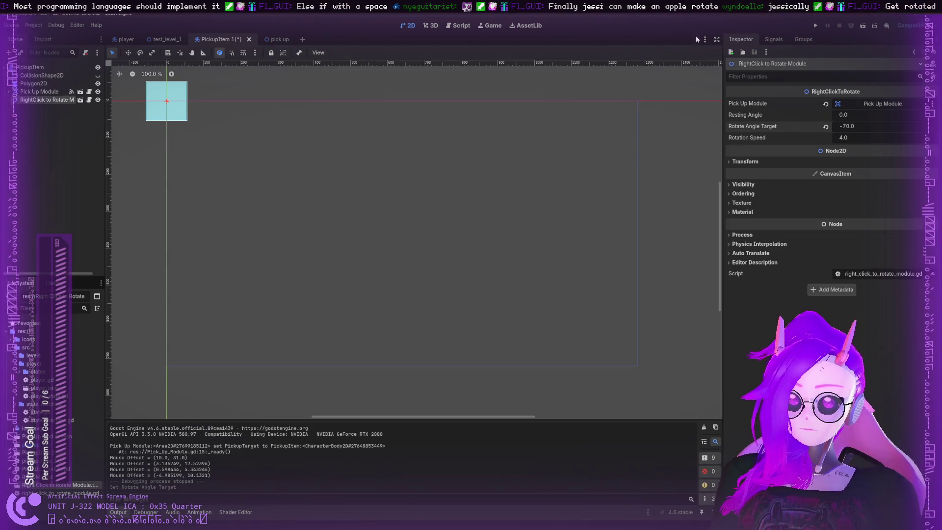
pyautogui.click(815, 25)
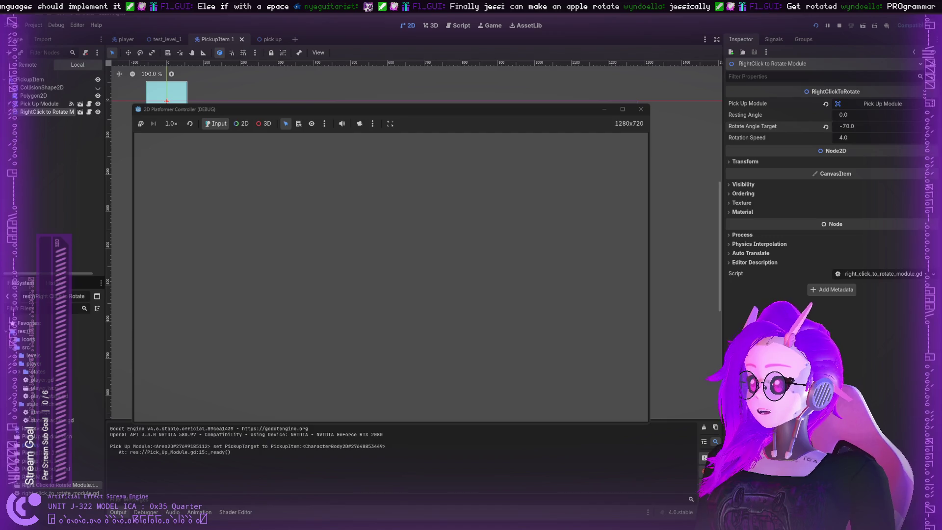
pyautogui.moveTo(164, 156)
pyautogui.mouseDown()
pyautogui.moveTo(240, 204)
pyautogui.moveTo(167, 133)
pyautogui.moveTo(132, 128)
pyautogui.moveTo(296, 213)
pyautogui.moveTo(332, 217)
pyautogui.moveTo(447, 180)
pyautogui.moveTo(410, 216)
pyautogui.moveTo(491, 347)
pyautogui.moveTo(473, 341)
pyautogui.moveTo(395, 219)
pyautogui.moveTo(376, 233)
pyautogui.moveTo(331, 210)
pyautogui.moveTo(346, 277)
pyautogui.moveTo(340, 200)
pyautogui.moveTo(385, 201)
pyautogui.moveTo(370, 200)
pyautogui.moveTo(371, 232)
pyautogui.moveTo(387, 256)
pyautogui.moveTo(264, 202)
pyautogui.moveTo(444, 343)
pyautogui.mouseUp()
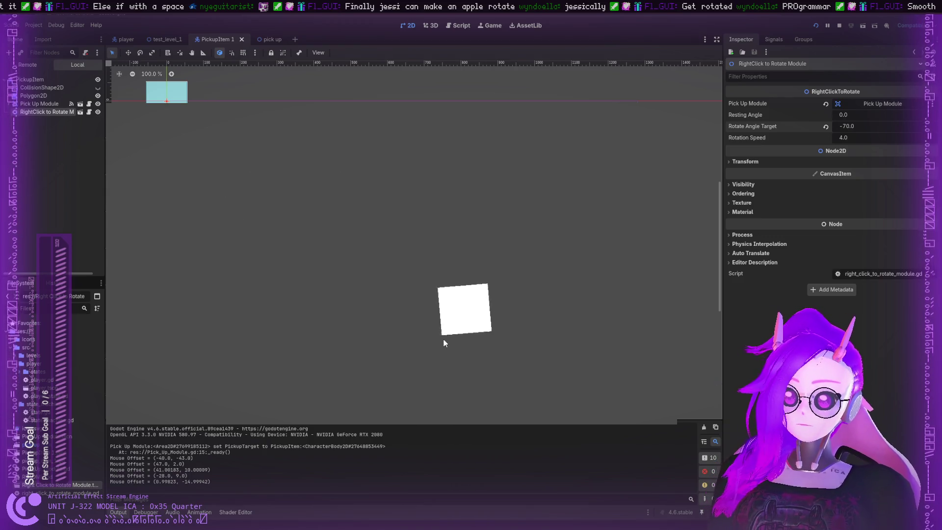
pyautogui.moveTo(460, 312)
pyautogui.mouseDown()
pyautogui.moveTo(227, 194)
pyautogui.moveTo(358, 269)
pyautogui.moveTo(406, 256)
pyautogui.mouseUp()
pyautogui.press('F8')
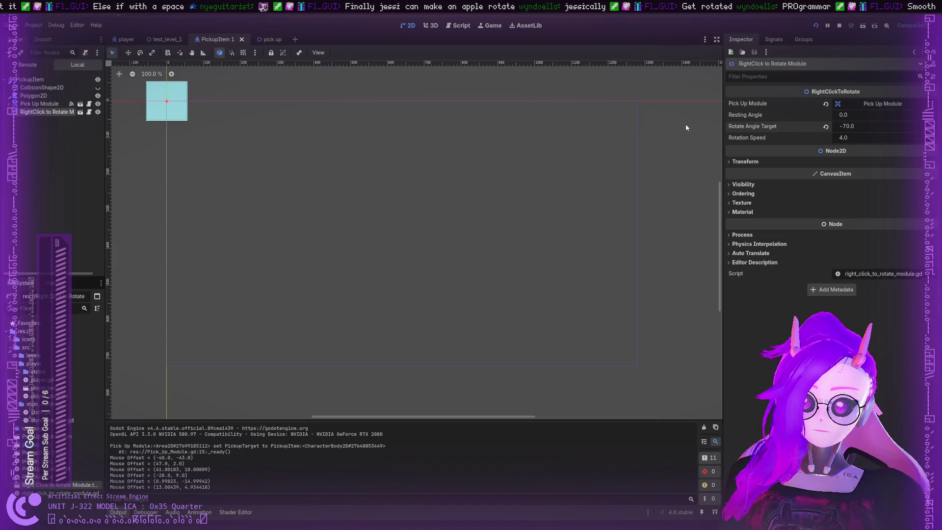
# Compare the Pick Up Module and RightClick to Rotate nodes, then select PickupItem to show its CharacterBody2D properties.
pyautogui.click(30, 92)
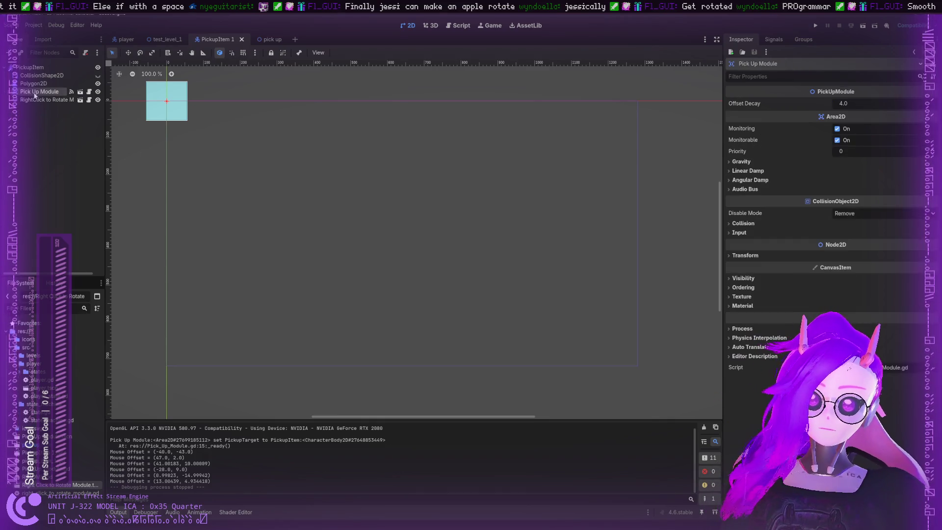
pyautogui.click(35, 99)
pyautogui.click(36, 92)
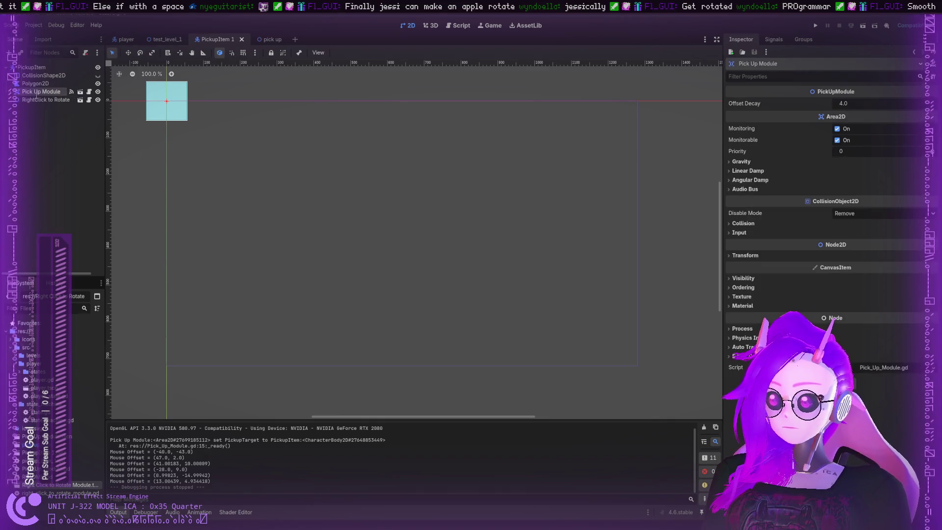
pyautogui.click(37, 99)
pyautogui.click(37, 93)
pyautogui.click(37, 100)
pyautogui.click(38, 92)
pyautogui.click(38, 99)
pyautogui.click(38, 92)
pyautogui.click(38, 100)
pyautogui.click(38, 92)
pyautogui.click(38, 100)
pyautogui.click(37, 92)
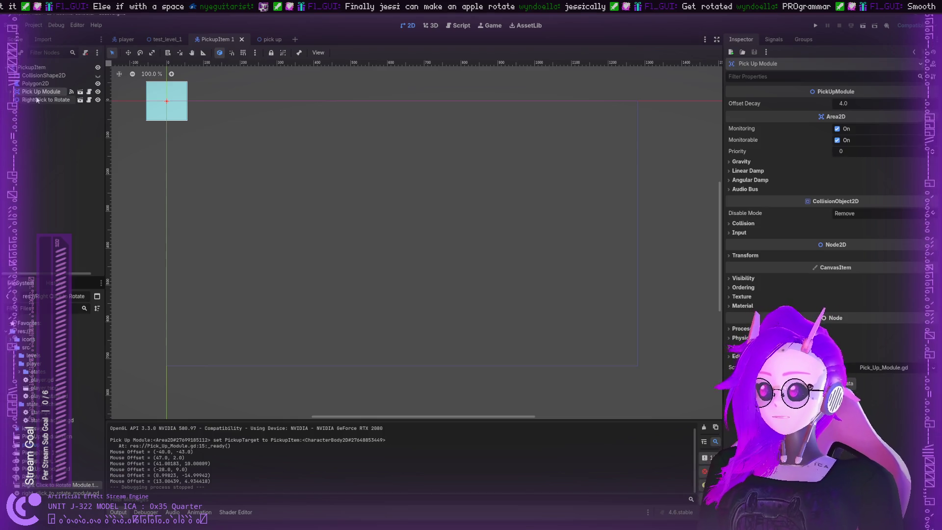
pyautogui.click(37, 100)
pyautogui.click(37, 93)
pyautogui.click(36, 100)
pyautogui.click(37, 92)
pyautogui.click(37, 100)
pyautogui.click(37, 92)
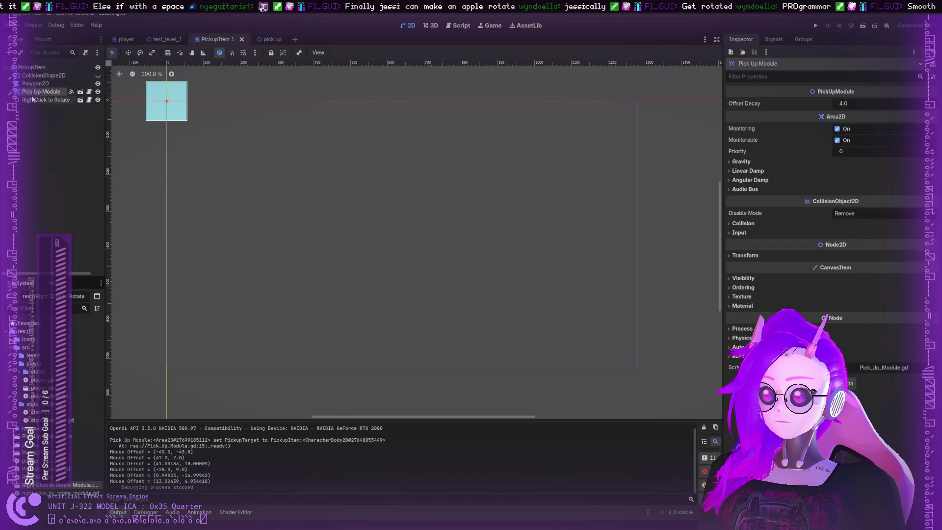
pyautogui.click(33, 93)
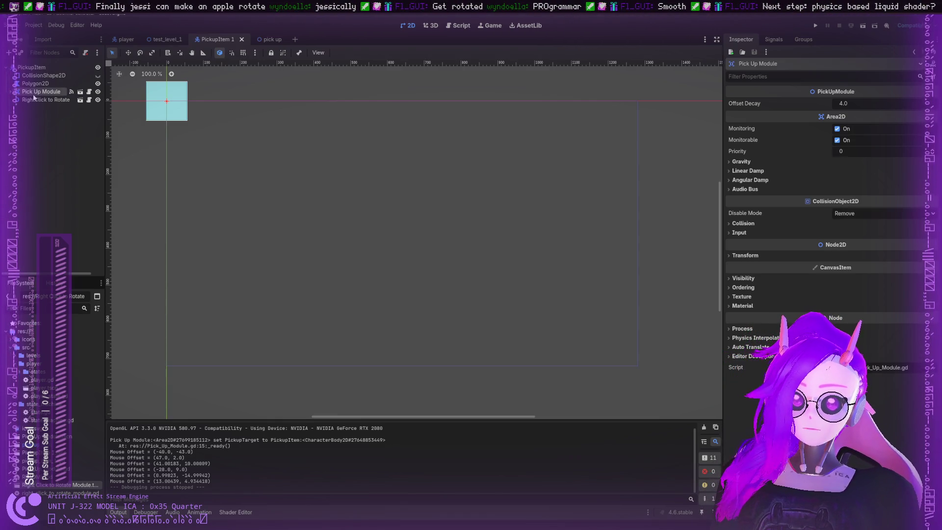
pyautogui.click(48, 68)
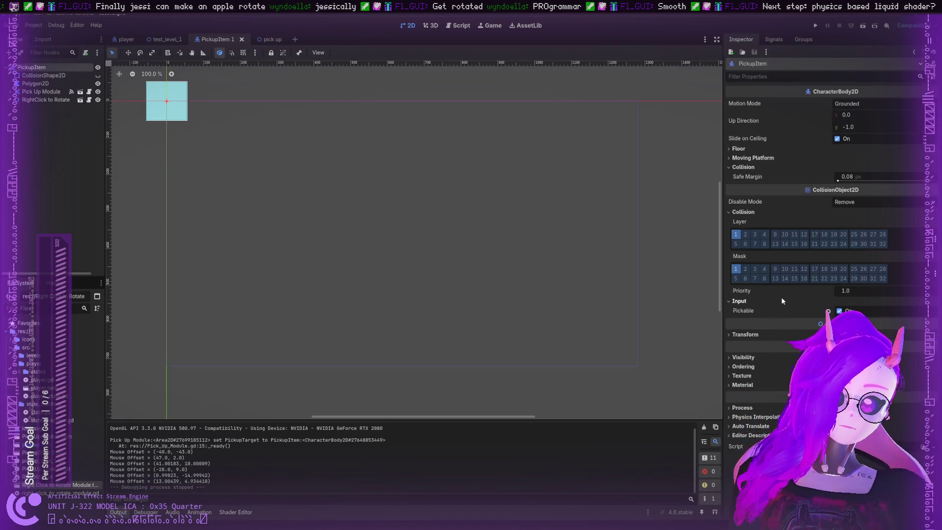
# Look through the Moving Platform and Floor sections and change the Physics Interpolation Mode.
pyautogui.click(747, 159)
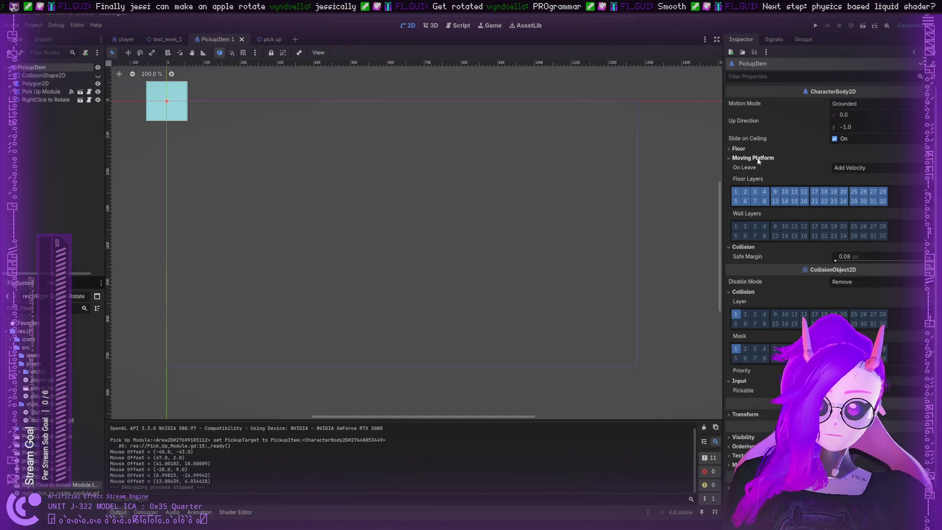
pyautogui.click(758, 159)
pyautogui.click(740, 149)
pyautogui.click(740, 149)
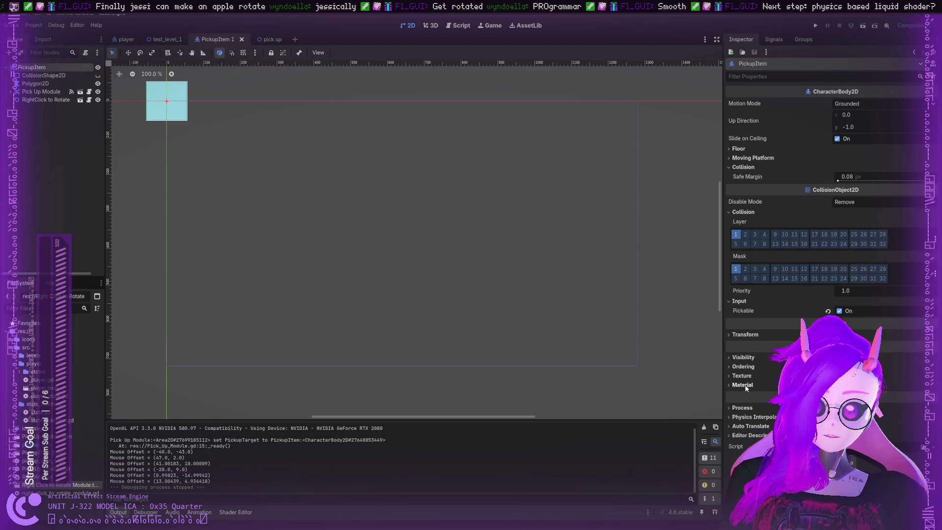
pyautogui.click(751, 417)
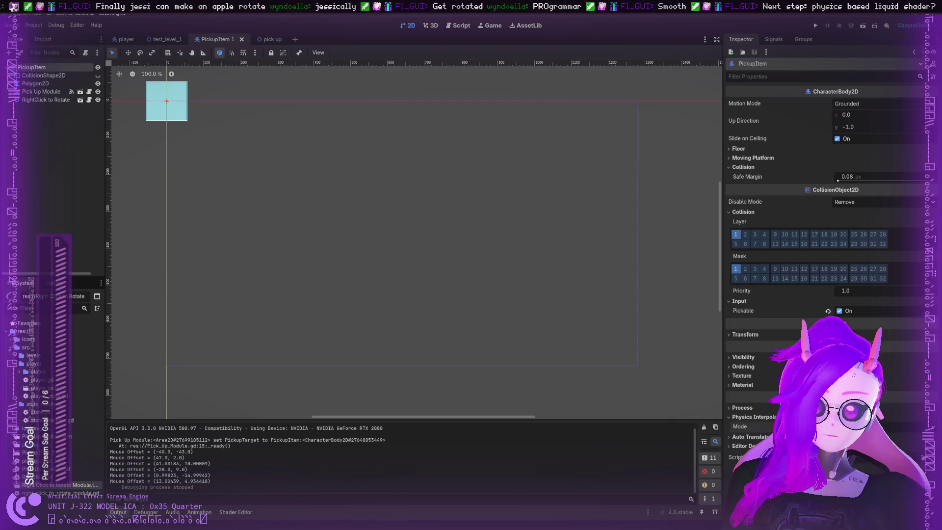
pyautogui.click(835, 439)
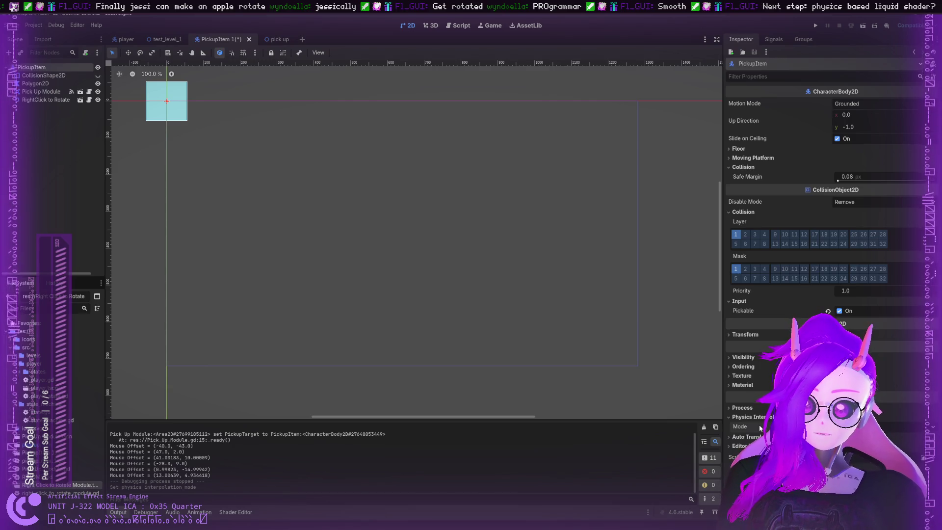
# Switch Motion Mode from Grounded to Floating, then save and run the project.
pyautogui.click(864, 103)
pyautogui.click(854, 125)
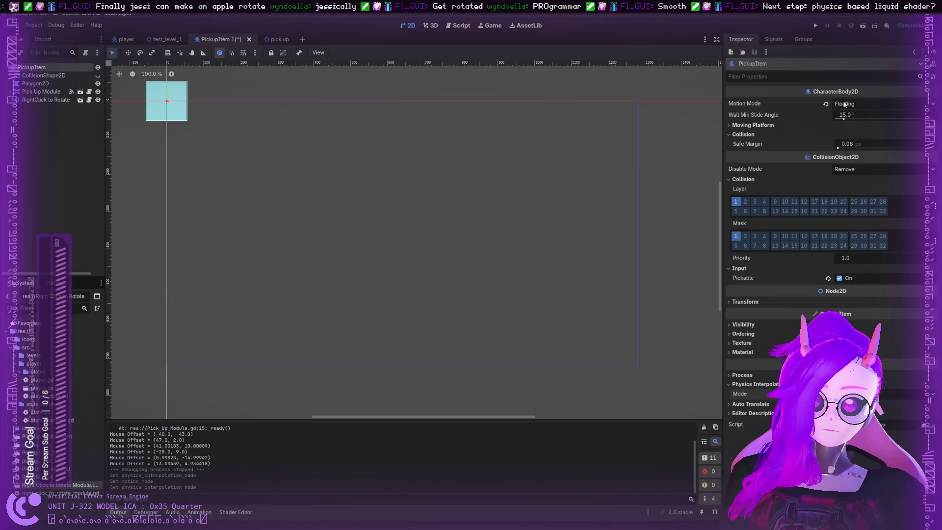
pyautogui.click(753, 135)
pyautogui.click(751, 135)
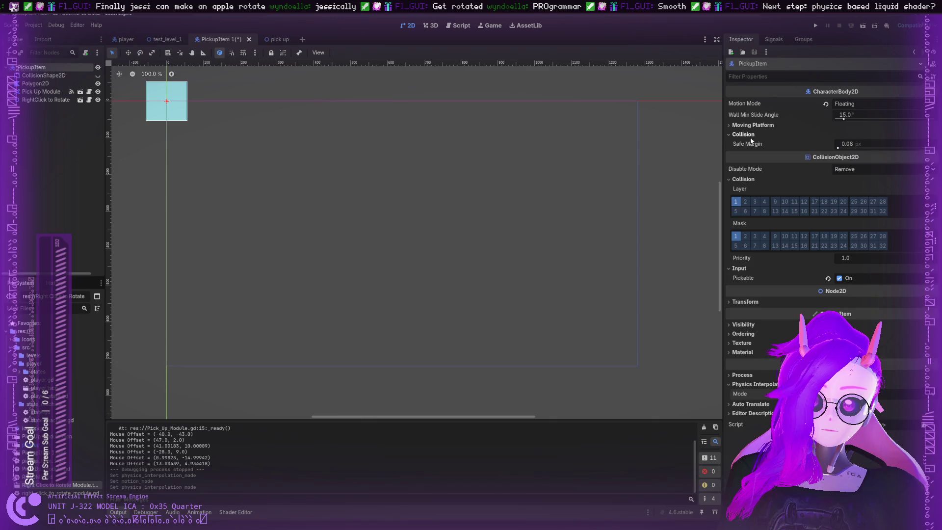
pyautogui.click(758, 127)
pyautogui.click(759, 127)
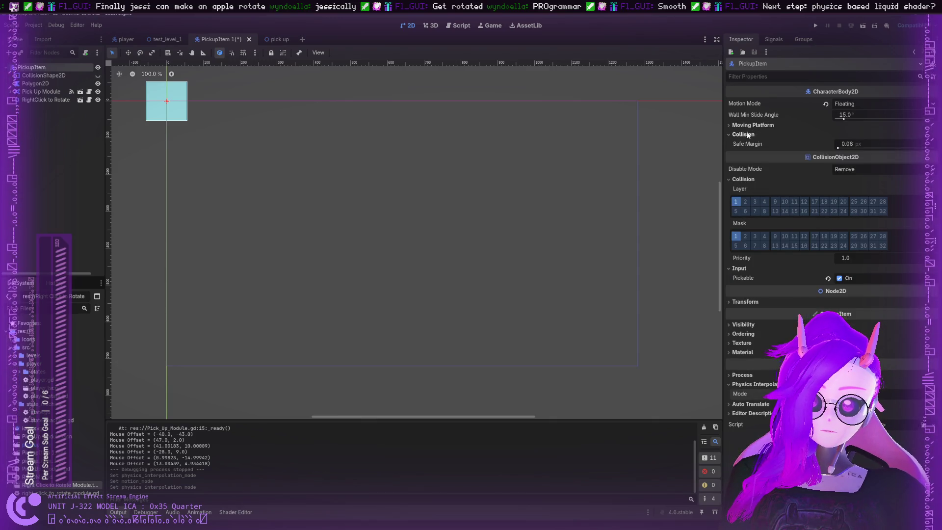
pyautogui.click(748, 135)
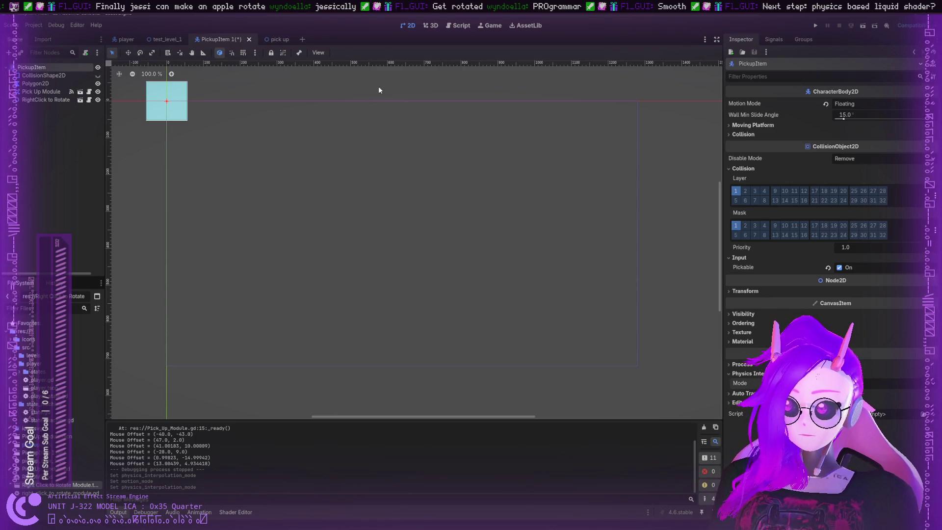
pyautogui.click(812, 24)
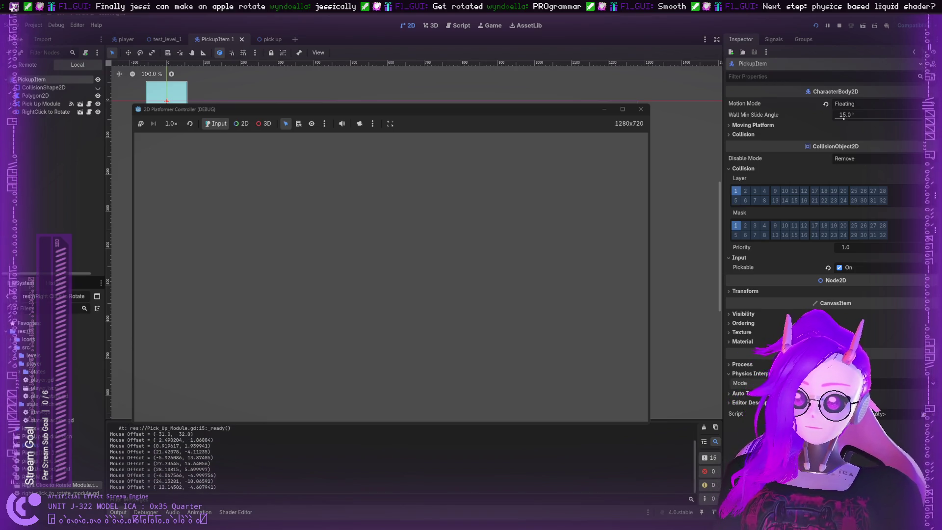
# Stop the game with F8, check the module nodes, and open Pick_Up_Module.gd in the Script editor.
pyautogui.press('F8')
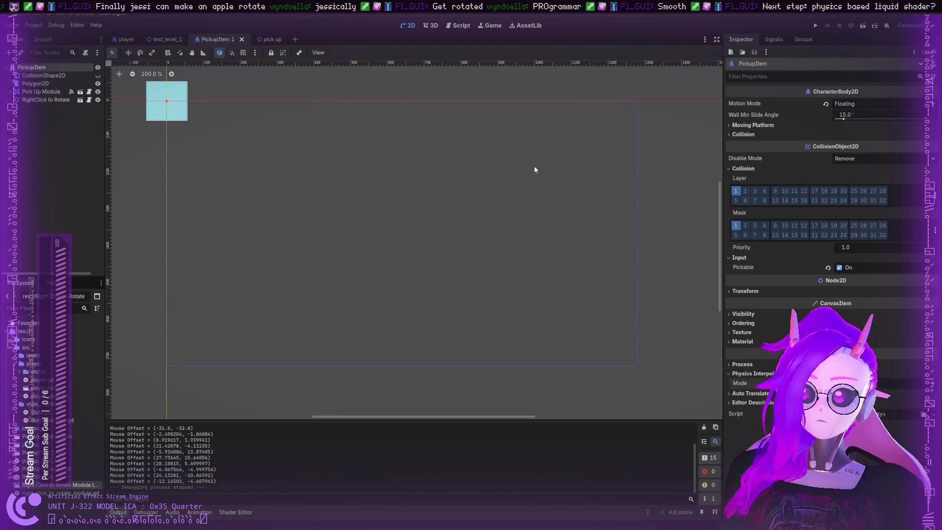
pyautogui.click(46, 94)
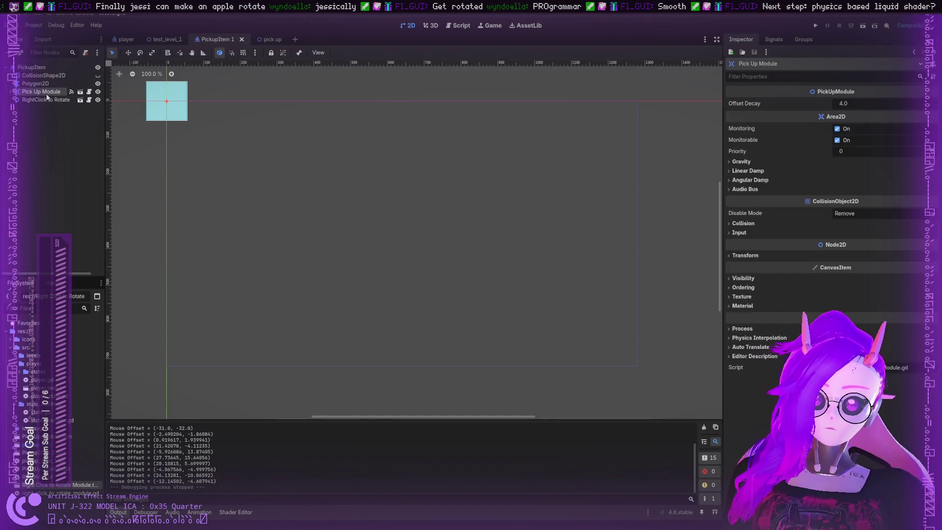
pyautogui.click(51, 100)
pyautogui.click(47, 92)
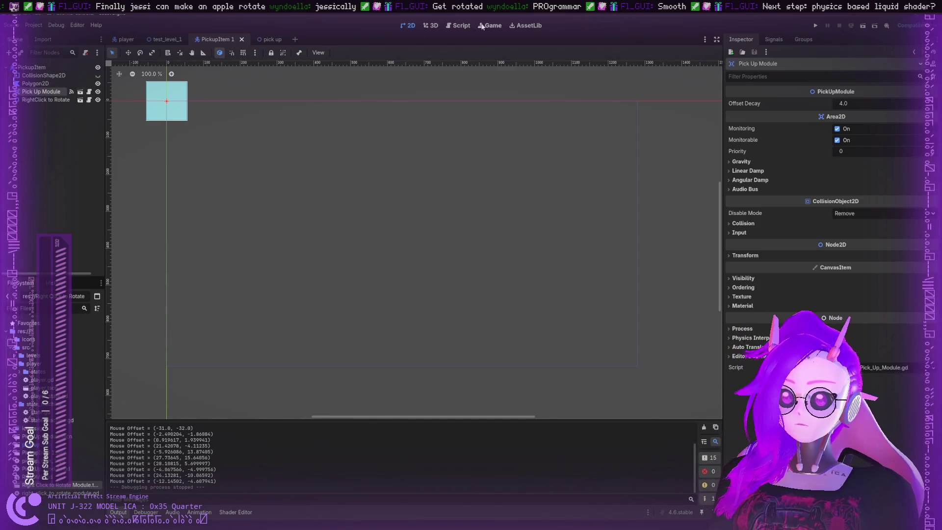
pyautogui.click(458, 27)
pyautogui.click(129, 134)
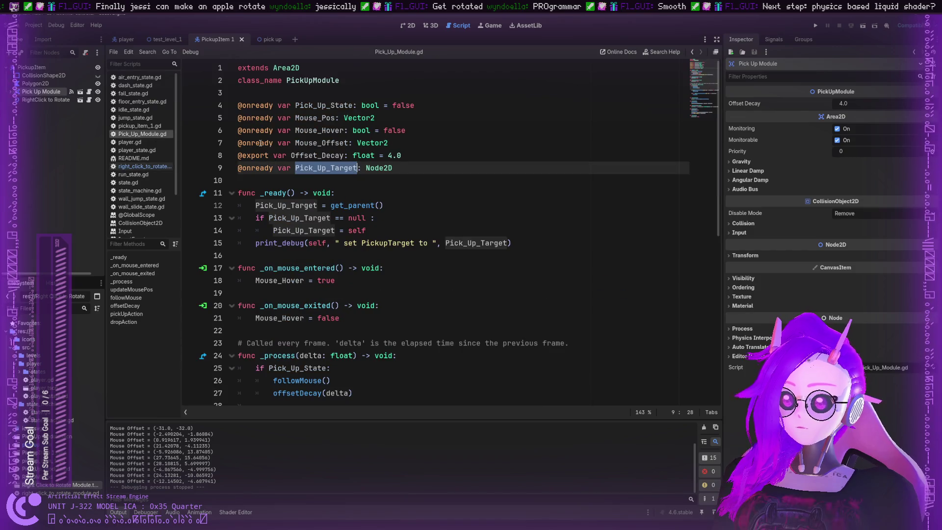
pyautogui.click(299, 157)
pyautogui.scroll(-2, 299, 157)
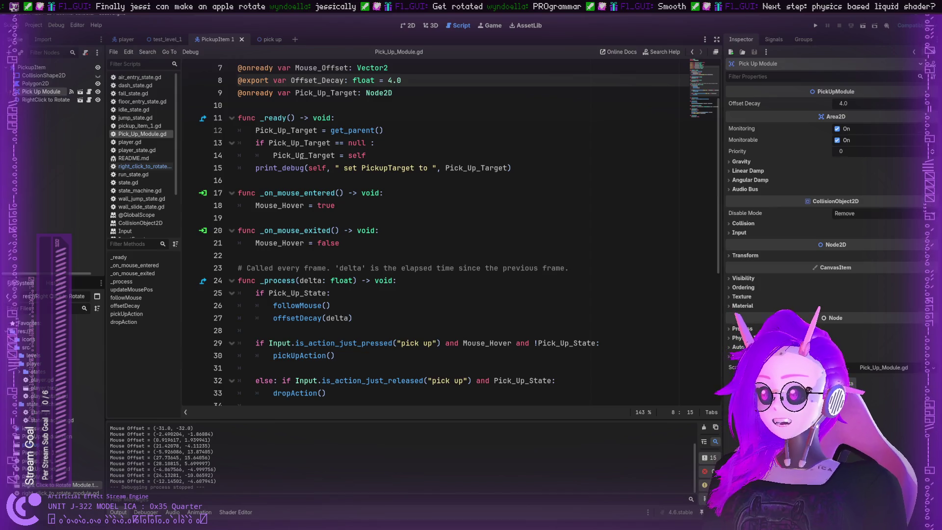
pyautogui.scroll(2, 241, 106)
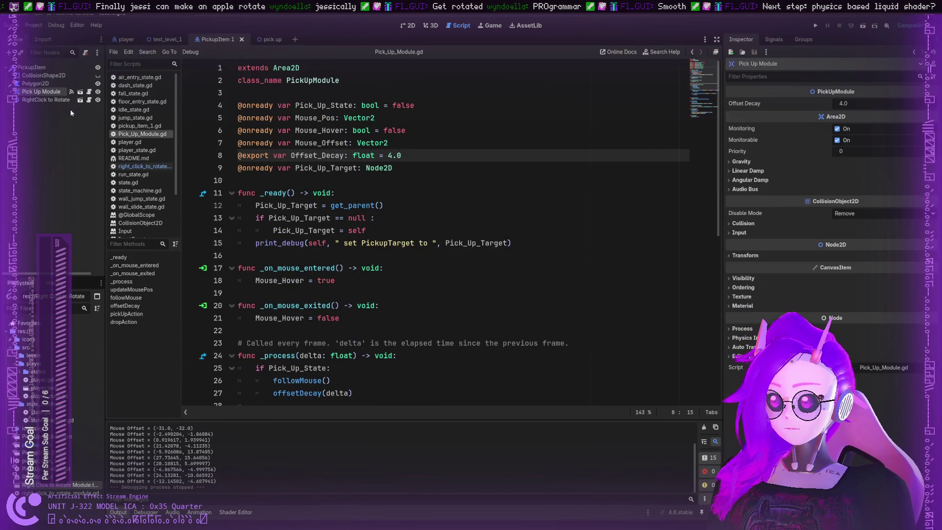
pyautogui.click(44, 69)
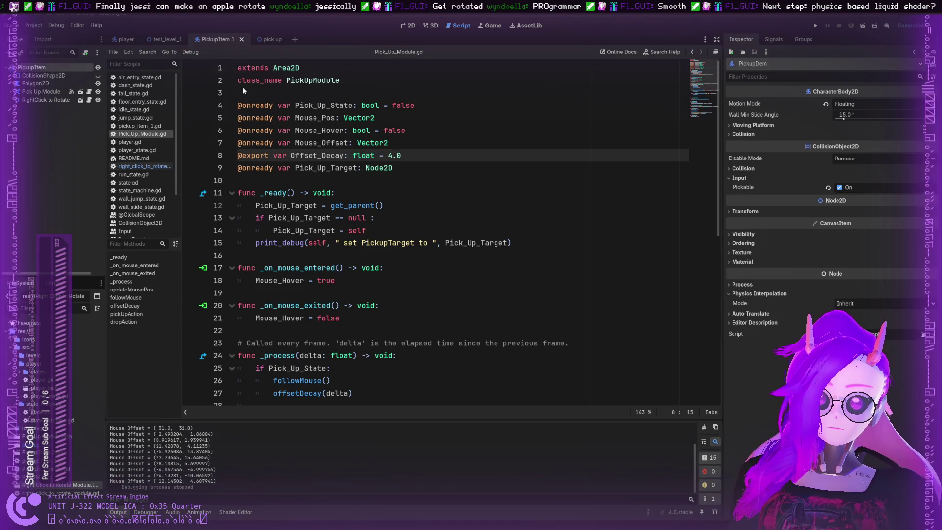
pyautogui.click(835, 104)
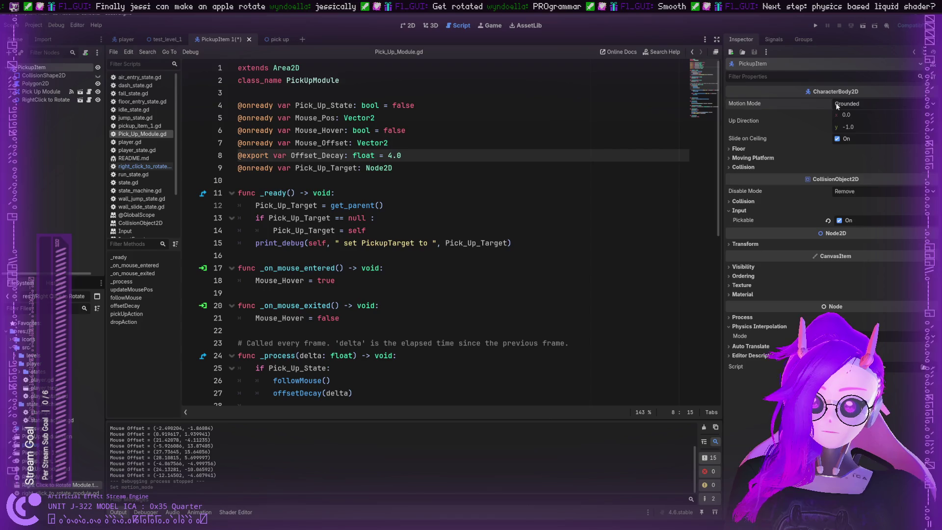
pyautogui.hotkey('ctrl', 'z')
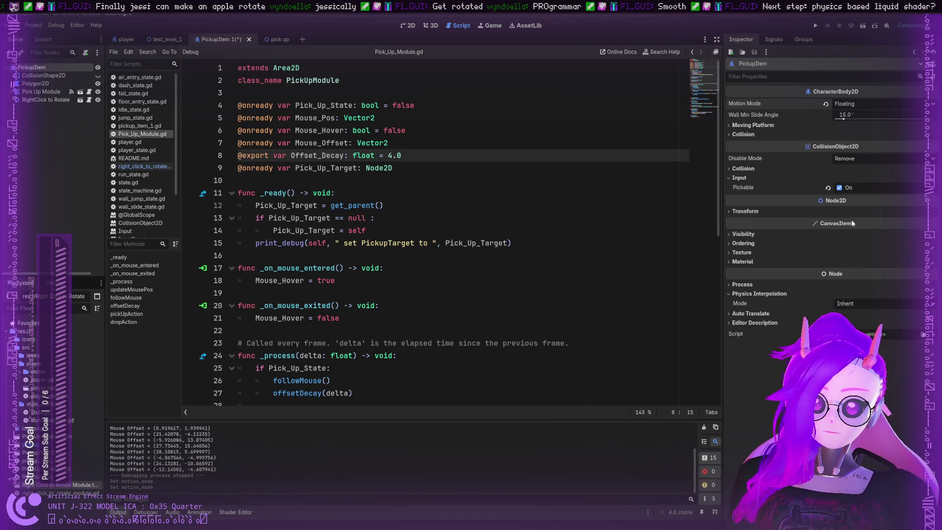
pyautogui.click(734, 253)
pyautogui.click(735, 254)
pyautogui.click(739, 244)
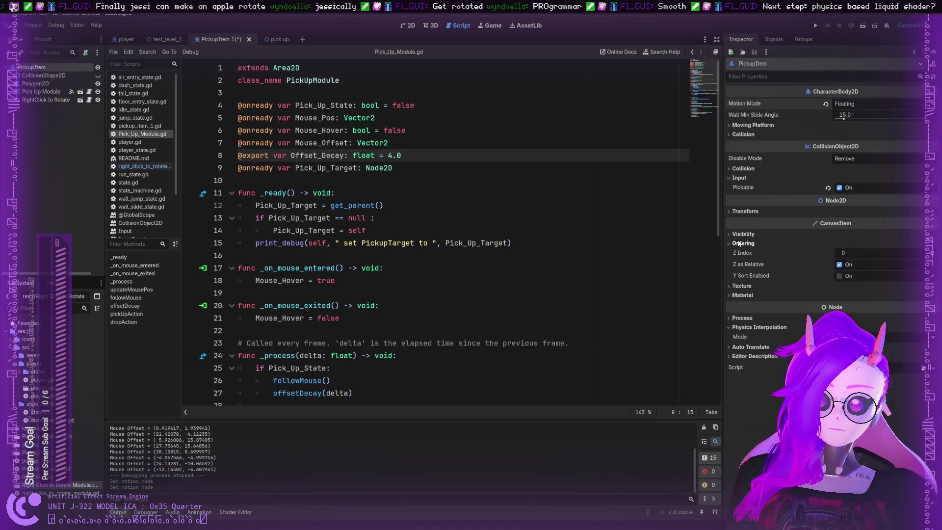
pyautogui.click(739, 244)
pyautogui.click(741, 235)
pyautogui.click(741, 235)
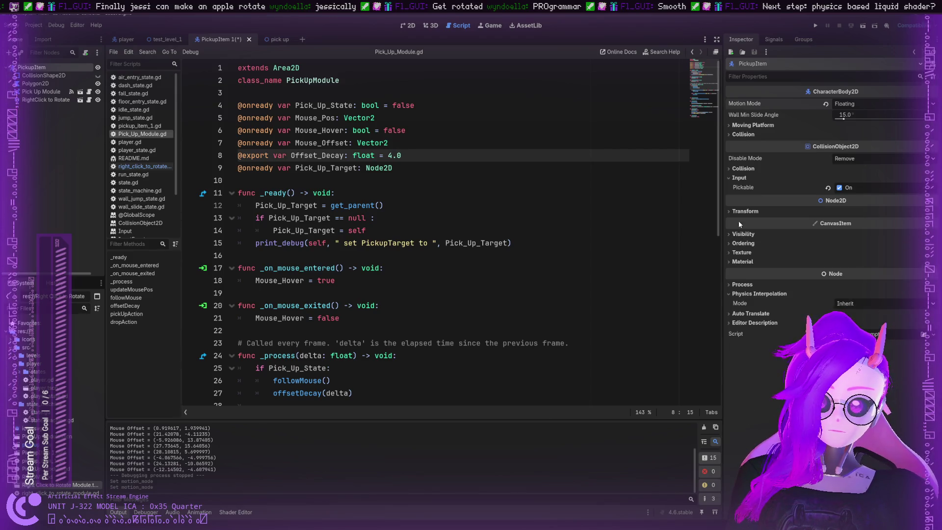
pyautogui.click(739, 213)
pyautogui.click(739, 214)
pyautogui.click(739, 214)
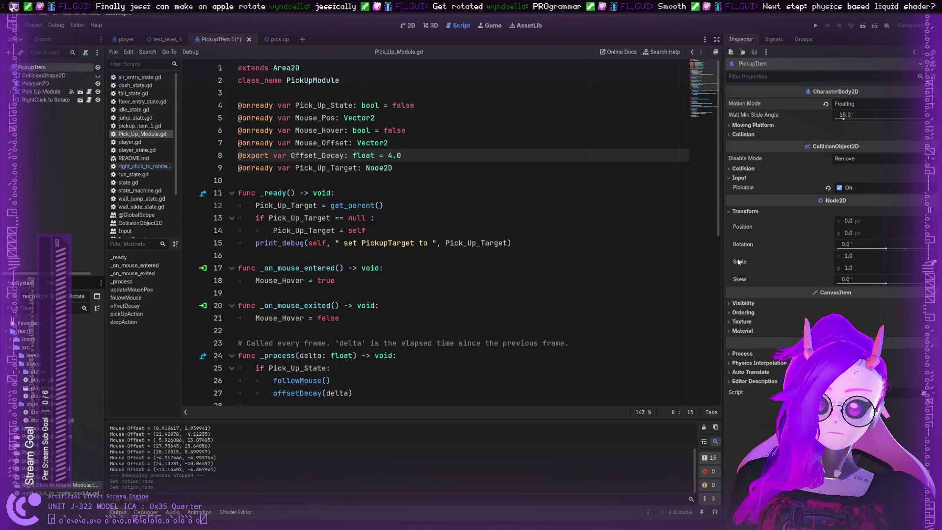
pyautogui.click(741, 211)
pyautogui.click(743, 179)
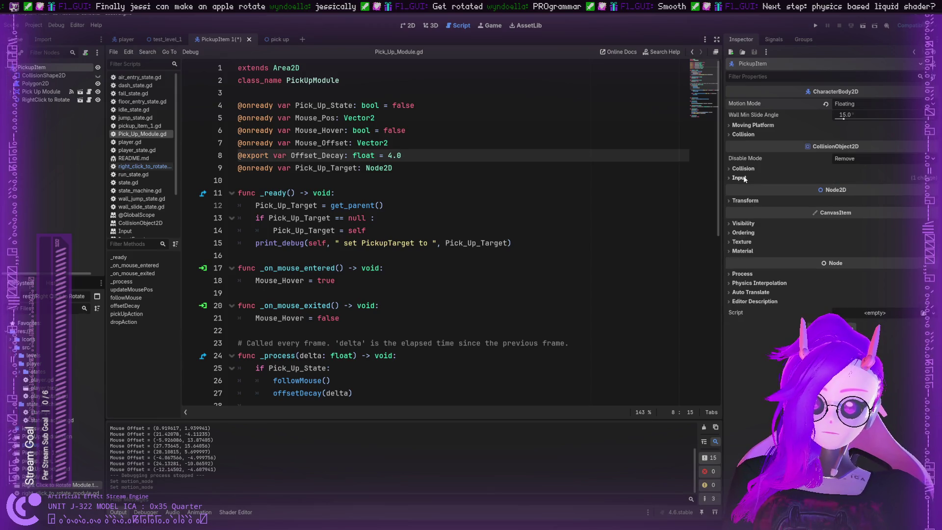
pyautogui.click(341, 183)
pyautogui.scroll(-1, 344, 181)
pyautogui.scroll(1, 343, 181)
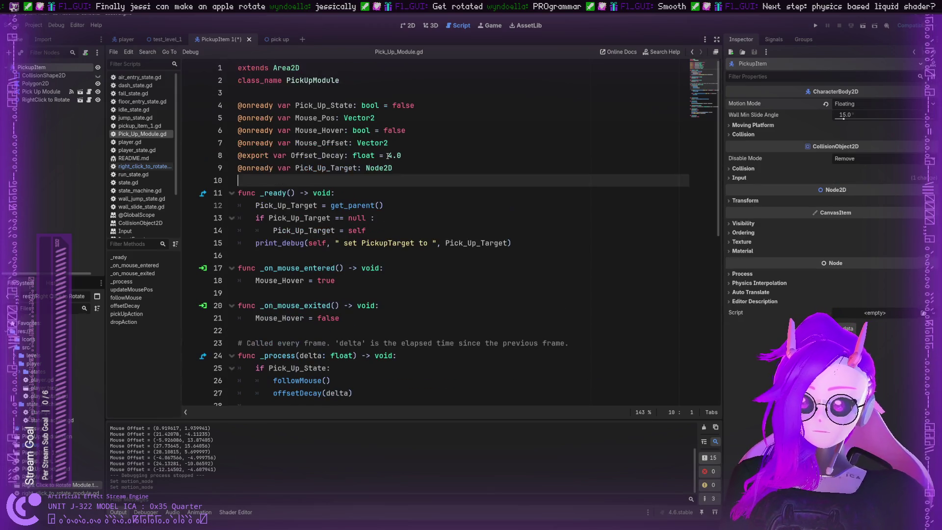
pyautogui.click(392, 157)
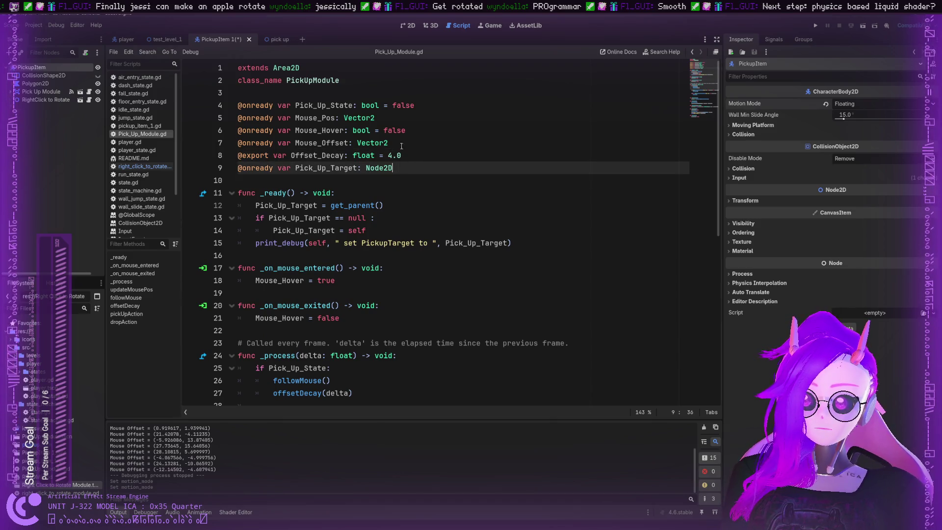
pyautogui.click(401, 140)
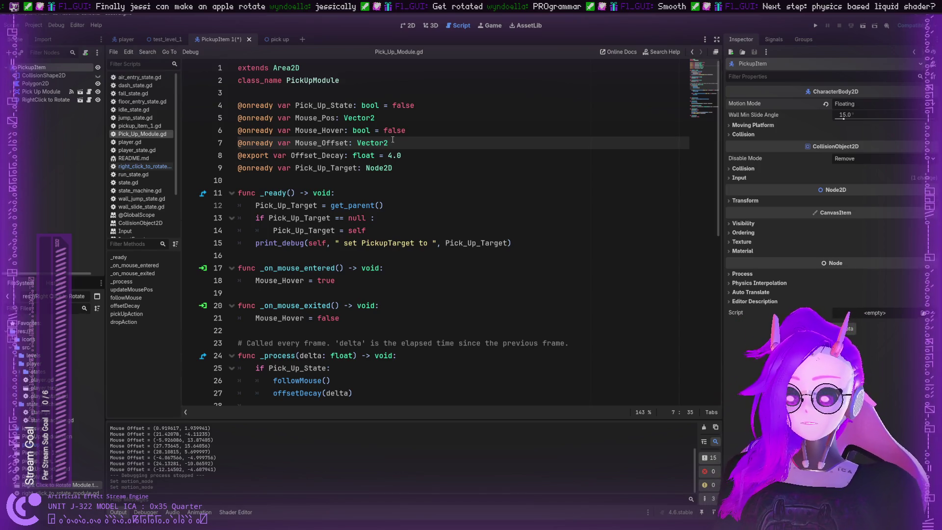
pyautogui.press('Return')
pyautogui.write('@onready ')
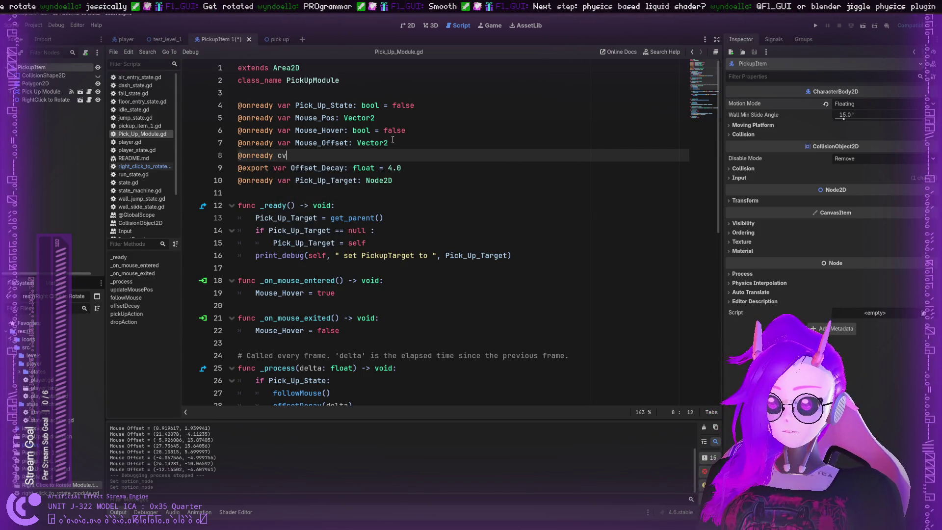
pyautogui.write('var')
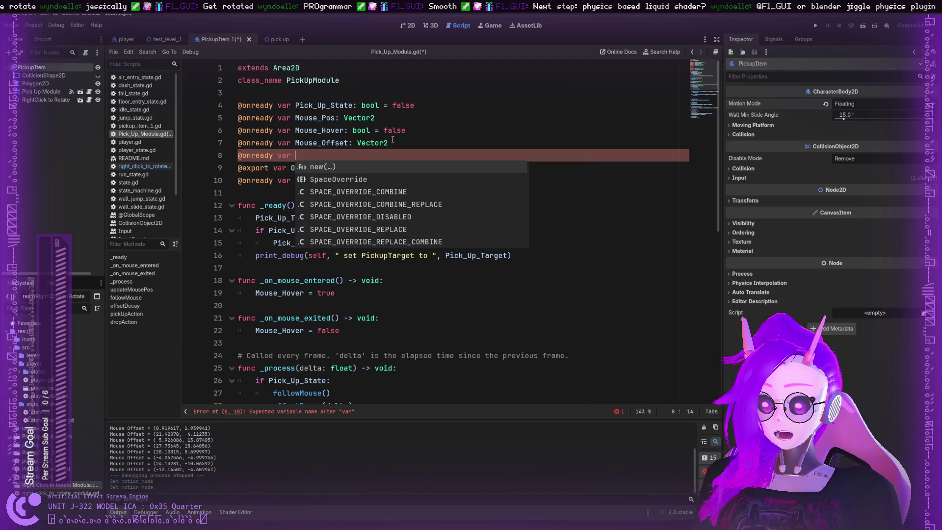
pyautogui.write('Physics')
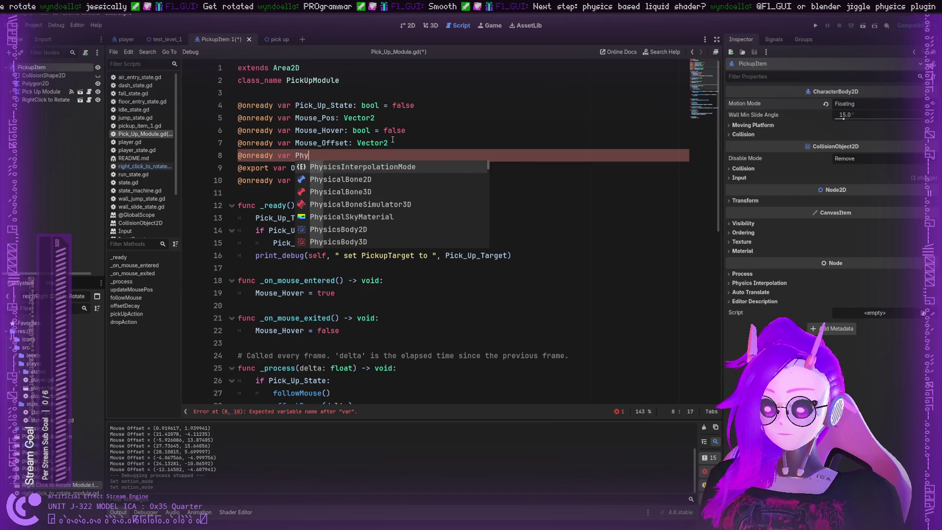
pyautogui.press('BackSpace')
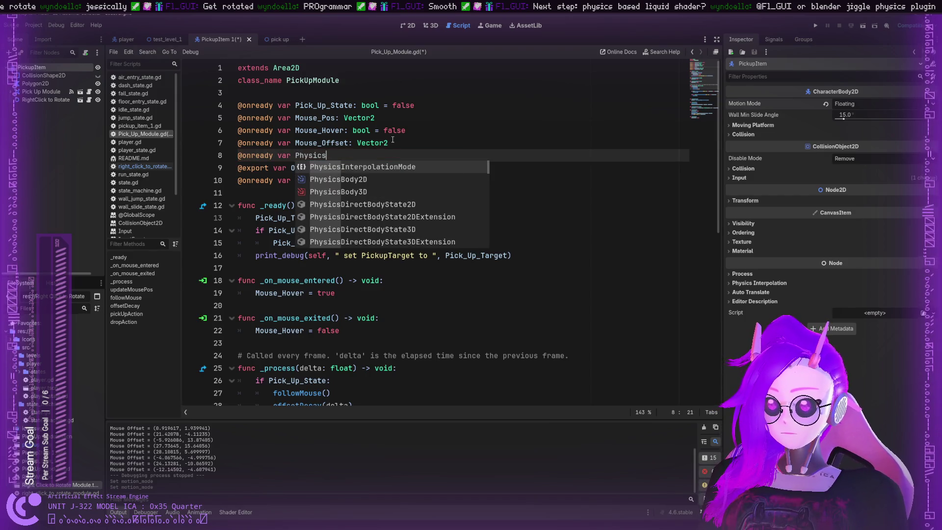
pyautogui.write('_')
pyautogui.press('Escape')
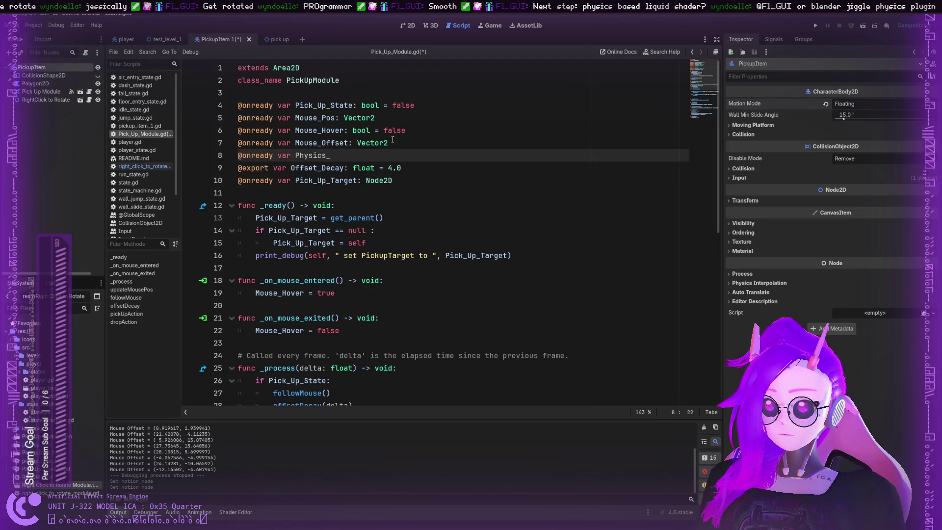
pyautogui.write('Last')
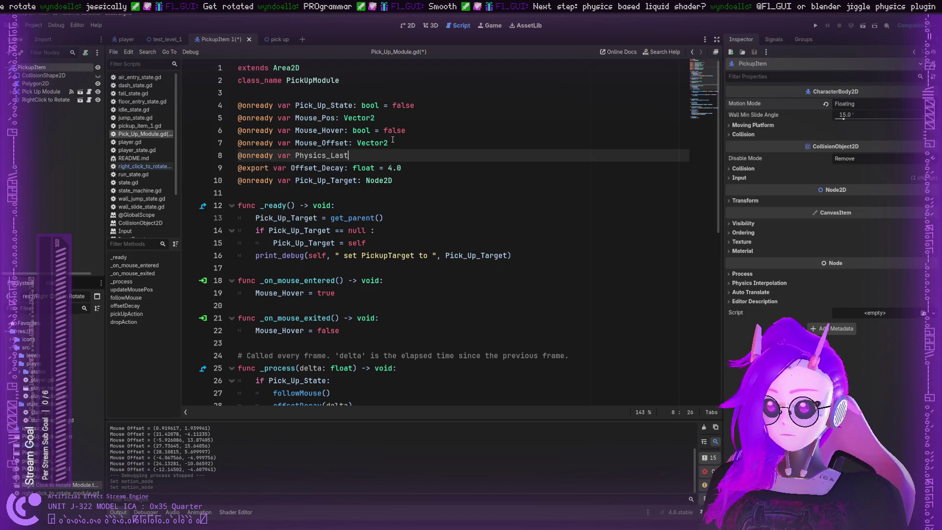
pyautogui.write('Post')
pyautogui.press('BackSpace')
pyautogui.press('BackSpace')
pyautogui.write(': ')
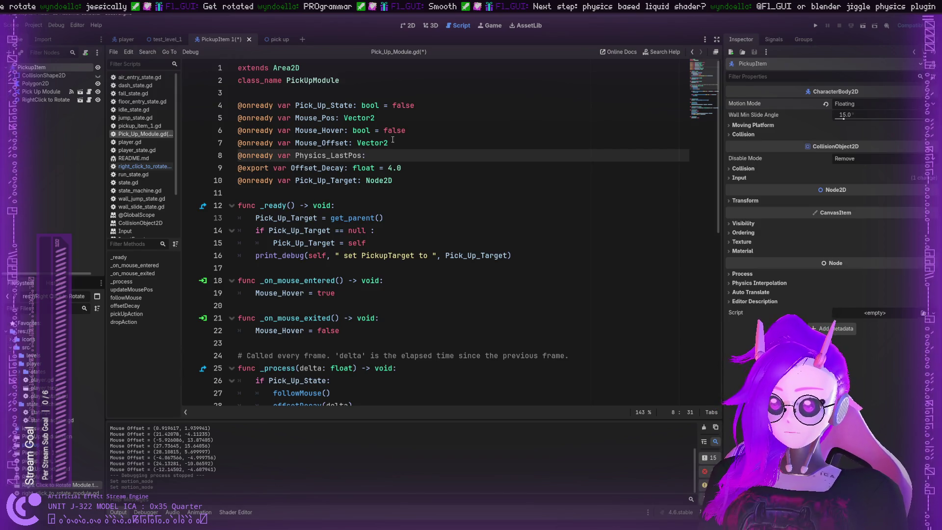
pyautogui.write('Vector2')
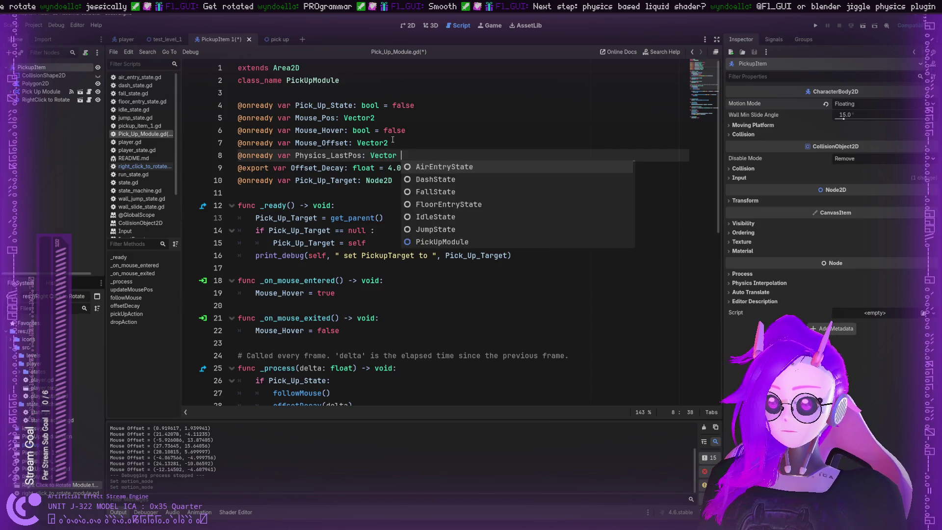
pyautogui.press('Escape')
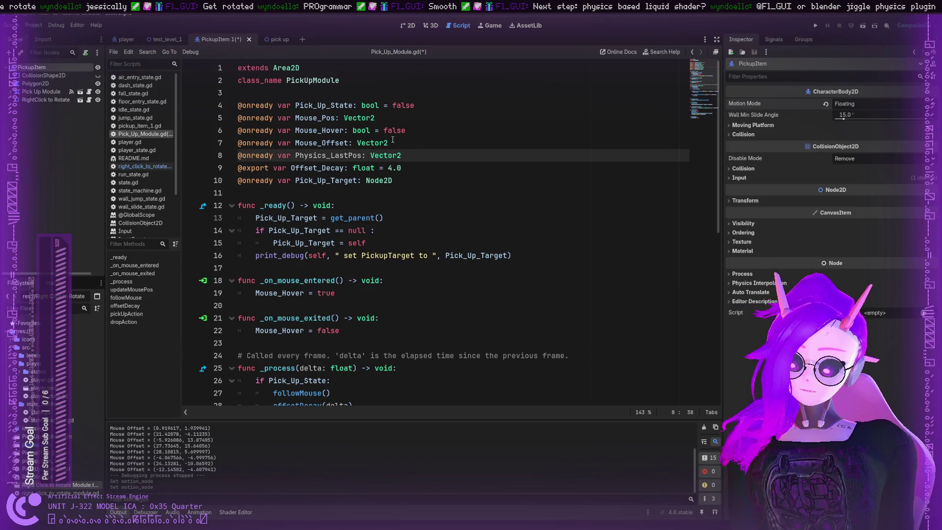
# Add 'Physics_LastPos = Pick_Up_Target.global_position' below offsetDecay(delta) as line 29.
pyautogui.doubleClick(328, 155)
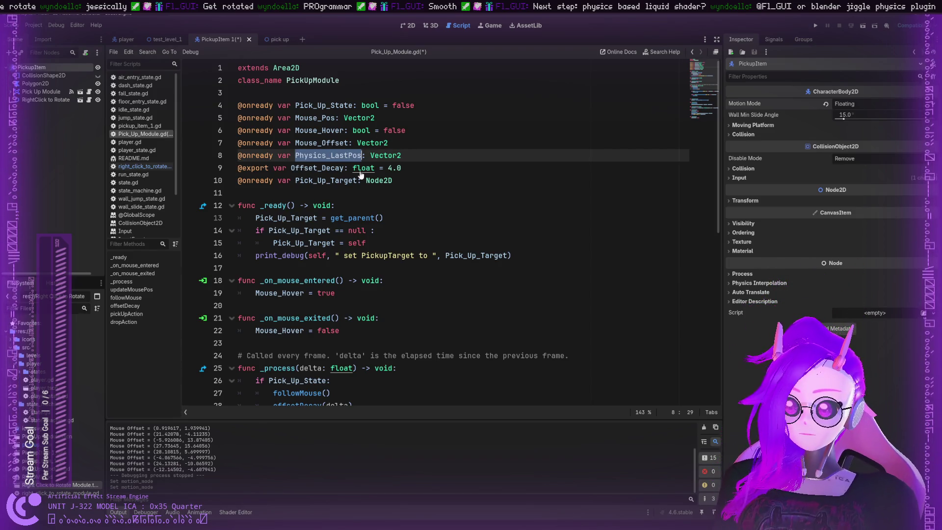
pyautogui.scroll(-5, 328, 256)
pyautogui.click(350, 219)
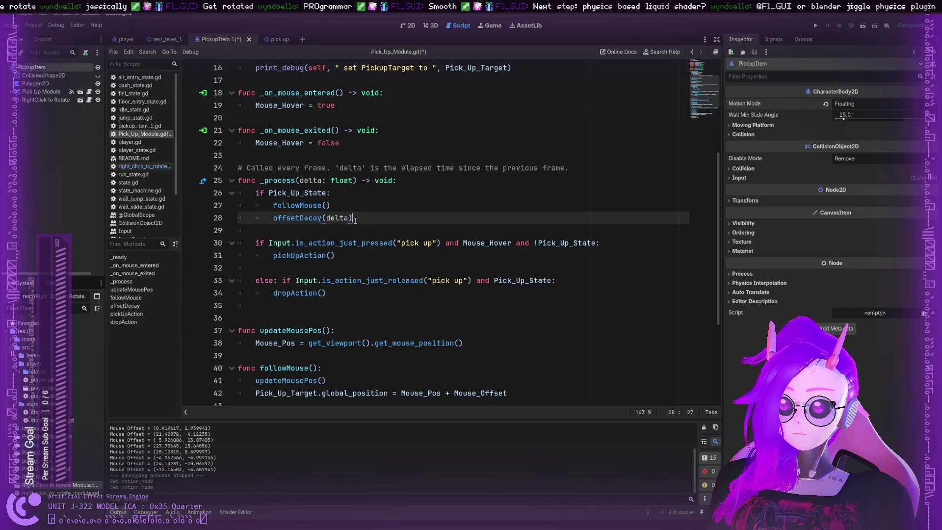
pyautogui.scroll(1, 346, 217)
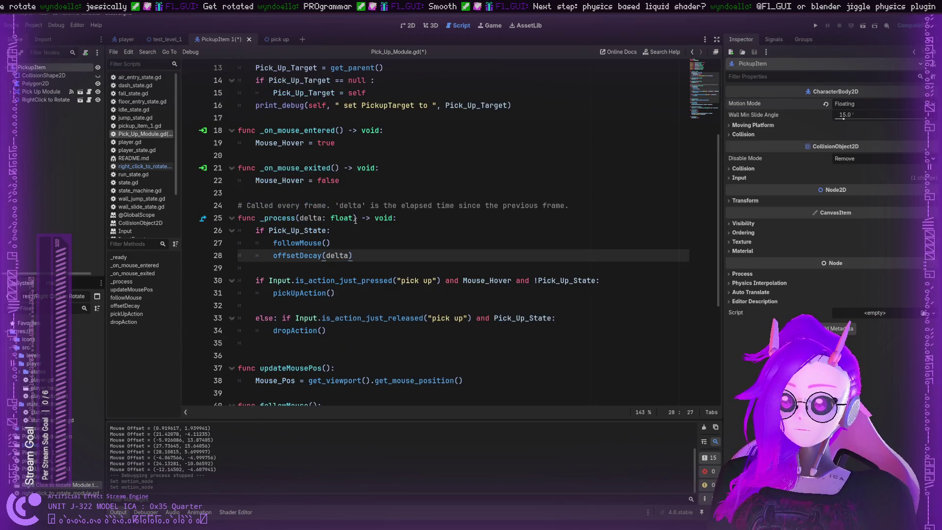
pyautogui.click(360, 248)
pyautogui.click(360, 251)
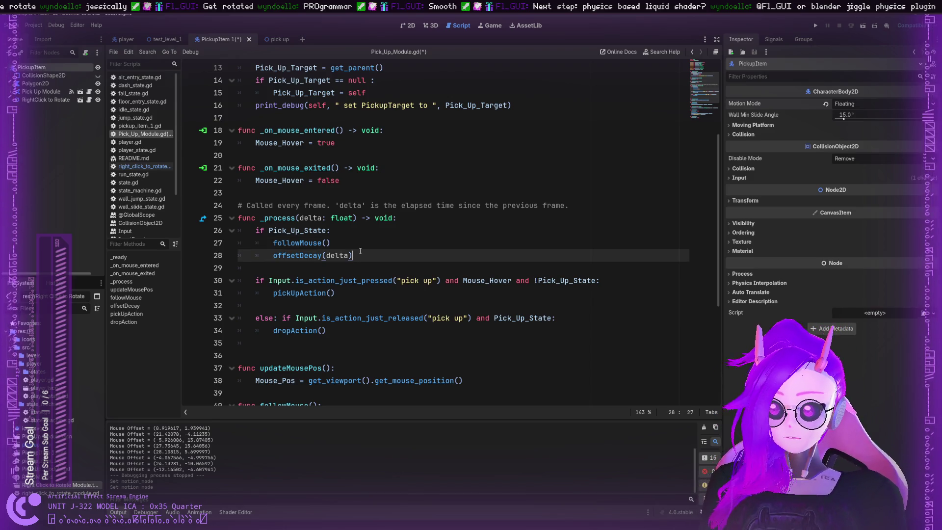
pyautogui.press('Return')
pyautogui.write('Physics_LastPos =')
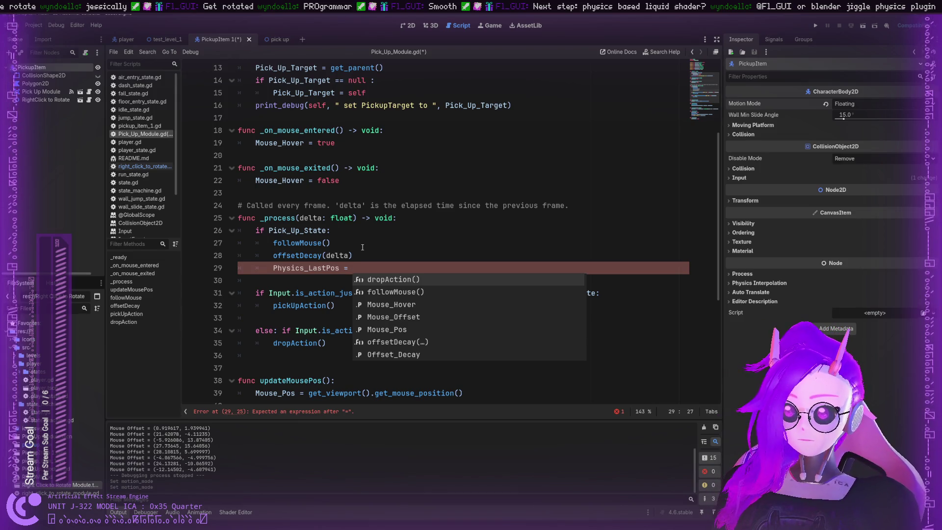
pyautogui.write('Pick')
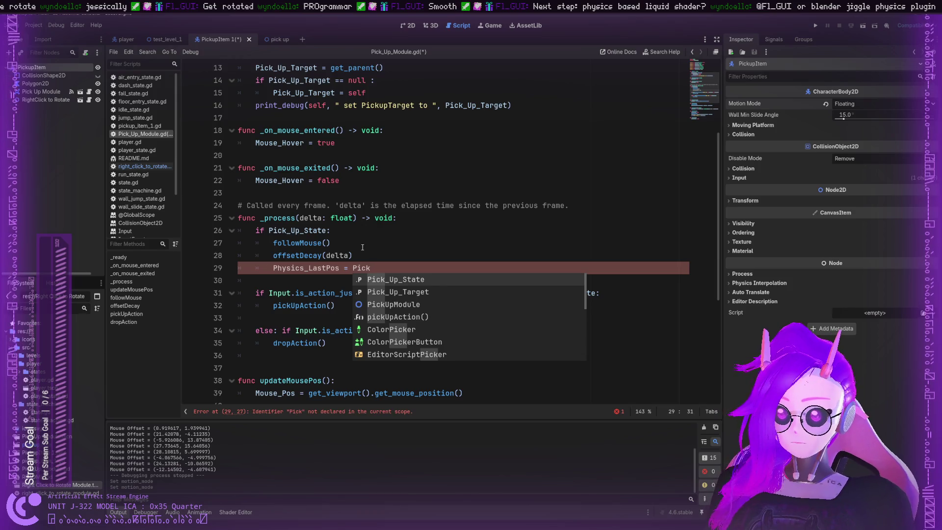
pyautogui.press('Down')
pyautogui.press('Return')
pyautogui.press('BackSpace')
pyautogui.press('BackSpace')
pyautogui.press('BackSpace')
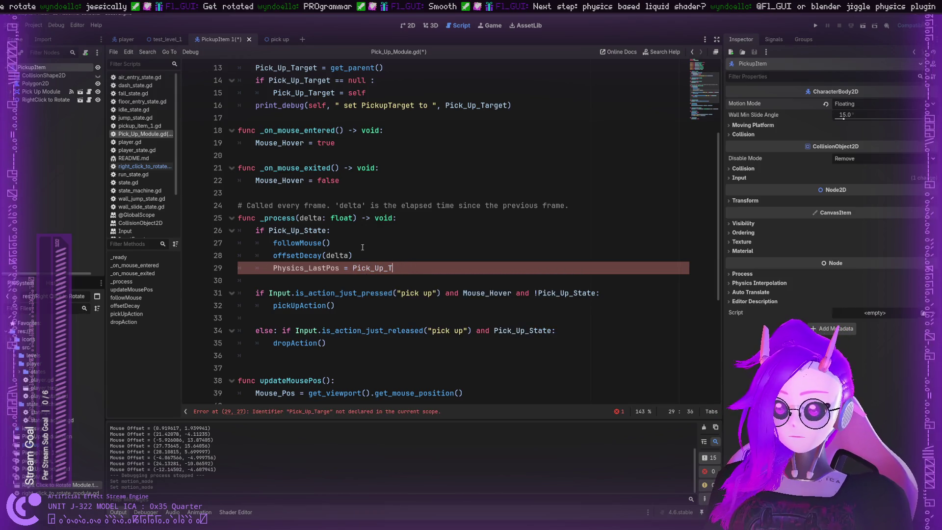
pyautogui.write('Target.globa')
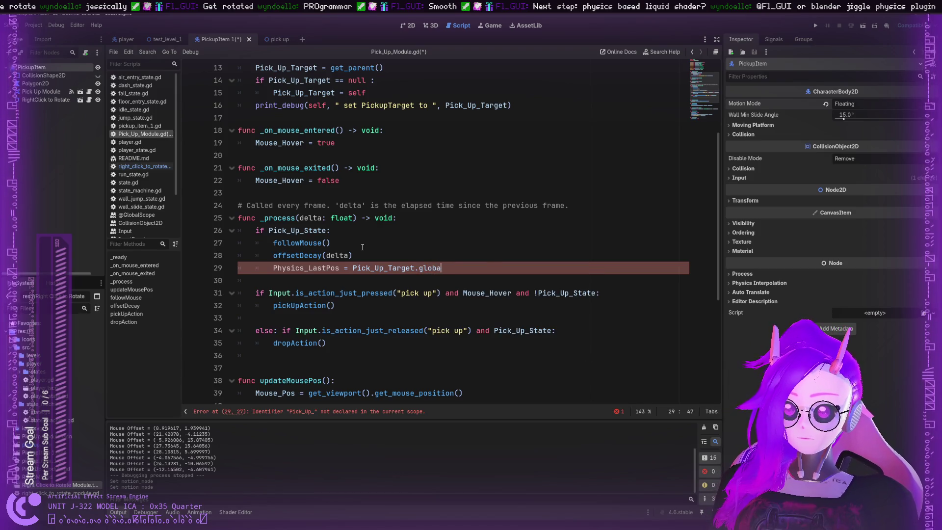
pyautogui.write('l')
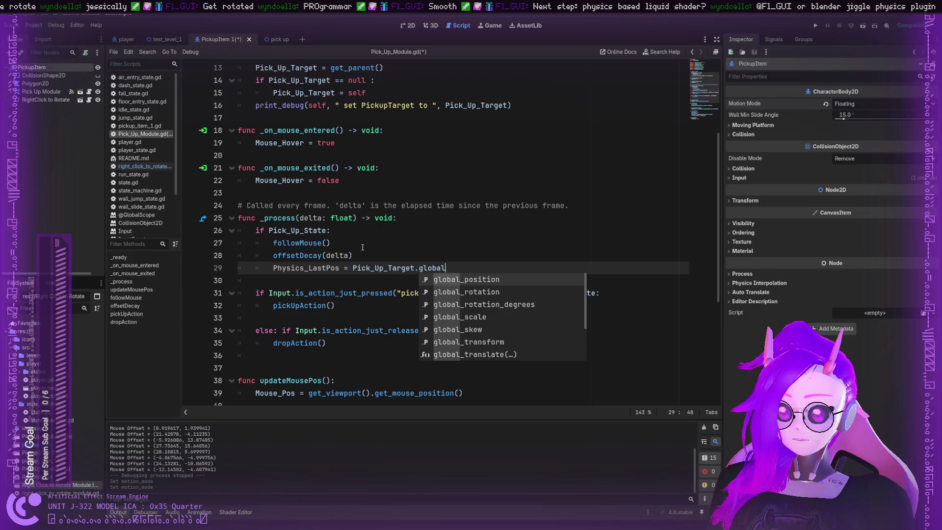
pyautogui.press('Return')
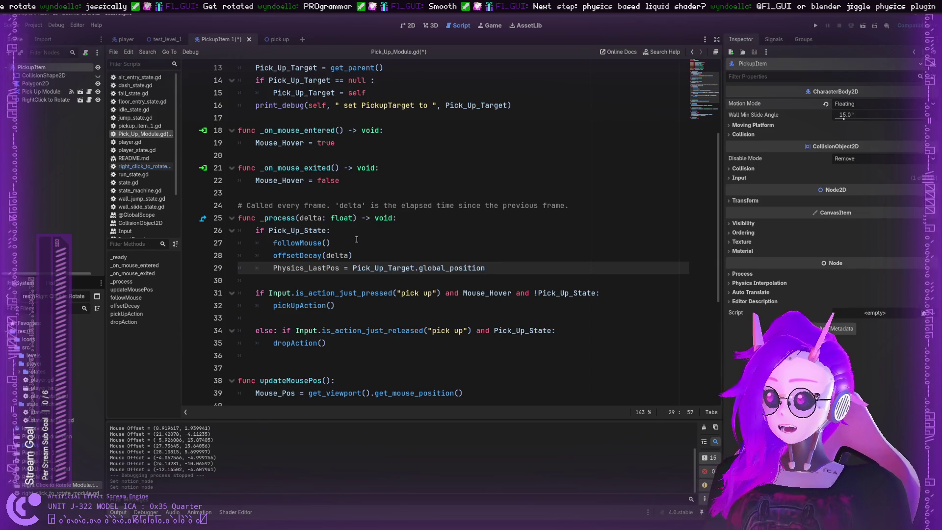
# Select Physics_LastPos on line 29 to review the new assignment.
pyautogui.tripleClick(319, 268)
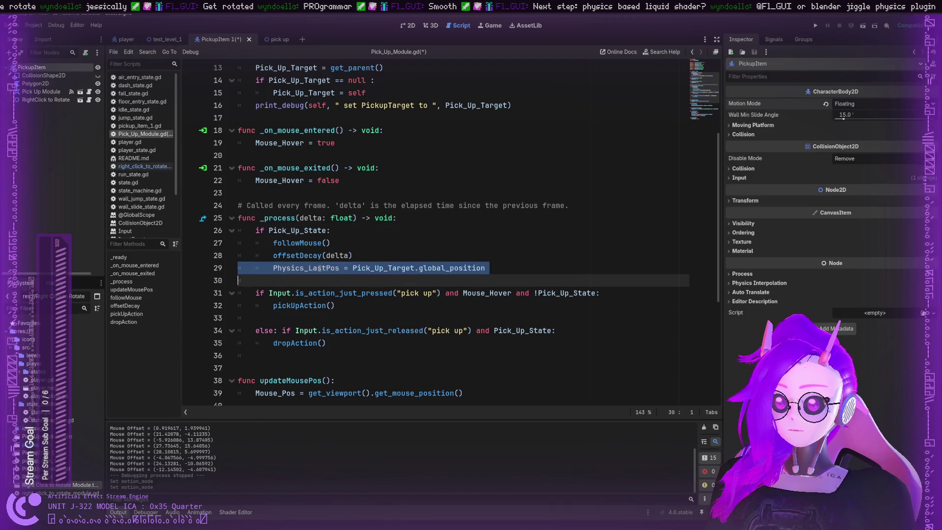
pyautogui.doubleClick(319, 268)
pyautogui.doubleClick(314, 268)
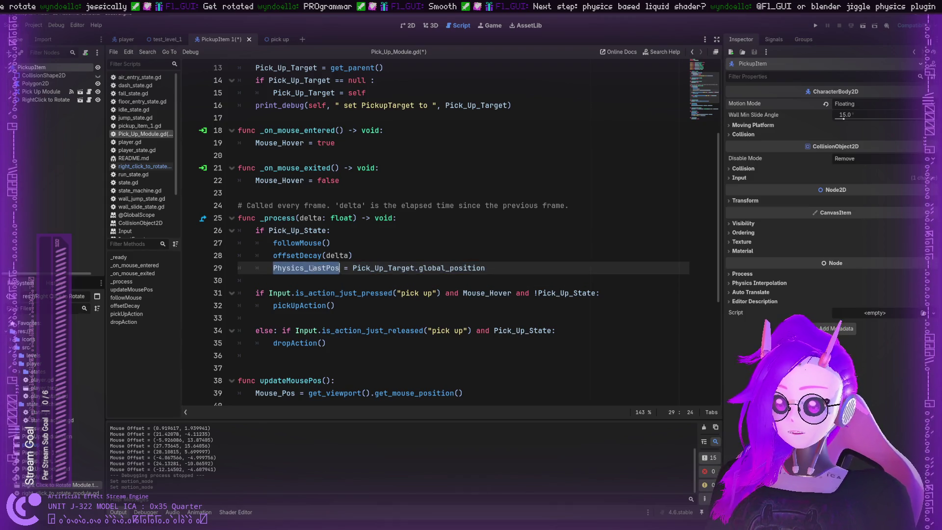
pyautogui.doubleClick(301, 243)
pyautogui.doubleClick(325, 268)
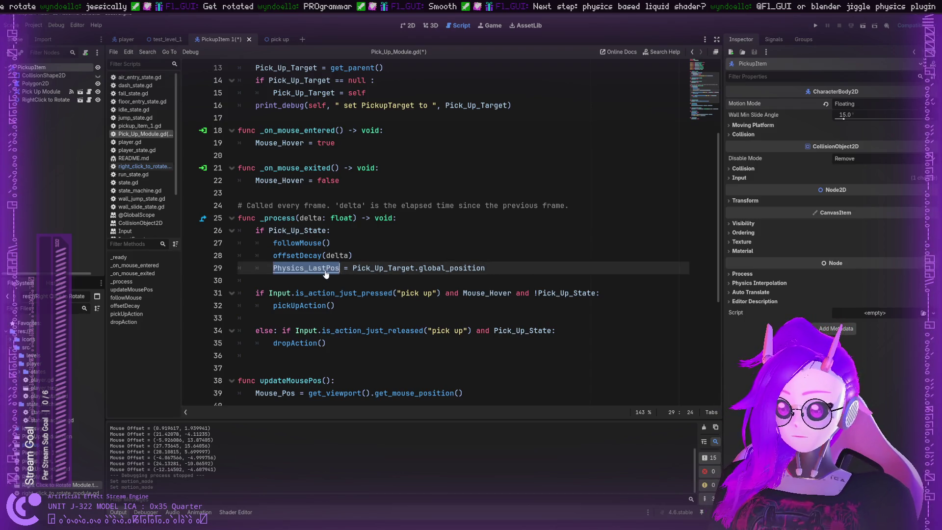
pyautogui.click(344, 306)
# Declare a new function physicsDropImpulse() below dropAction().
pyautogui.scroll(-4, 343, 307)
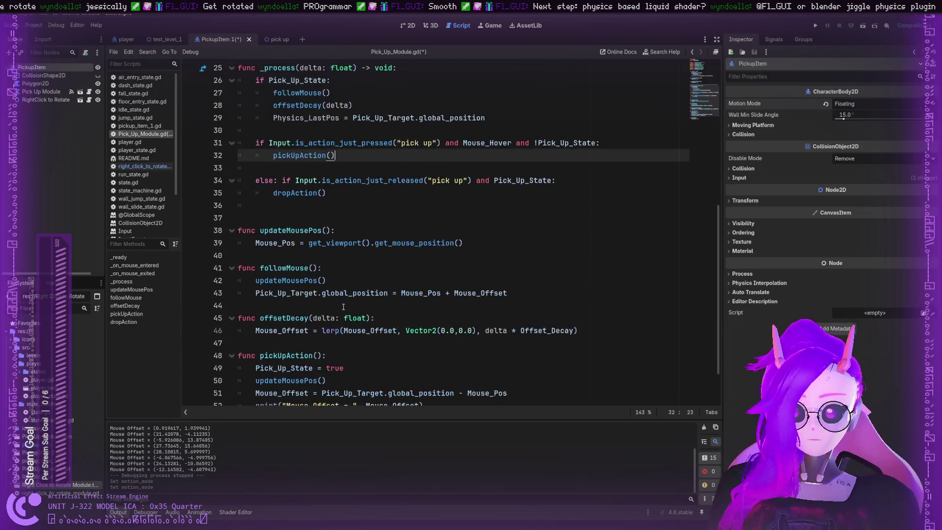
pyautogui.scroll(-1, 294, 273)
pyautogui.click(264, 164)
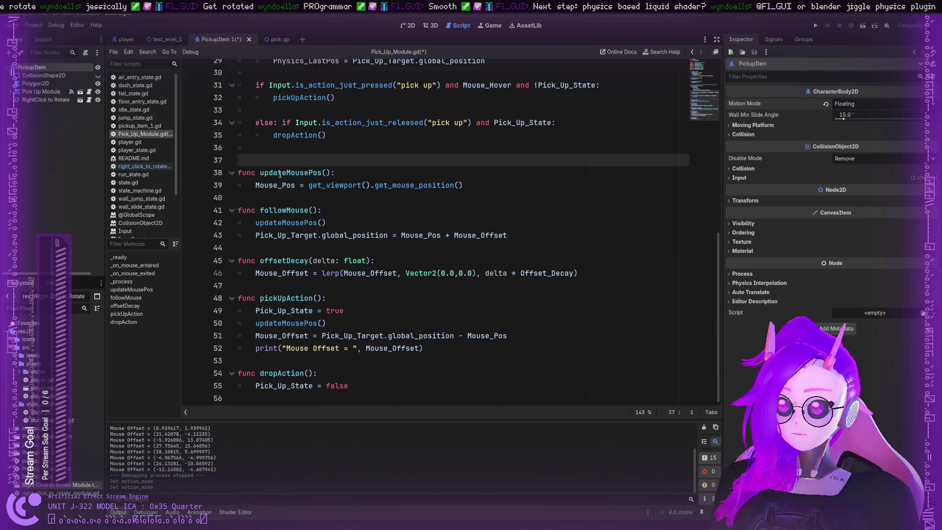
pyautogui.press('Return')
pyautogui.press('Return')
pyautogui.click(280, 175)
pyautogui.write('fun')
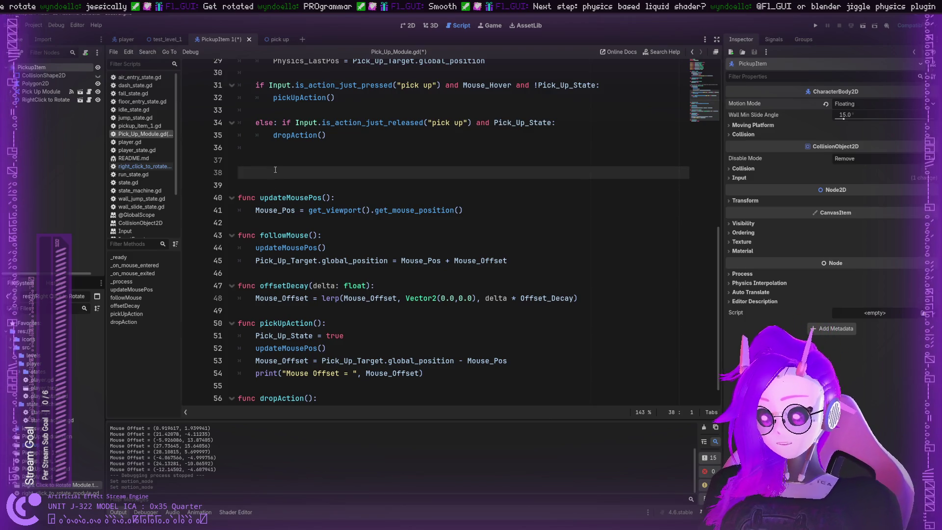
pyautogui.write('c ')
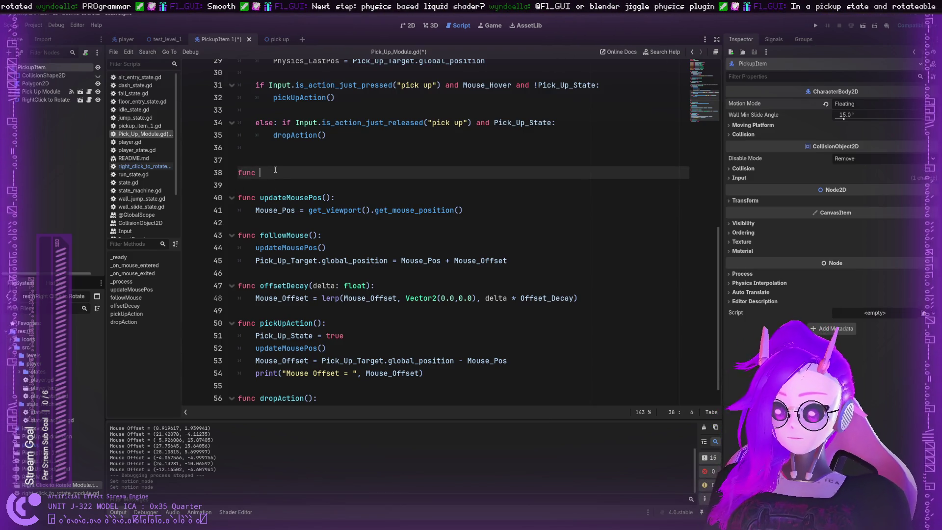
pyautogui.write('Physics_')
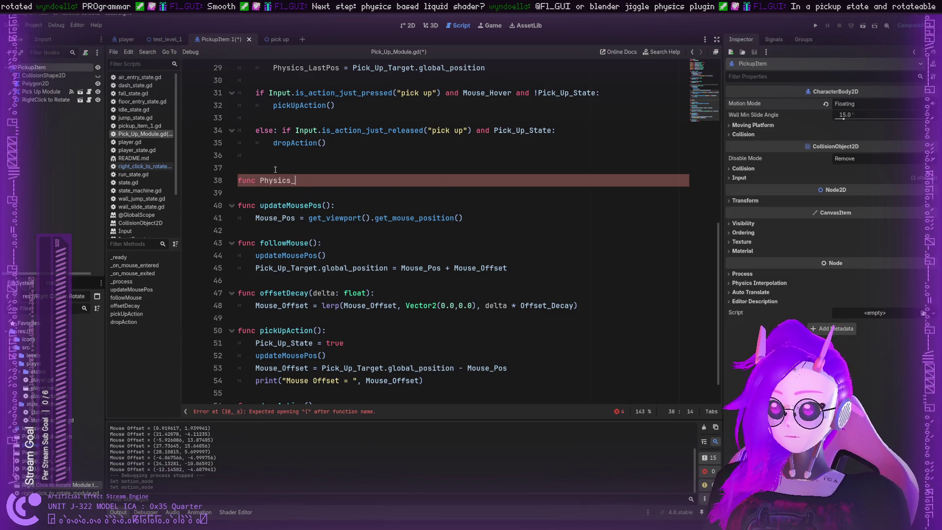
pyautogui.press('BackSpace')
pyautogui.press('BackSpace')
pyautogui.press('BackSpace')
pyautogui.write('physicsDropImpulse')
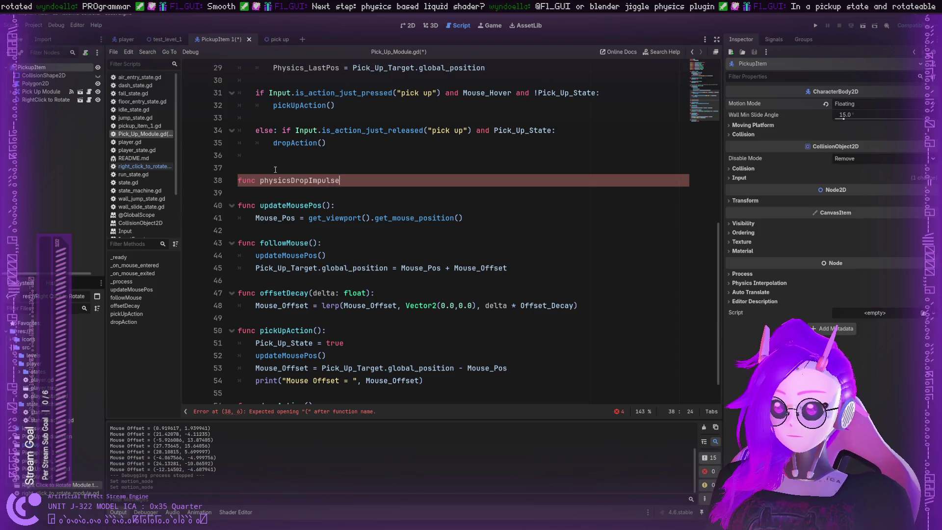
pyautogui.write('():')
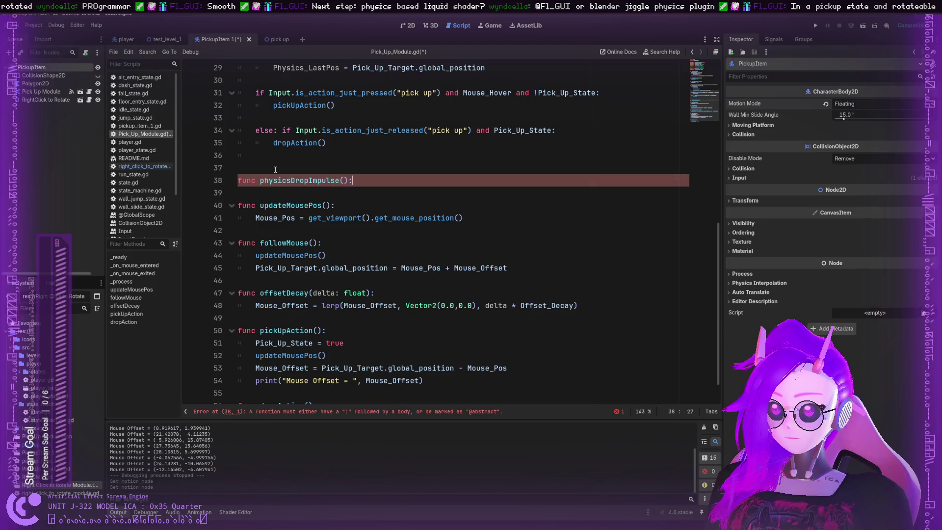
pyautogui.press('Return')
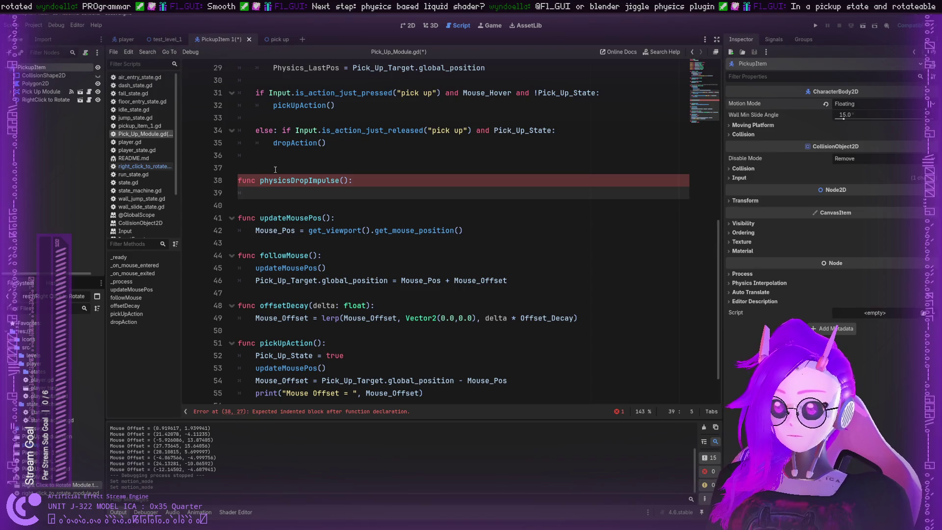
pyautogui.press('BackSpace')
# Give physicsDropImpulse a 'delta: float' parameter and a pass body with a blank line above.
pyautogui.press('Left')
pyautogui.press('Left')
pyautogui.write('delta : float')
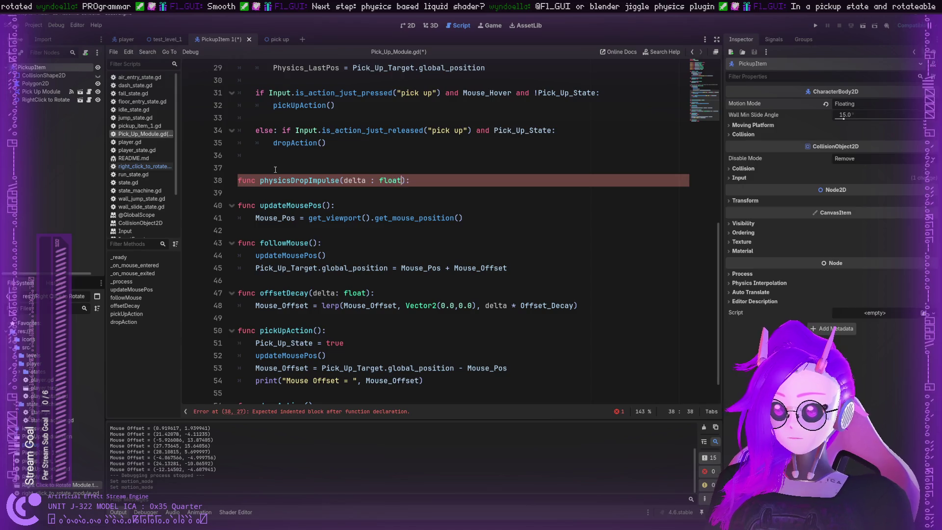
pyautogui.press('BackSpace')
pyautogui.press('BackSpace')
pyautogui.press('BackSpace')
pyautogui.press('BackSpace')
pyautogui.press('BackSpace')
pyautogui.write(': float')
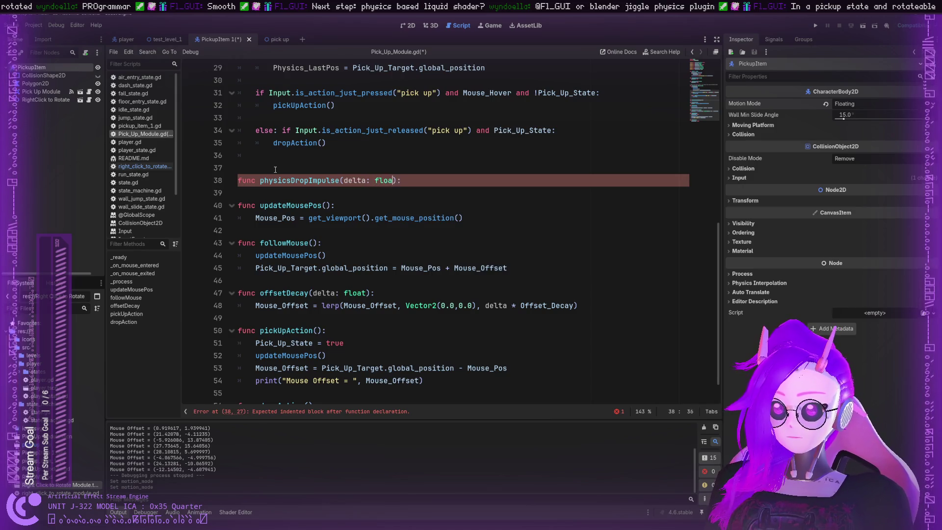
pyautogui.write(')')
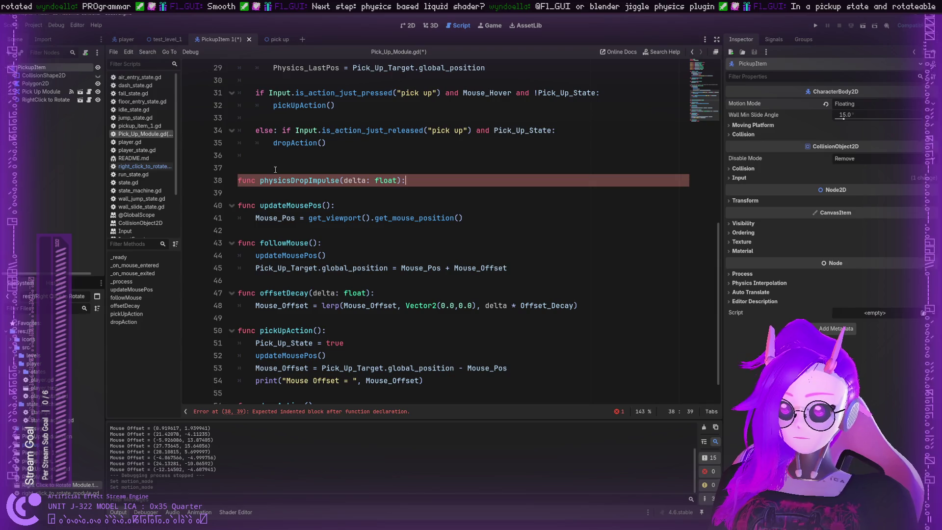
pyautogui.press('Return')
pyautogui.write('pass')
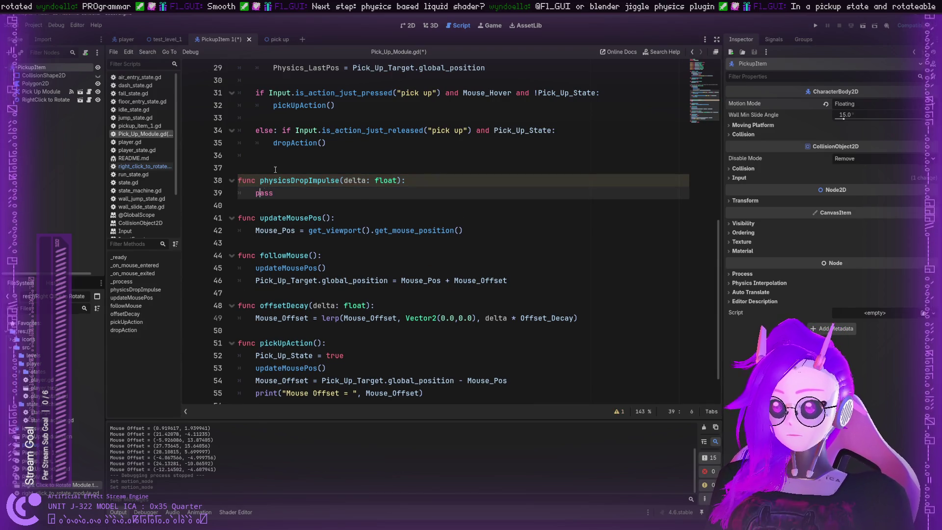
pyautogui.press('Up')
pyautogui.press('End')
pyautogui.press('Return')
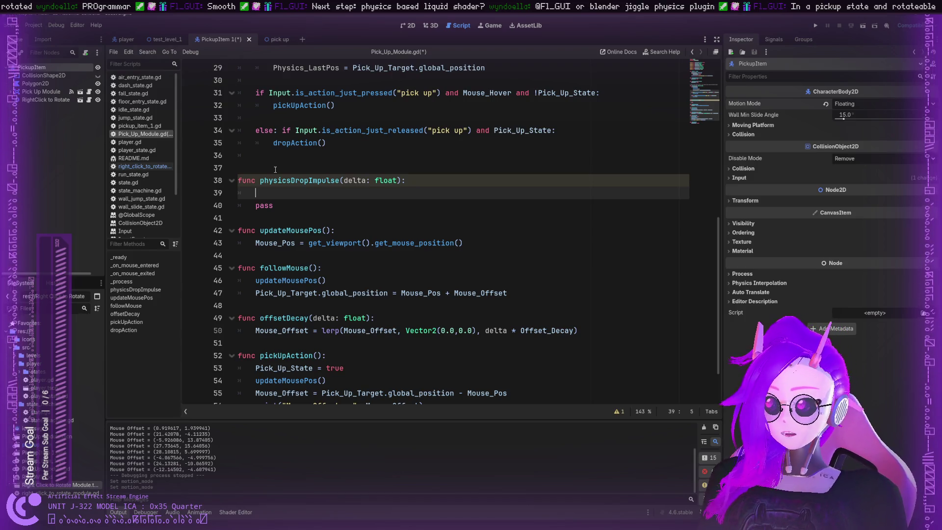
# Begin line 39 of physicsDropImpulse with Vector2.
pyautogui.scroll(1, 326, 60)
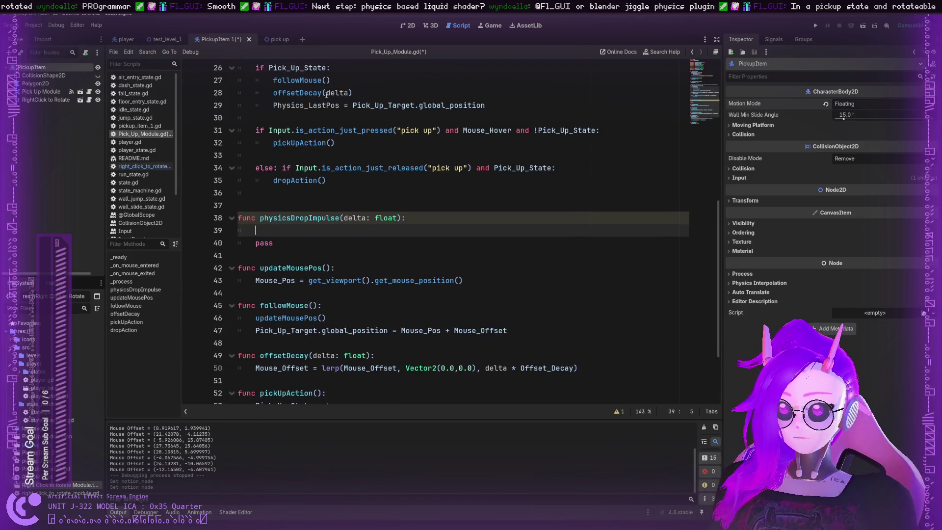
pyautogui.doubleClick(321, 111)
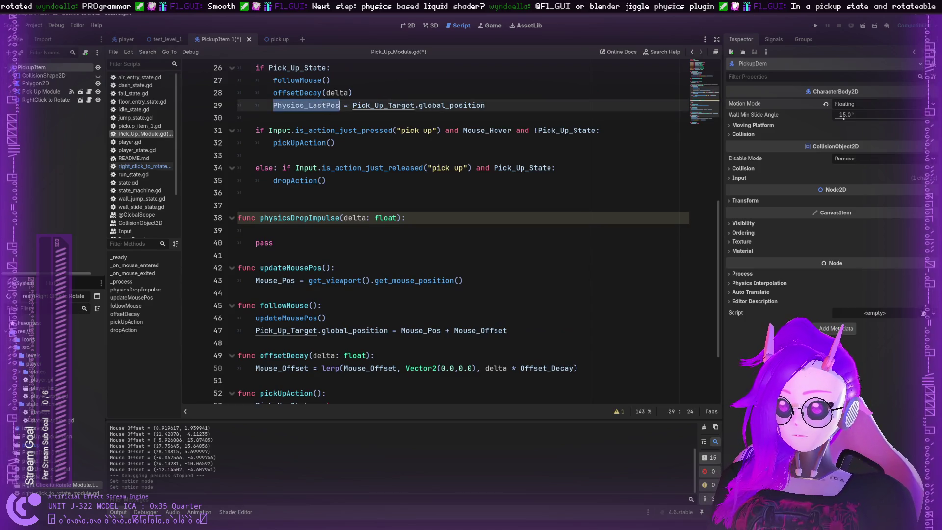
pyautogui.click(292, 232)
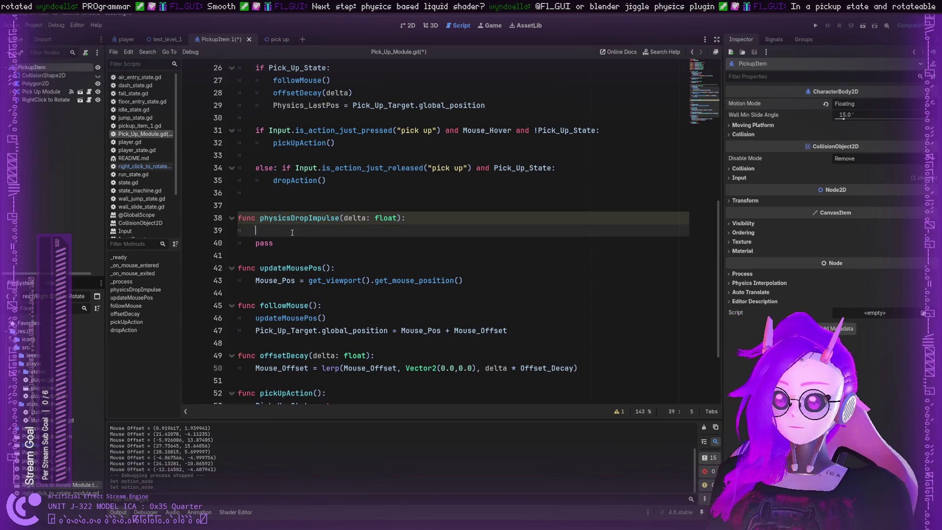
pyautogui.write('Vector')
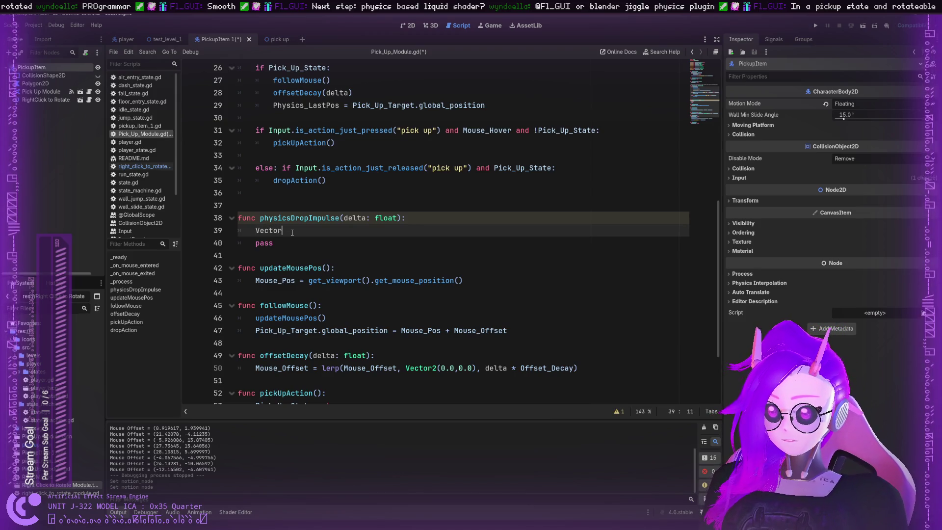
pyautogui.write('2')
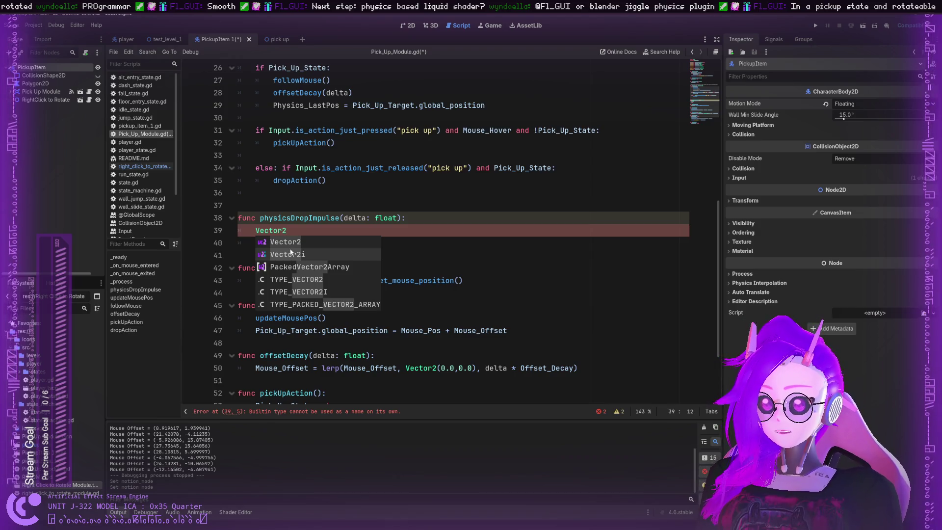
pyautogui.click(289, 242)
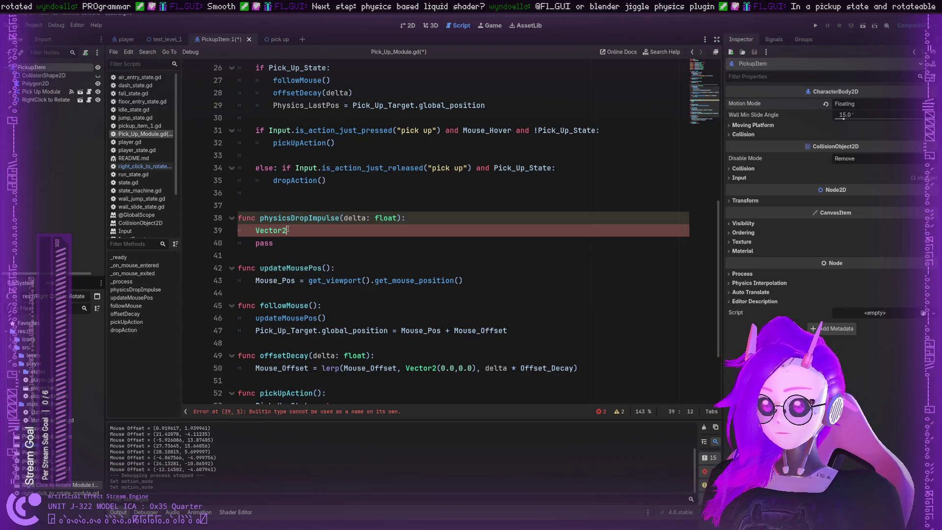
# Replace 'Vector2.' on line 39 with a bare 'Vector' and scroll the Vector type suggestions.
pyautogui.write('.')
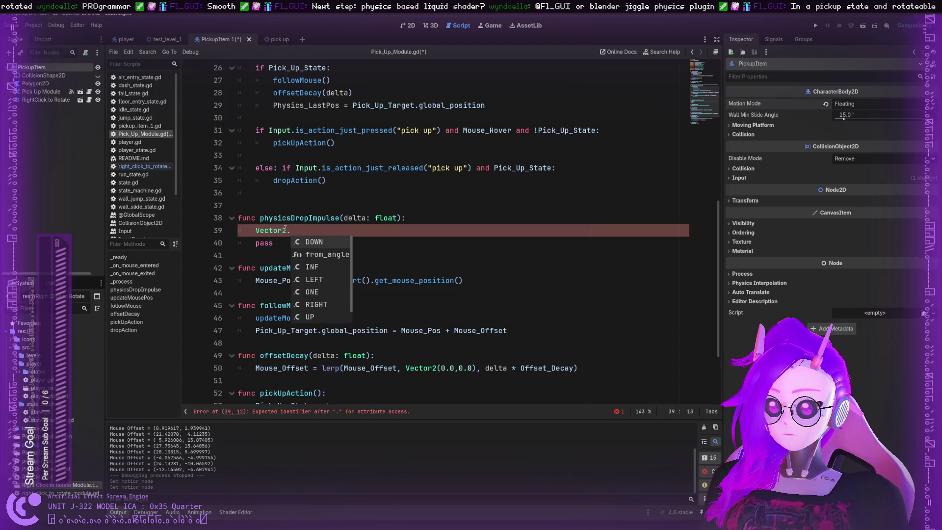
pyautogui.press('BackSpace')
pyautogui.press('BackSpace')
pyautogui.press('BackSpace')
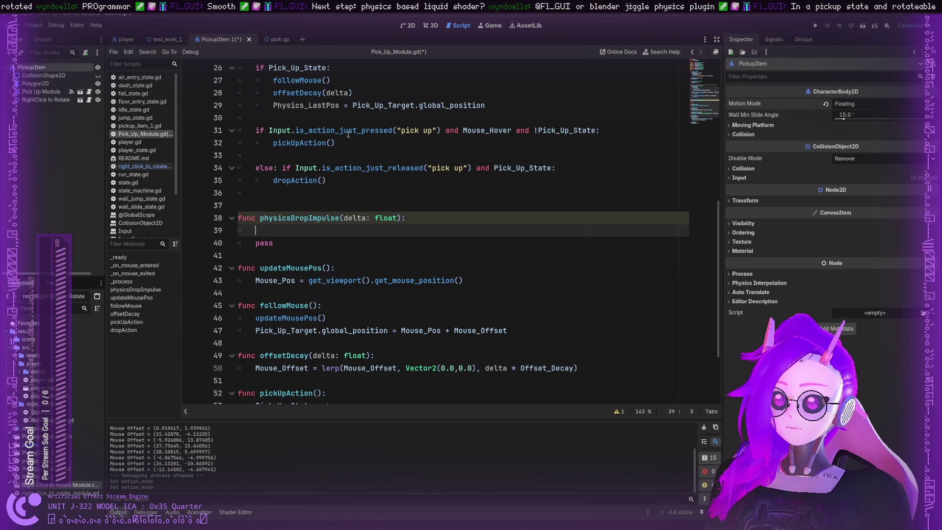
pyautogui.doubleClick(322, 105)
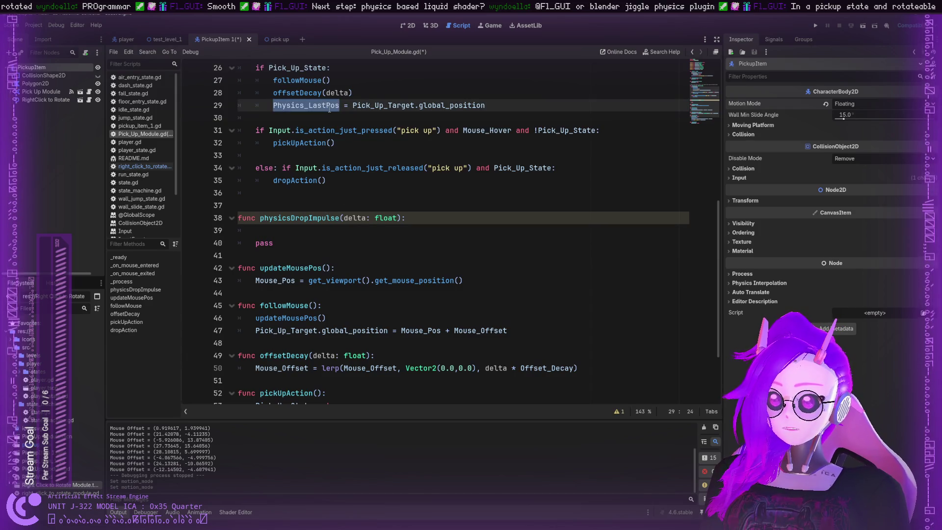
pyautogui.doubleClick(383, 105)
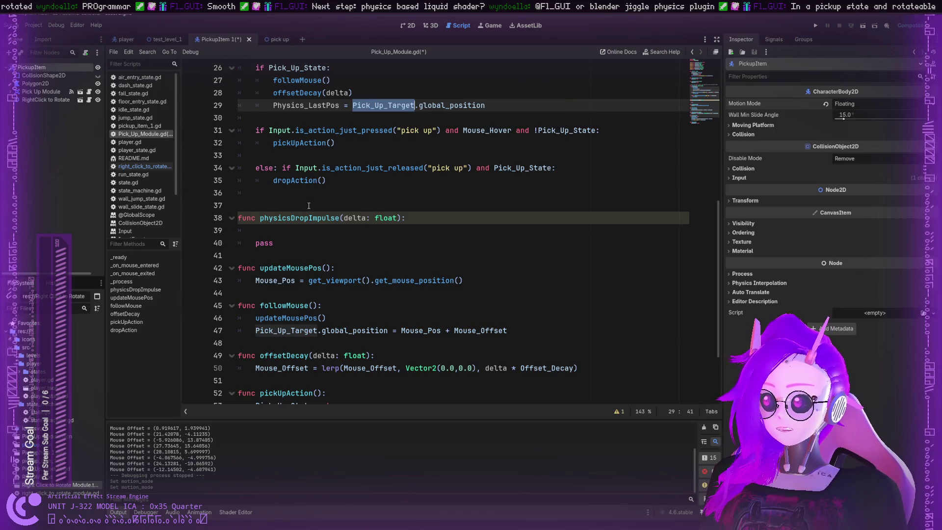
pyautogui.click(297, 235)
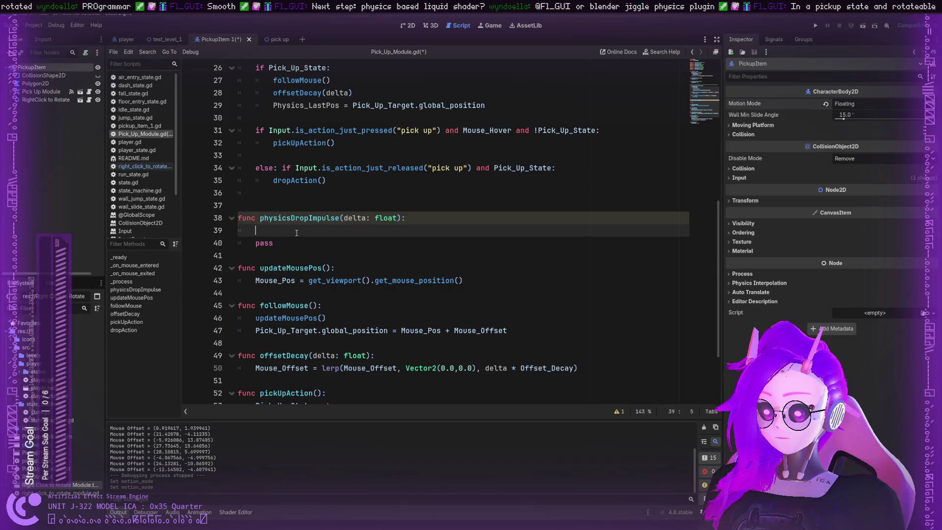
pyautogui.write('Vector')
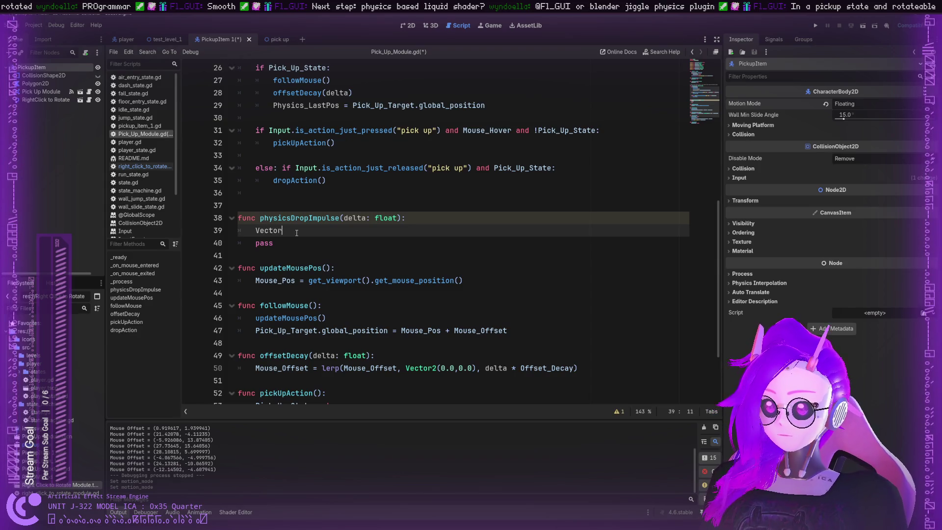
pyautogui.scroll(-5, 307, 260)
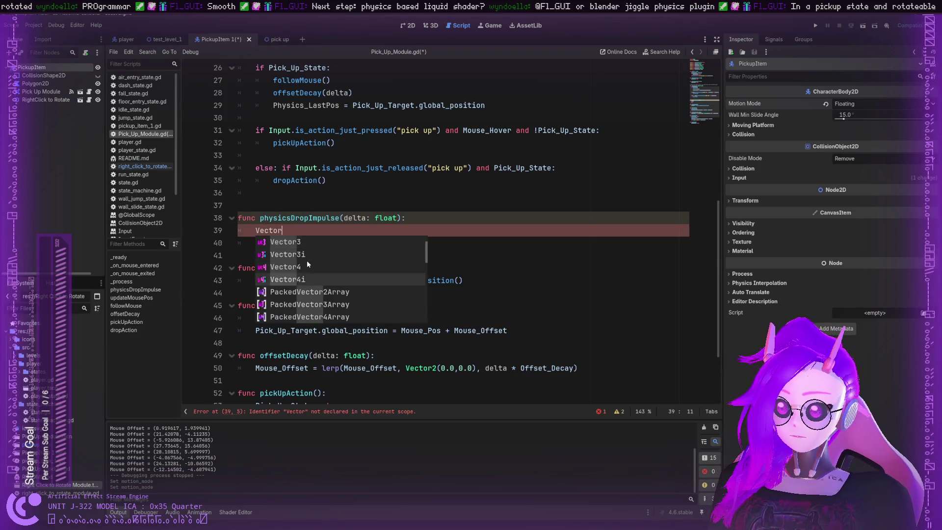
pyautogui.scroll(1, 319, 278)
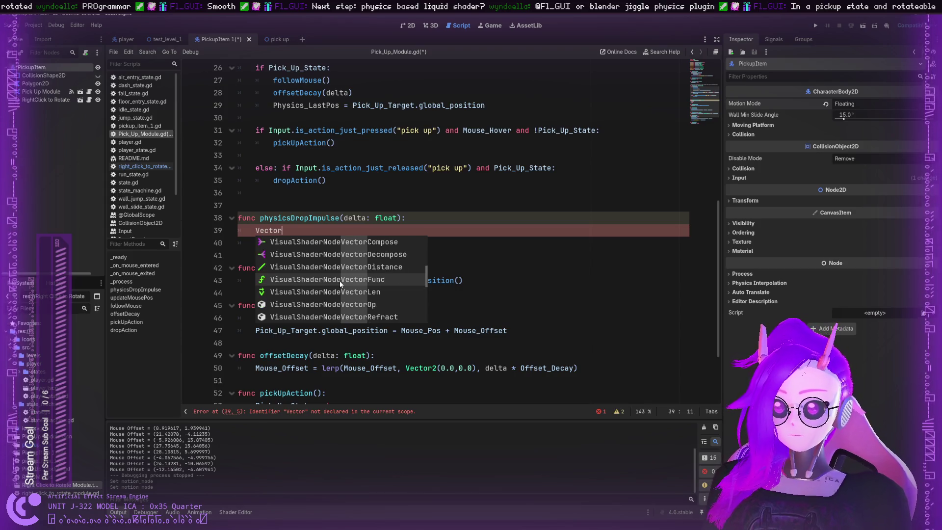
pyautogui.scroll(-5, 340, 281)
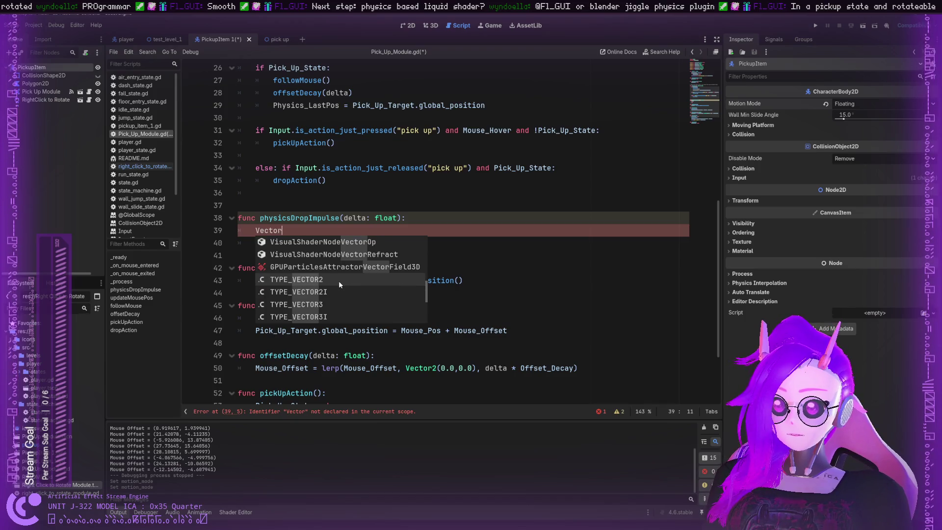
pyautogui.scroll(1, 338, 281)
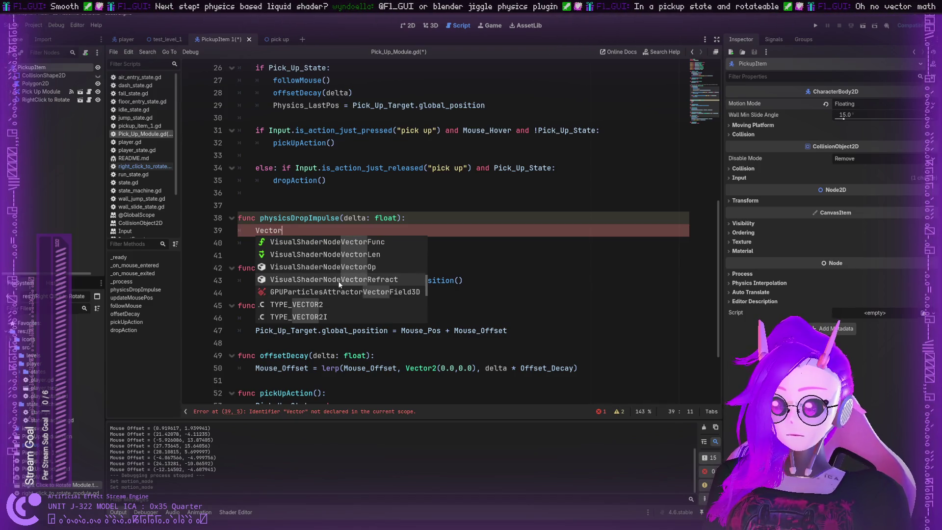
pyautogui.scroll(-9, 339, 283)
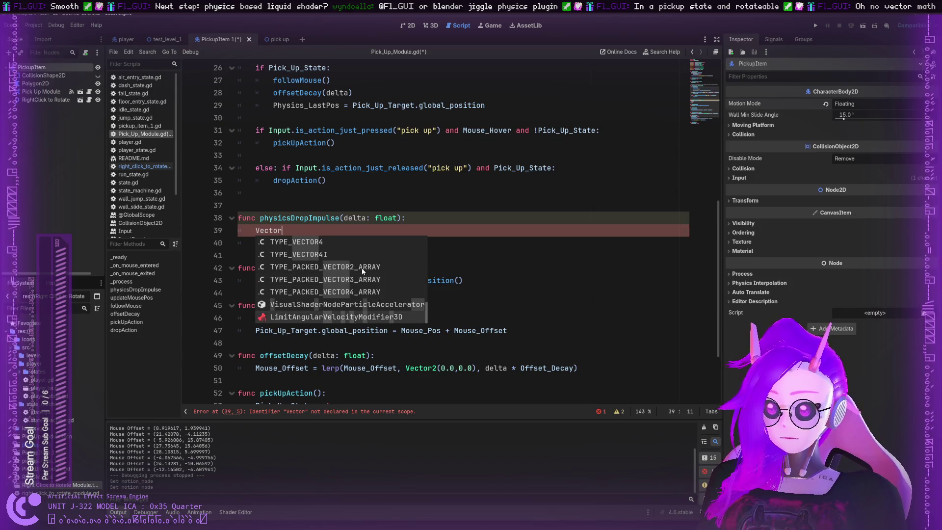
pyautogui.scroll(1, 246, 267)
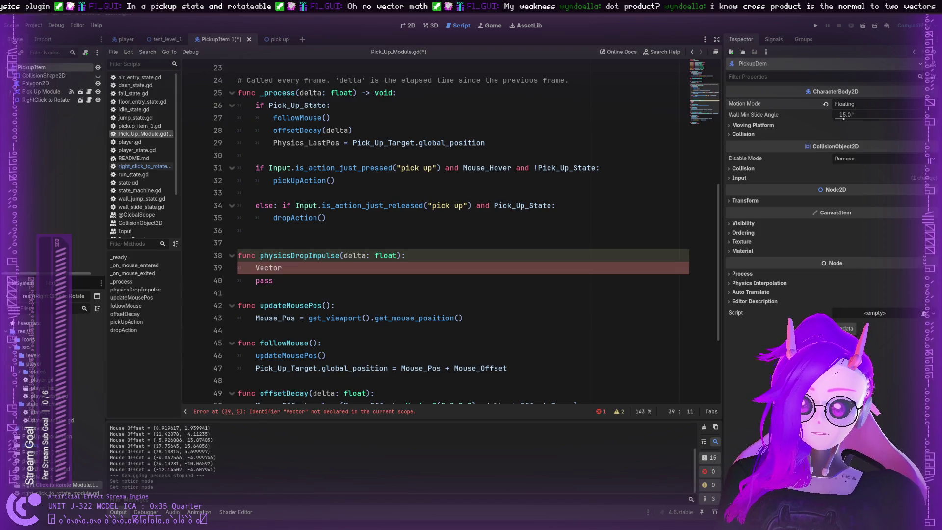
# Copy Physics_LastPos from line 29 and paste it over Vector on line 39.
pyautogui.hotkey('shift', 'Left')
pyautogui.hotkey('shift', 'Left')
pyautogui.hotkey('shift', 'Left')
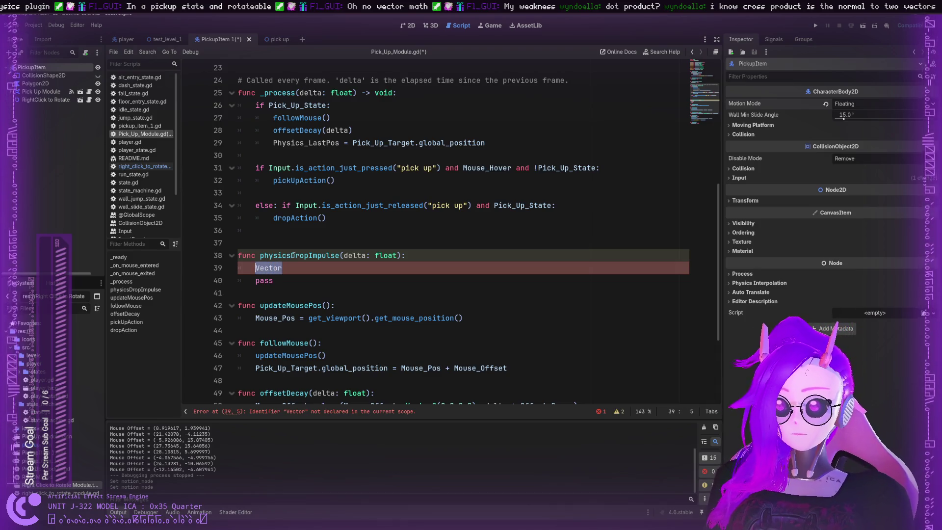
pyautogui.scroll(7, 293, 255)
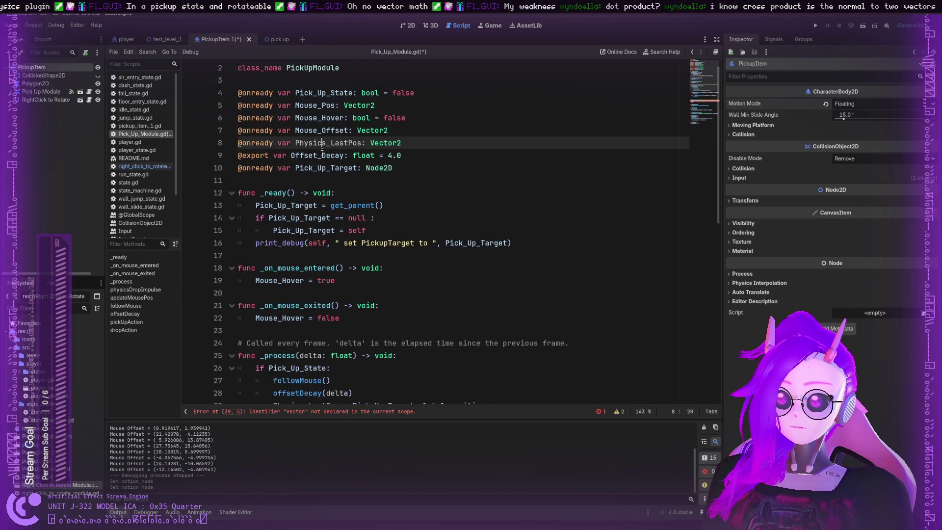
pyautogui.doubleClick(327, 168)
pyautogui.doubleClick(306, 232)
pyautogui.scroll(-5, 305, 226)
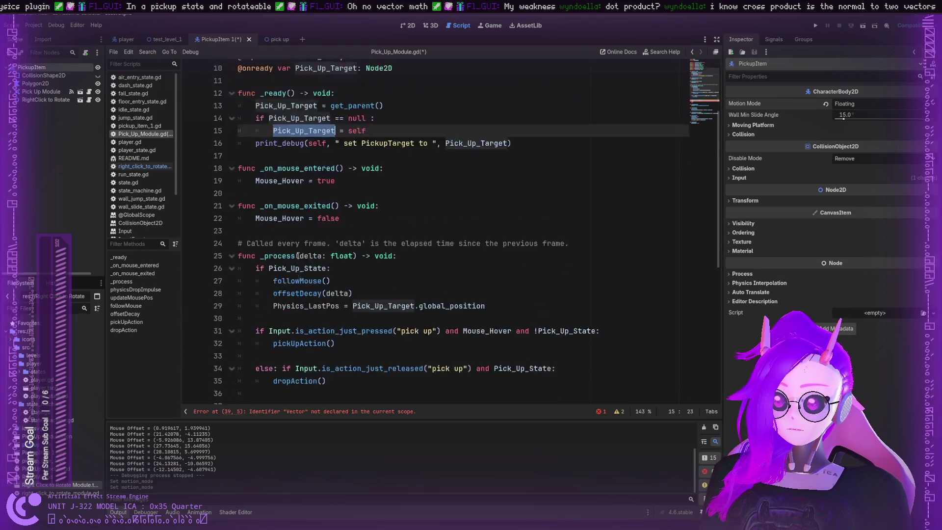
pyautogui.click(299, 220)
pyautogui.doubleClick(300, 217)
pyautogui.hotkey('ctrl', 'c')
pyautogui.doubleClick(272, 344)
pyautogui.hotkey('ctrl', 'v')
# Write Physics_LastPos.direction_to(Pick_Up_Target.global_position) on line 39.
pyautogui.write('.direc')
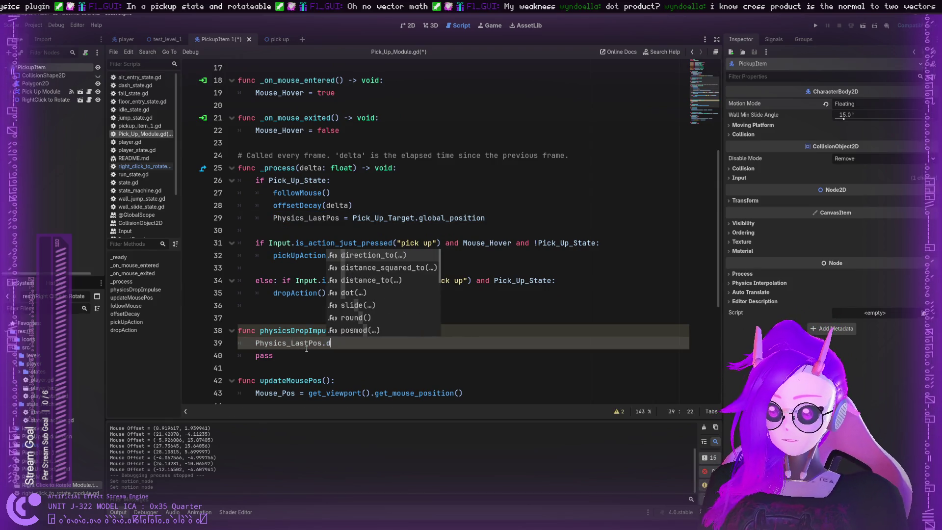
pyautogui.press('Return')
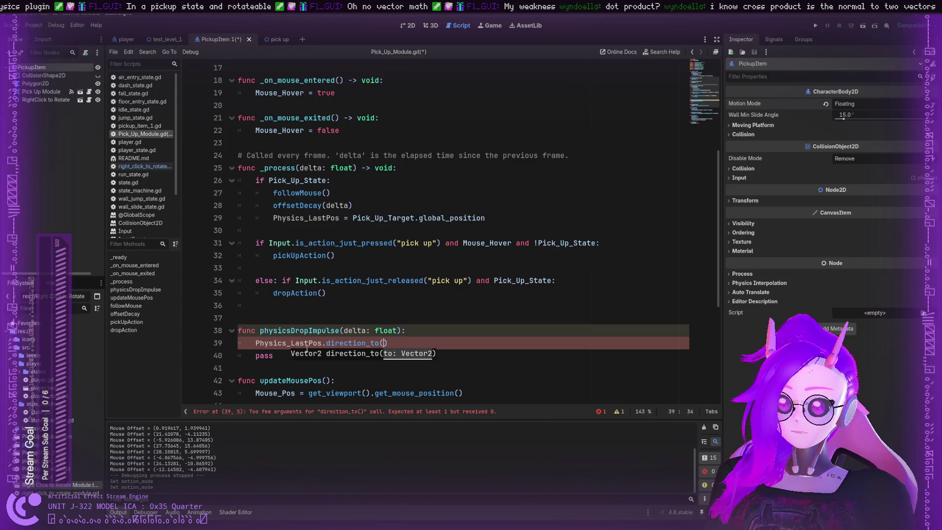
pyautogui.write('Pick')
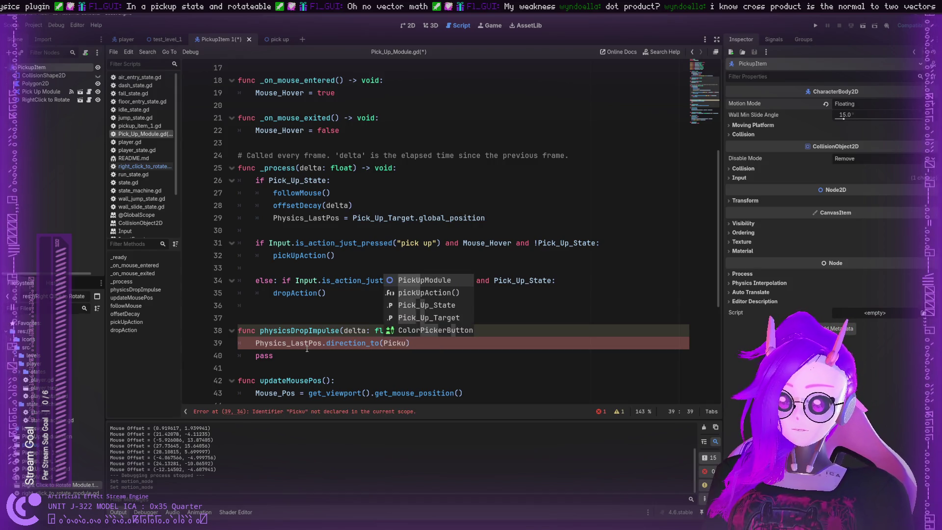
pyautogui.write('_')
pyautogui.press('Down')
pyautogui.press('Return')
pyautogui.write('.')
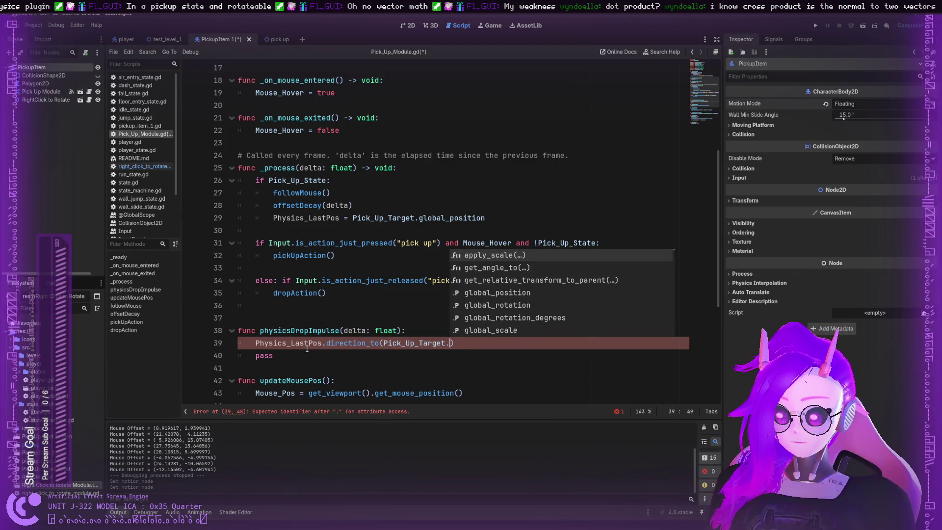
pyautogui.write('global')
pyautogui.press('Return')
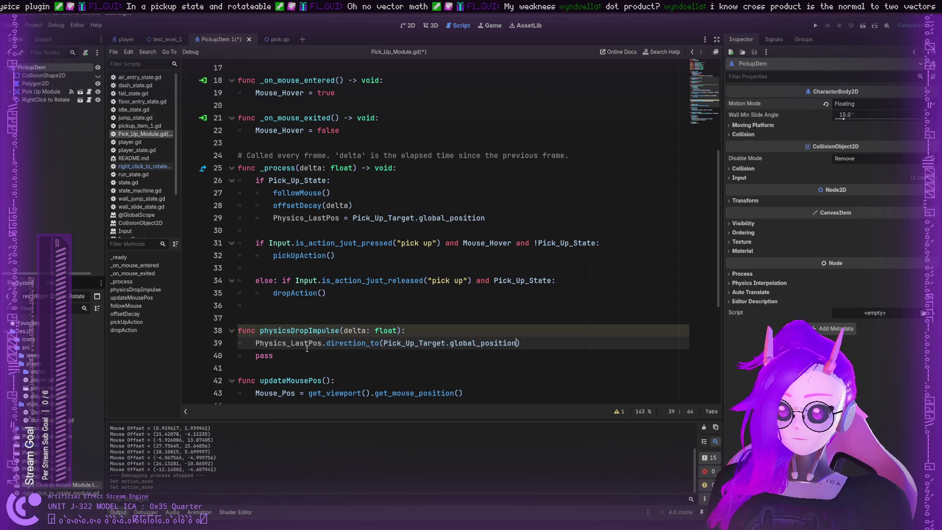
# Change the direction_to call to distance_to.
pyautogui.write(')')
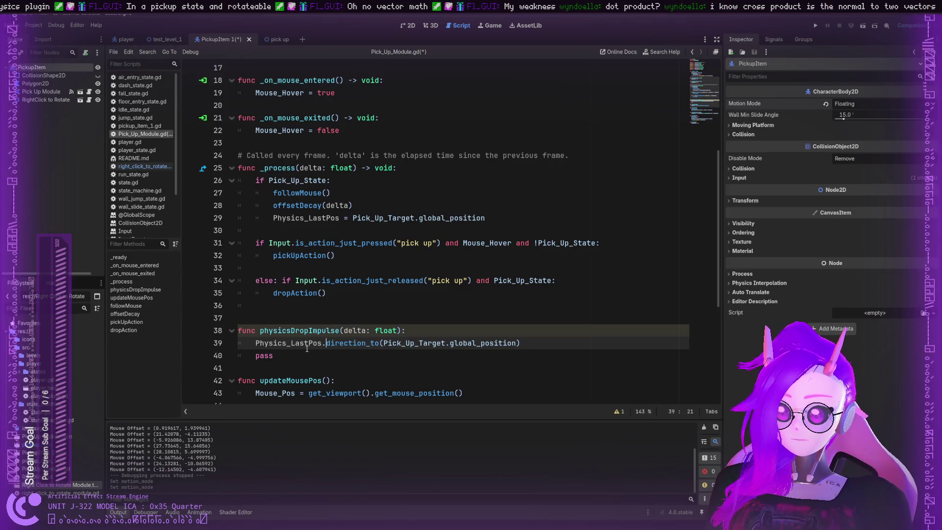
pyautogui.write('di   ')
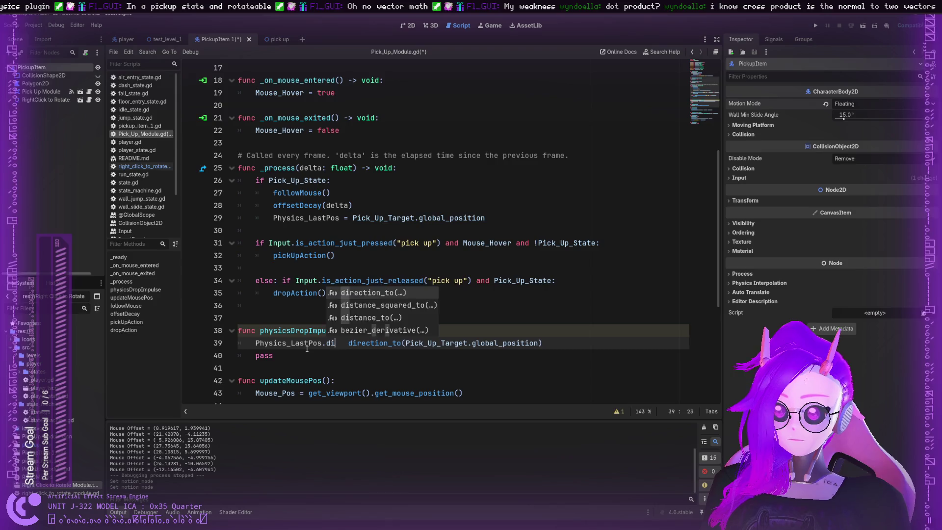
pyautogui.write('s')
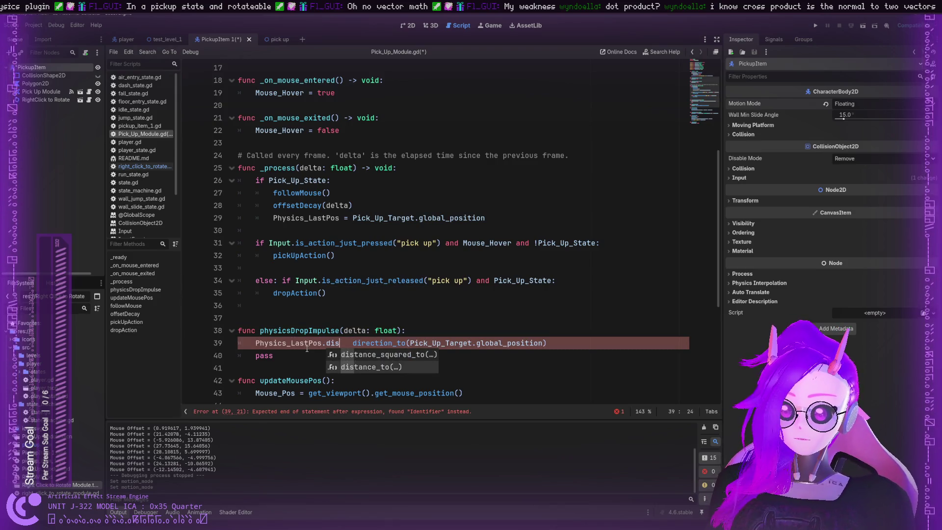
pyautogui.press('Down')
pyautogui.press('Return')
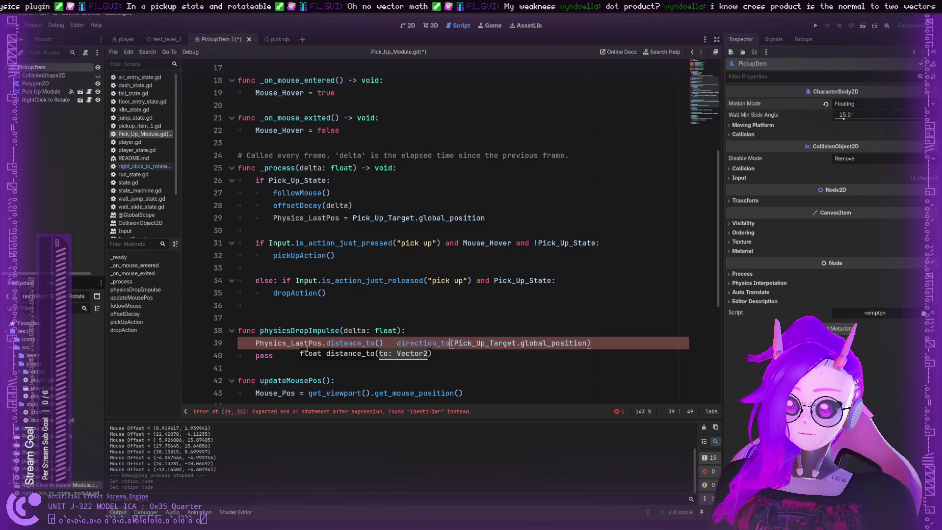
pyautogui.press('BackSpace')
pyautogui.press('BackSpace')
pyautogui.press('BackSpace')
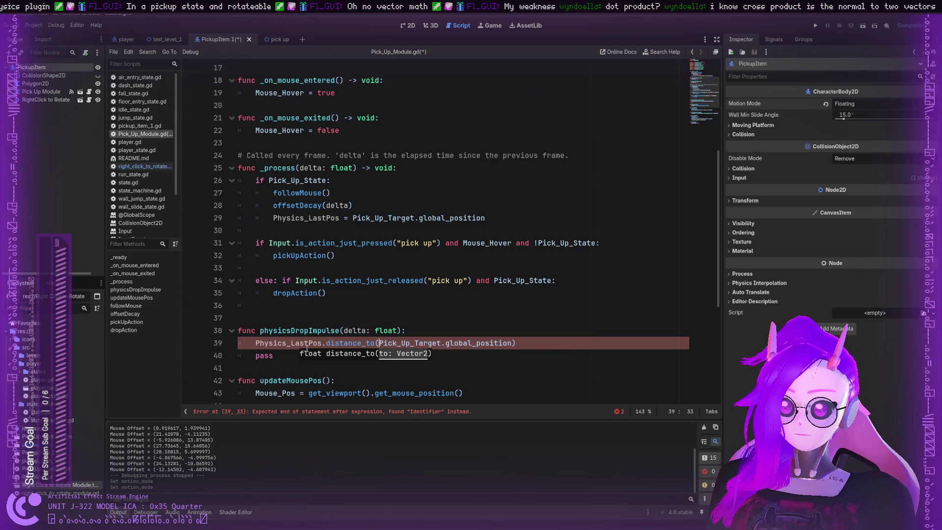
pyautogui.press('Right')
pyautogui.press('Right')
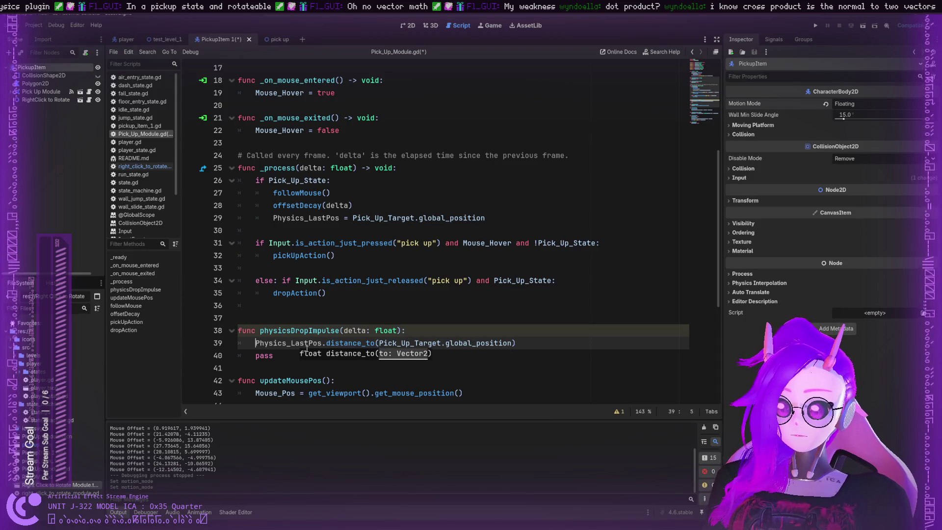
# Assign the result to 'var ImpulseDistance =' and replace pass with a line starting 'Impulse'.
pyautogui.write('var Impu')
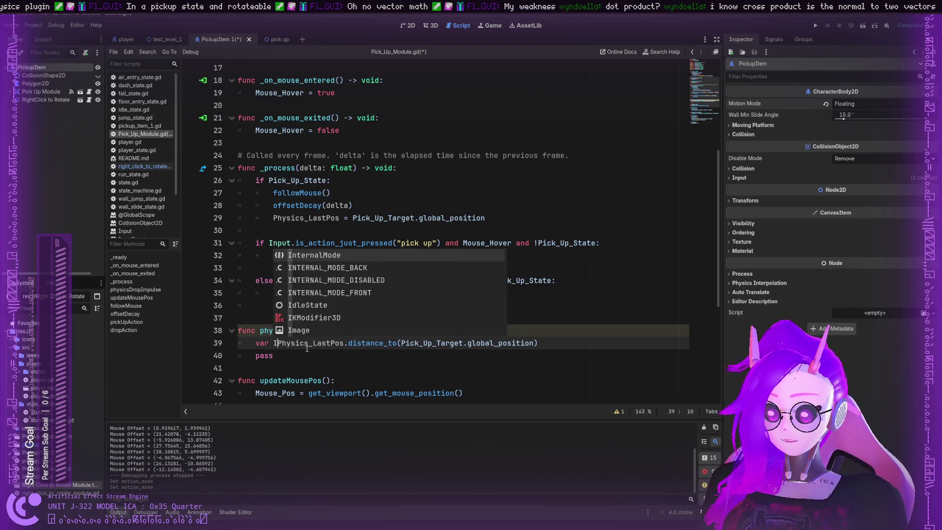
pyautogui.write('lse')
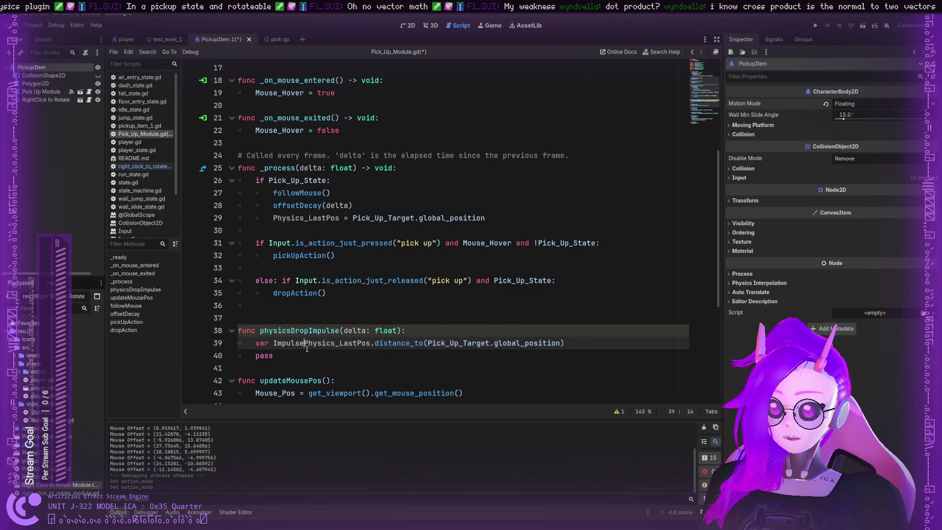
pyautogui.write('Distr')
pyautogui.write('nce =')
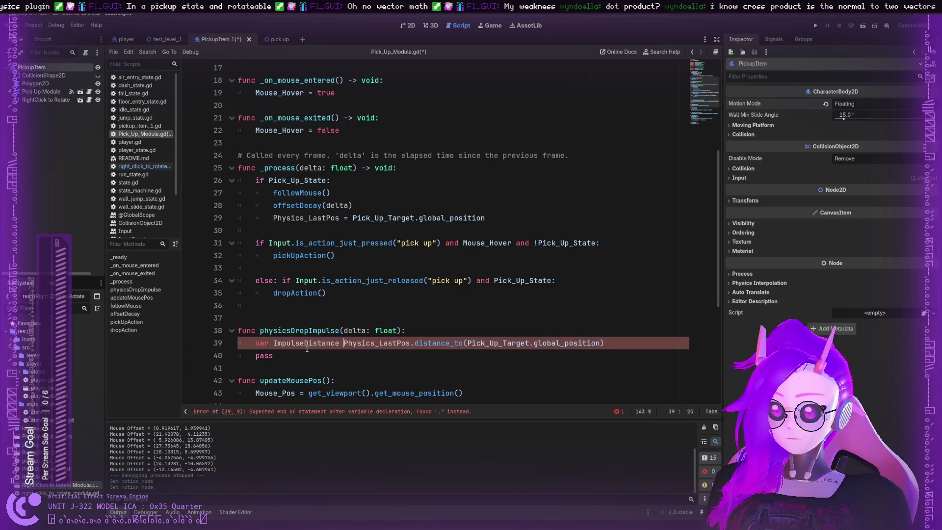
pyautogui.press('Down')
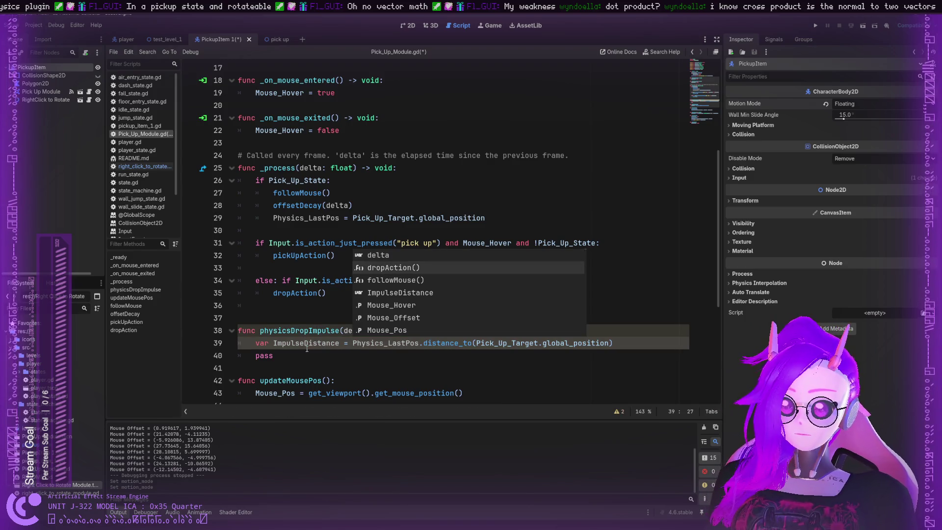
pyautogui.press('Escape')
pyautogui.press('Down')
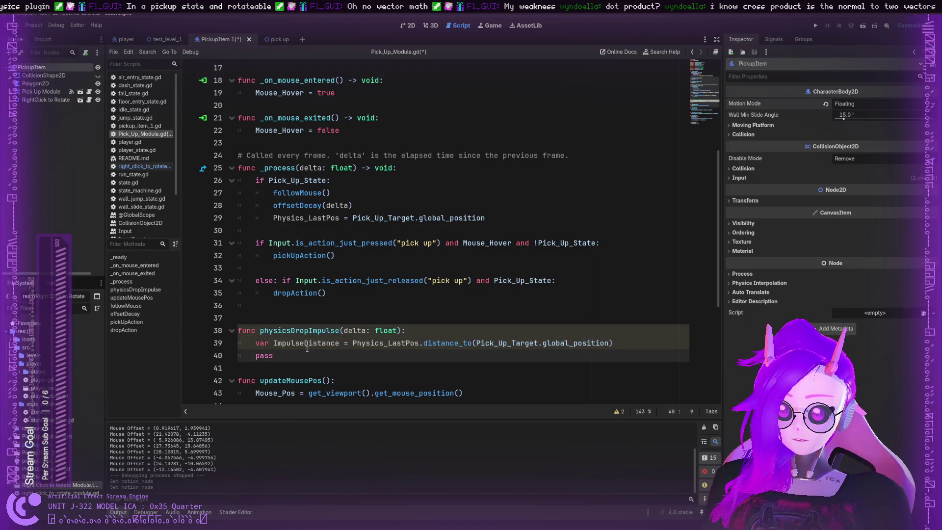
pyautogui.press('BackSpace')
pyautogui.press('BackSpace')
pyautogui.press('BackSpace')
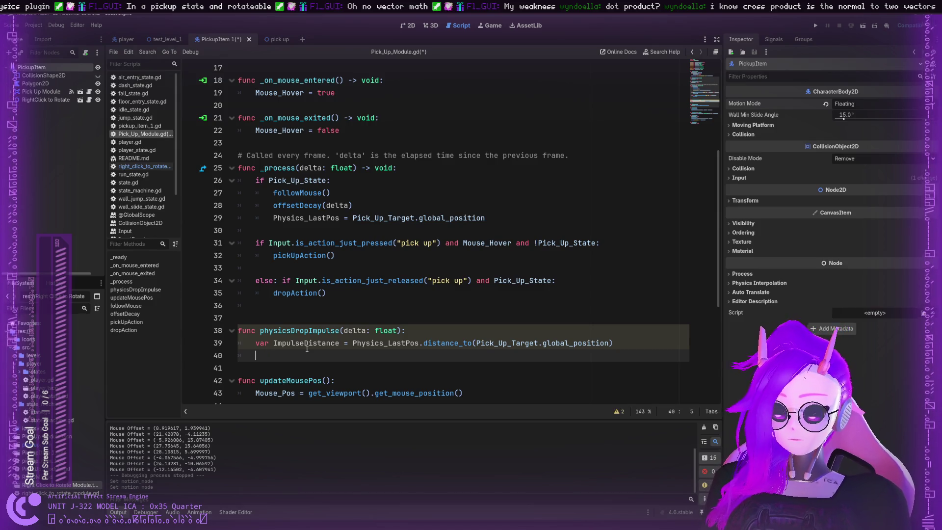
pyautogui.write('Impulse')
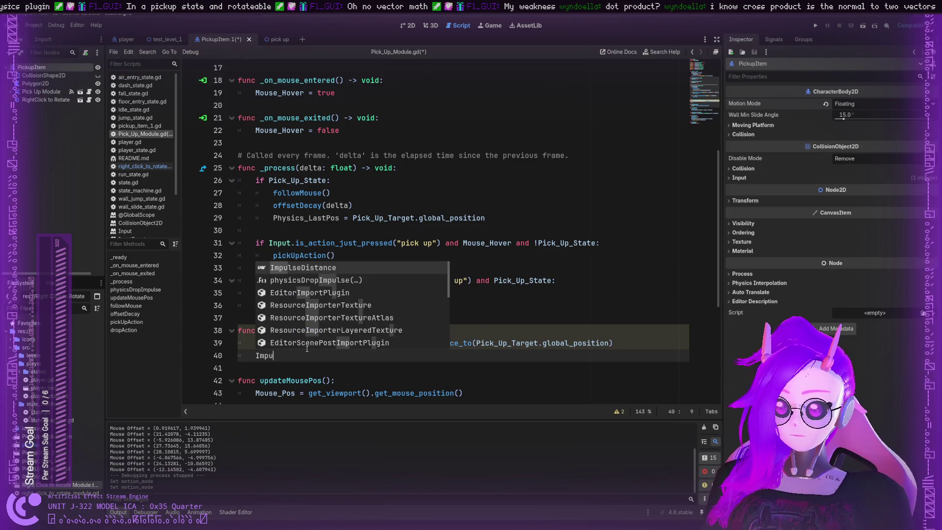
# On line 40, replace the partial ImpulseDistance with Pick_Up_Target via autocomplete, then write its .velocity member.
pyautogui.press('BackSpace')
pyautogui.press('BackSpace')
pyautogui.press('BackSpace')
pyautogui.write('Pick_Up')
pyautogui.press('Down')
pyautogui.press('Return')
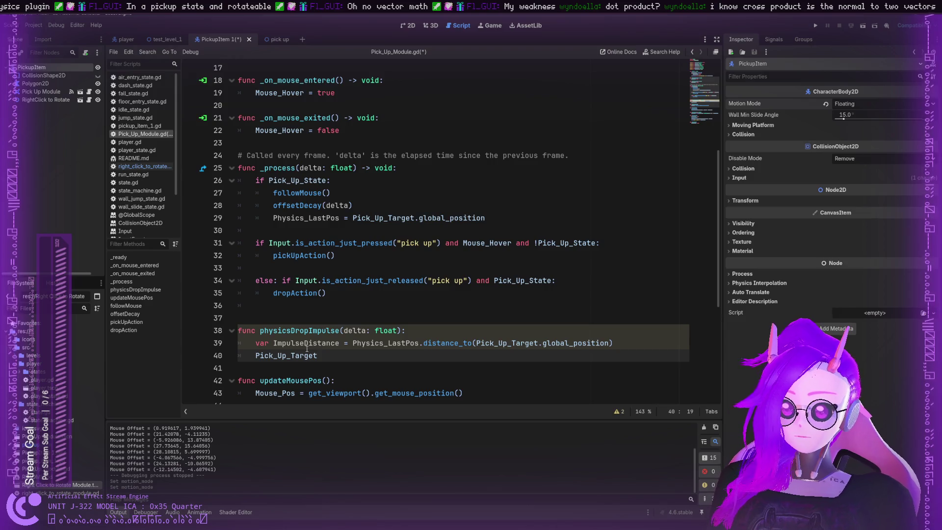
pyautogui.write('physi')
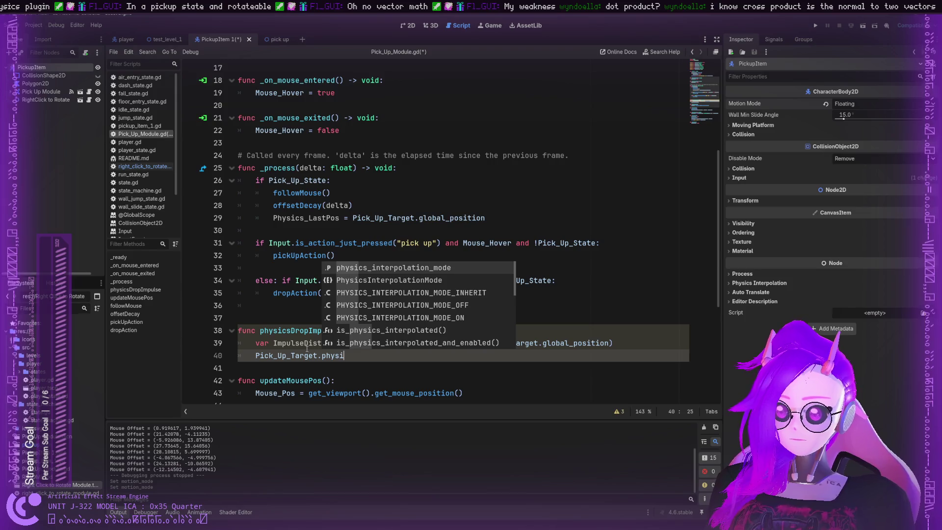
pyautogui.press('BackSpace')
pyautogui.press('BackSpace')
pyautogui.press('BackSpace')
pyautogui.write('impu')
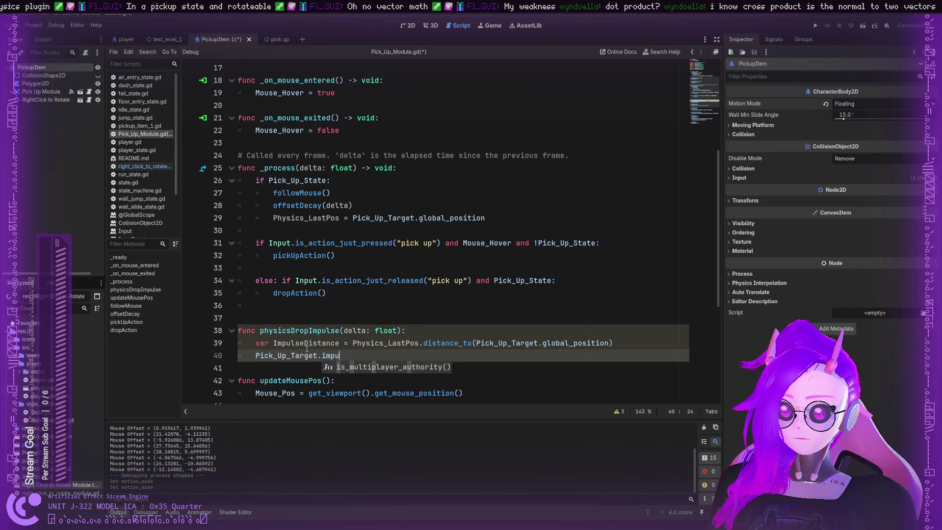
pyautogui.press('BackSpace')
pyautogui.press('BackSpace')
pyautogui.press('BackSpace')
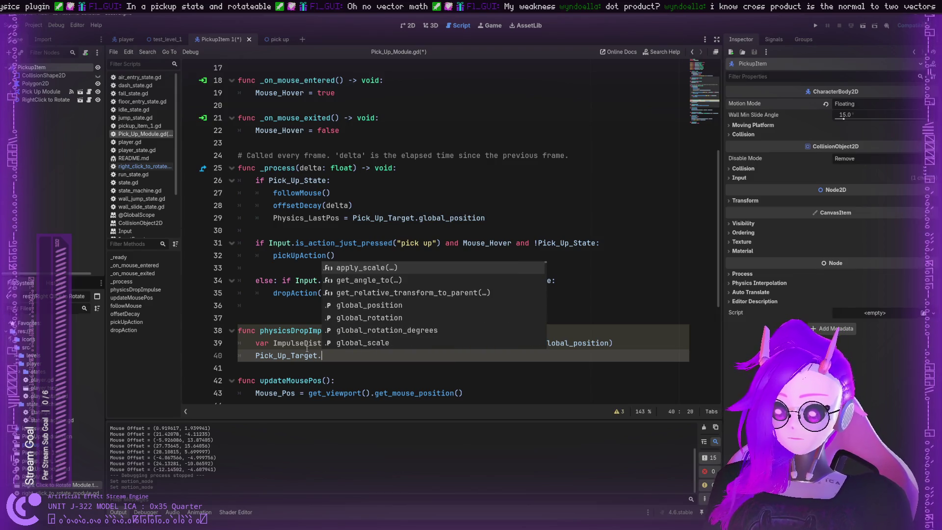
pyautogui.write('vel')
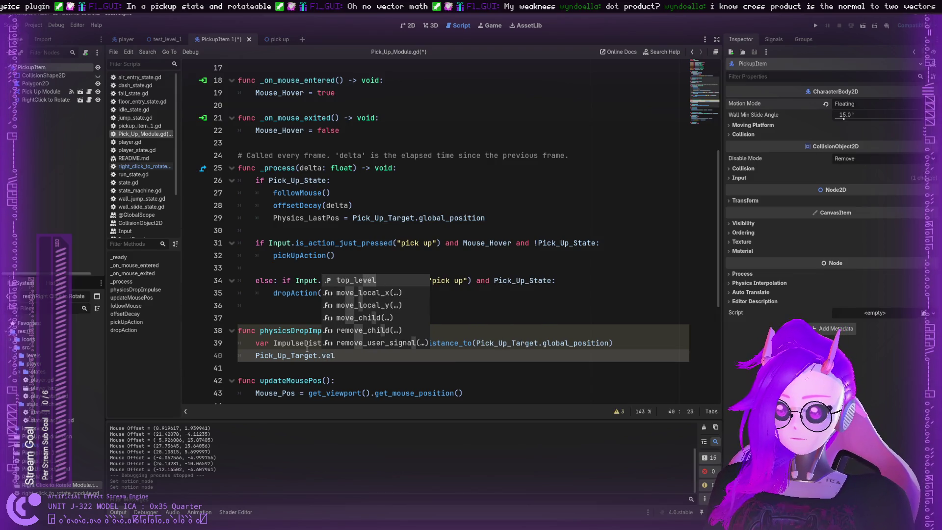
pyautogui.write('o')
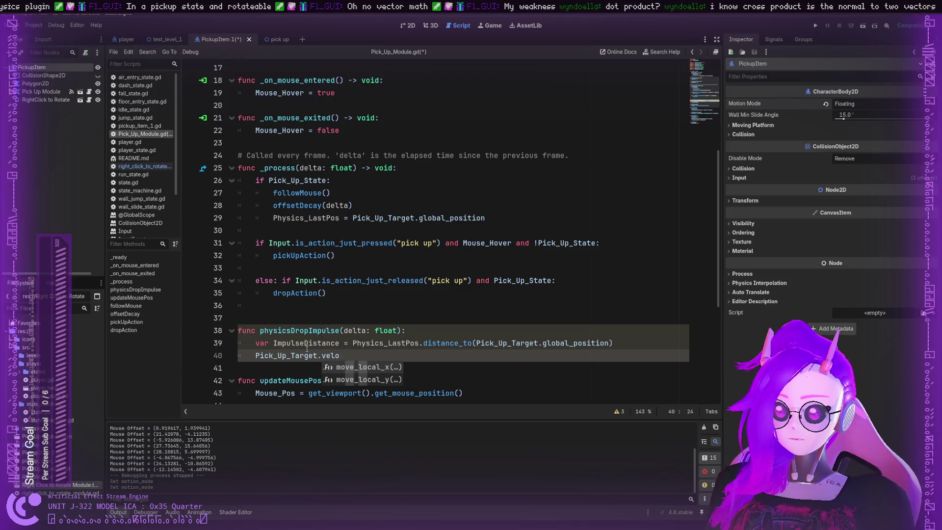
pyautogui.write('city')
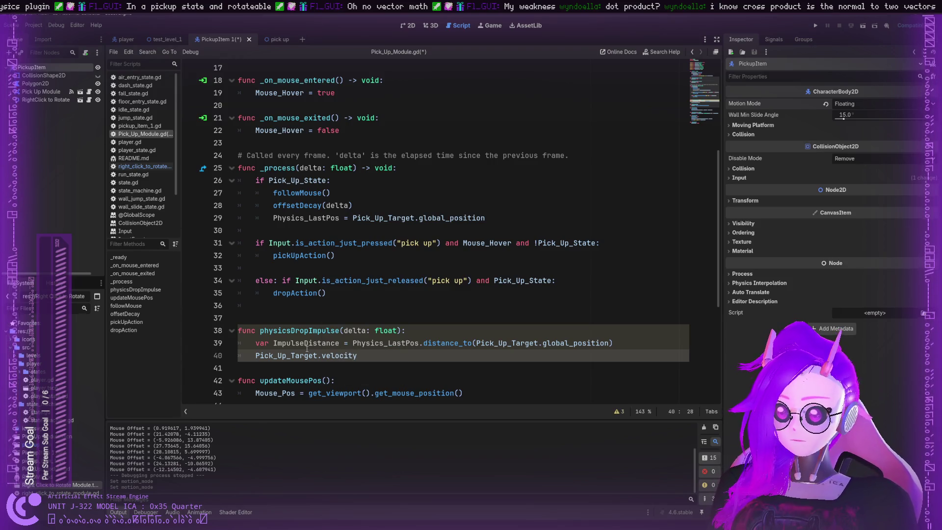
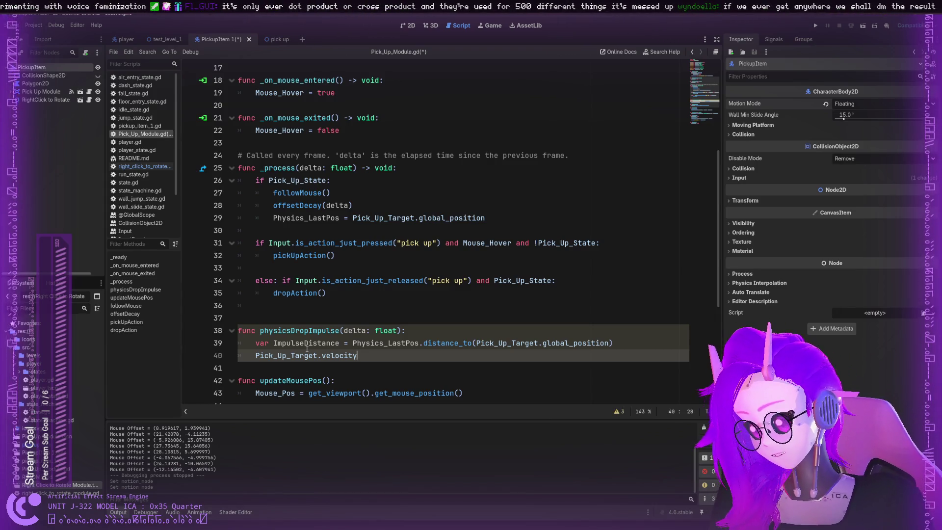
# Rename the physicsDropImpulse function to DropPhysics.
pyautogui.moveTo(290, 328)
pyautogui.mouseDown()
pyautogui.moveTo(256, 328)
pyautogui.moveTo(308, 328)
pyautogui.mouseUp()
pyautogui.press('BackSpace')
pyautogui.press('BackSpace')
pyautogui.write('Drop')
pyautogui.write('Pysics')
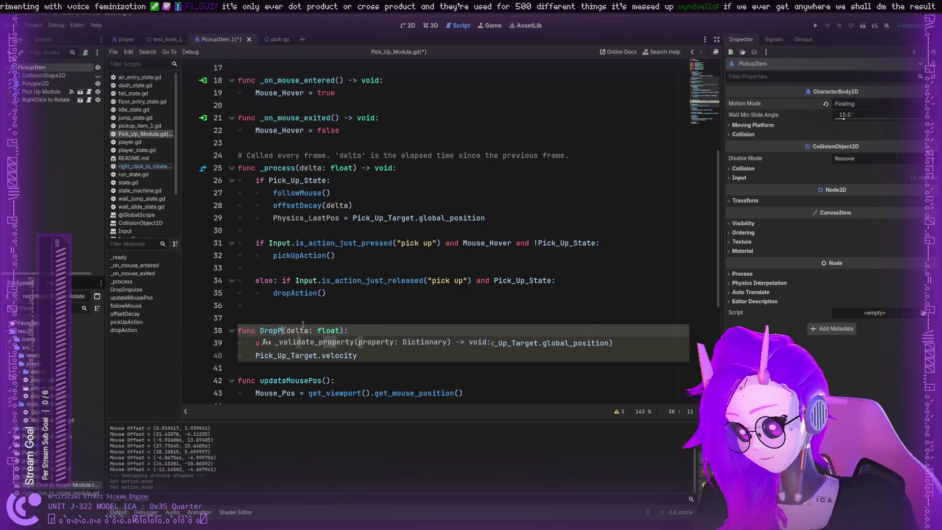
pyautogui.press('BackSpace')
pyautogui.press('BackSpace')
pyautogui.press('BackSpace')
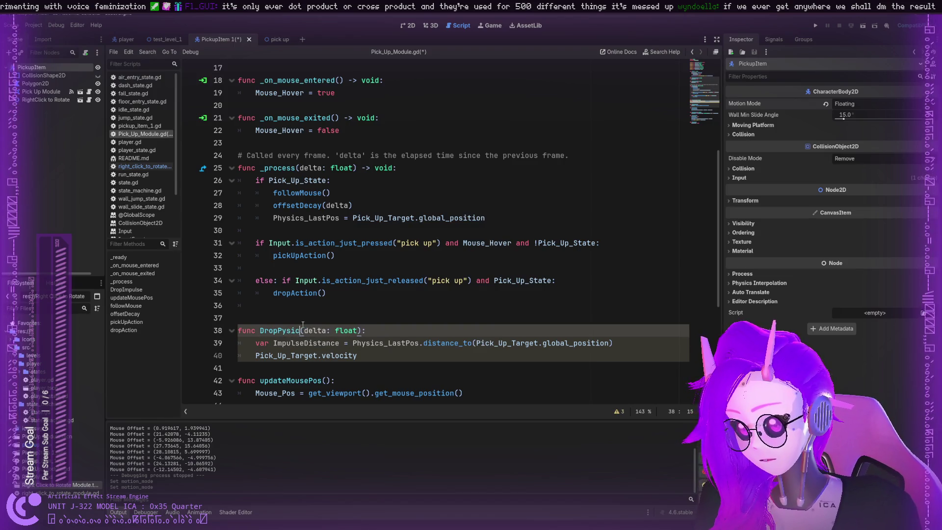
pyautogui.write('hysics')
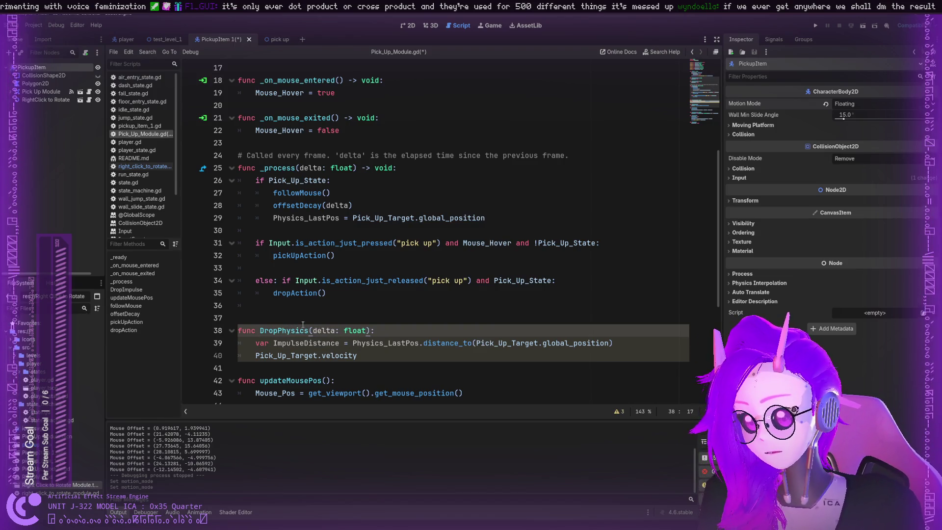
# Rename the ImpulseDistance variable to ImpulsePower.
pyautogui.moveTo(339, 343); pyautogui.dragTo(304, 343)
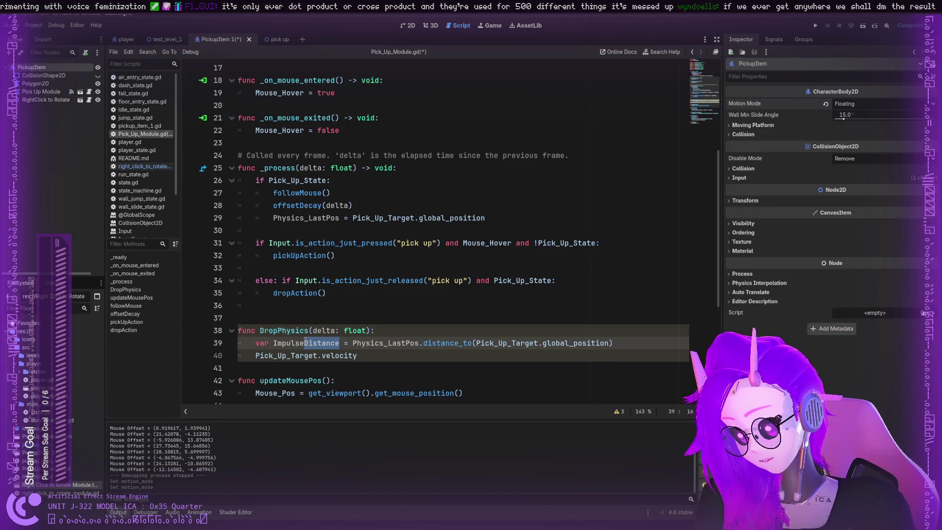
pyautogui.write('Vector')
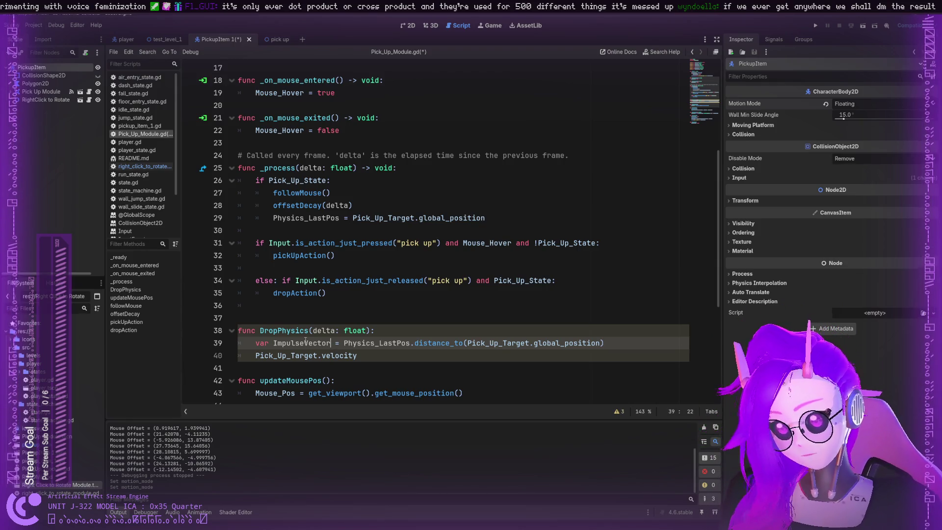
pyautogui.press('BackSpace')
pyautogui.press('BackSpace')
pyautogui.press('BackSpace')
pyautogui.write('Power')
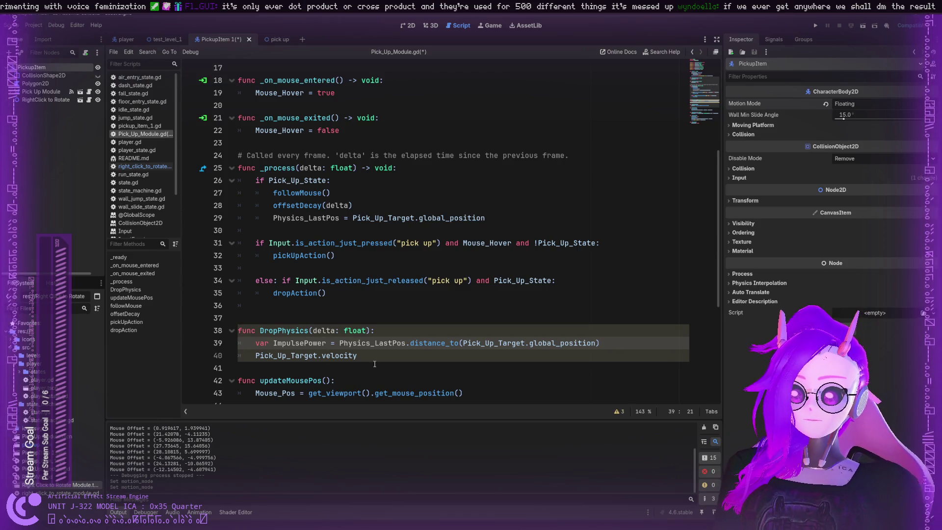
# Add a new line below ImpulsePower starting 'var ImpulseDirection = Physic'.
pyautogui.click(340, 343)
pyautogui.doubleClick(436, 343)
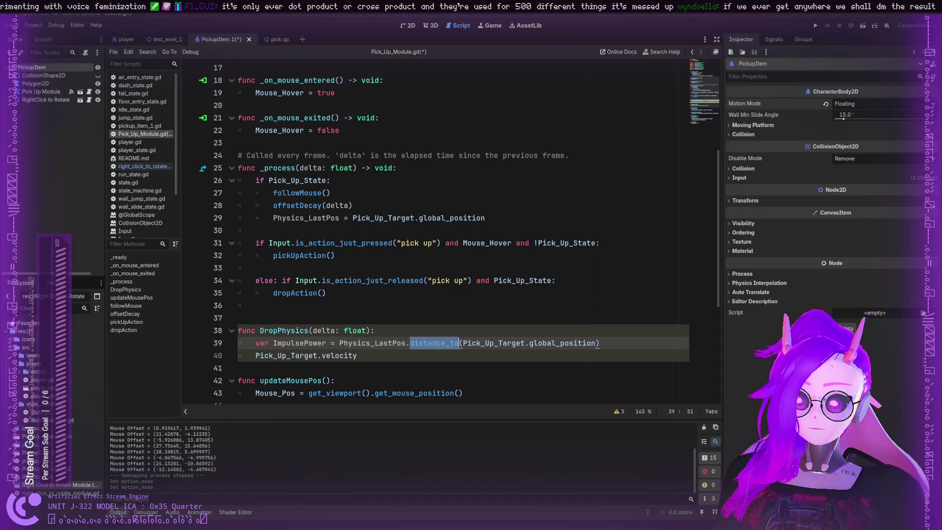
pyautogui.click(327, 342)
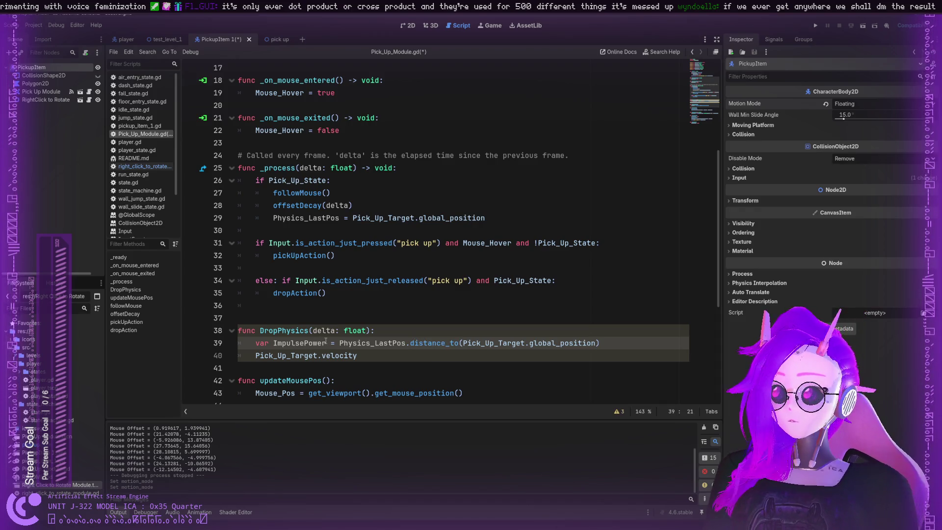
pyautogui.click(601, 341)
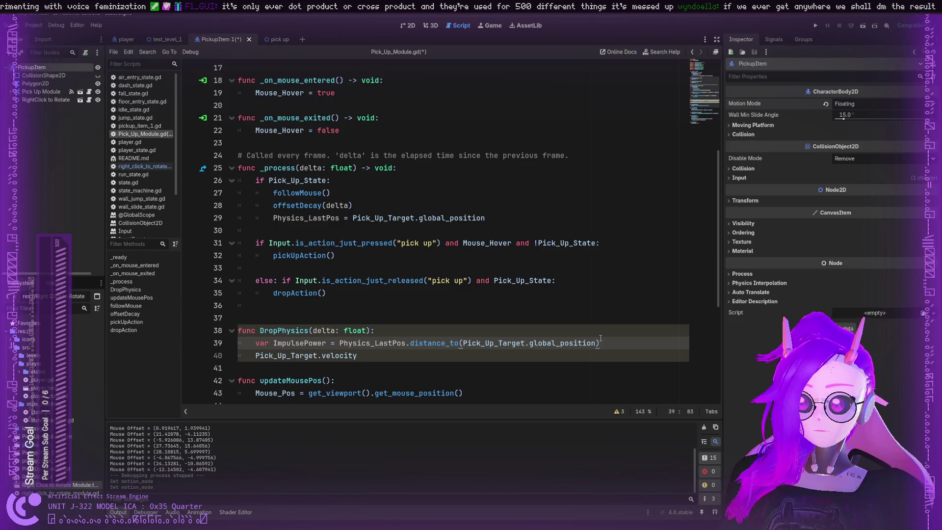
pyautogui.press('Return')
pyautogui.write('var ImpulseDirection = ')
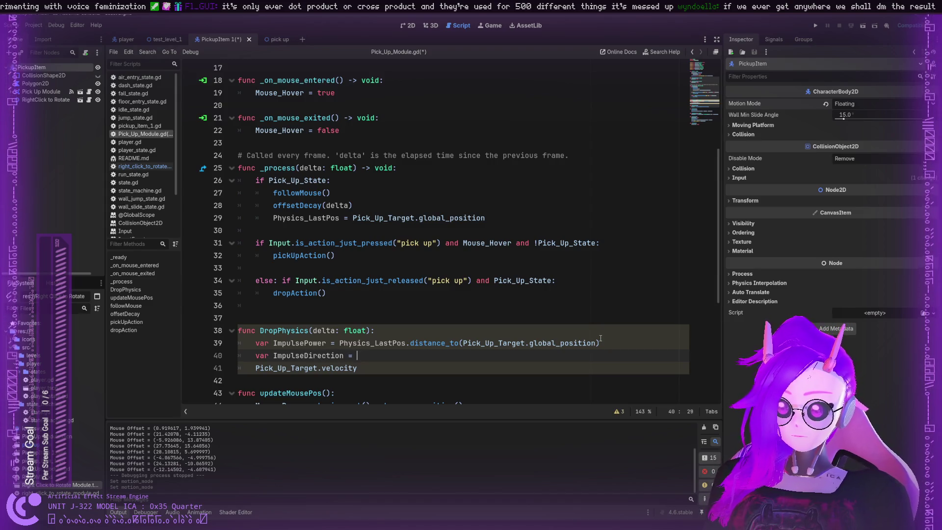
pyautogui.write('Physic')
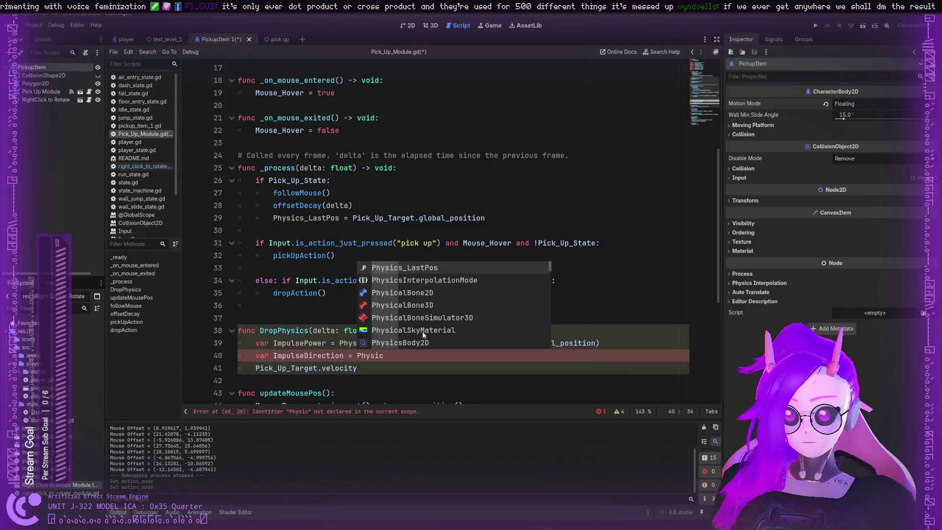
# Copy the distance expression from the ImpulsePower line onto the ImpulseDirection line.
pyautogui.click(332, 343)
pyautogui.moveTo(375, 343); pyautogui.dragTo(599, 343)
pyautogui.hotkey('ctrl', 'c')
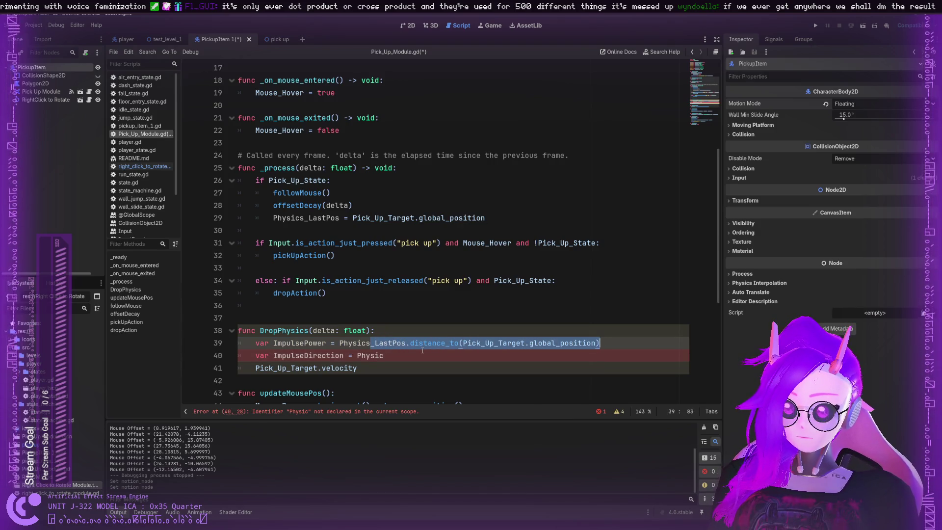
pyautogui.click(424, 351)
pyautogui.hotkey('ctrl', 'v')
# Change the pasted distance_to call toward direction_to, splitting its argument onto the next line.
pyautogui.doubleClick(464, 354)
pyautogui.moveTo(459, 354); pyautogui.dragTo(432, 354)
pyautogui.write('rection')
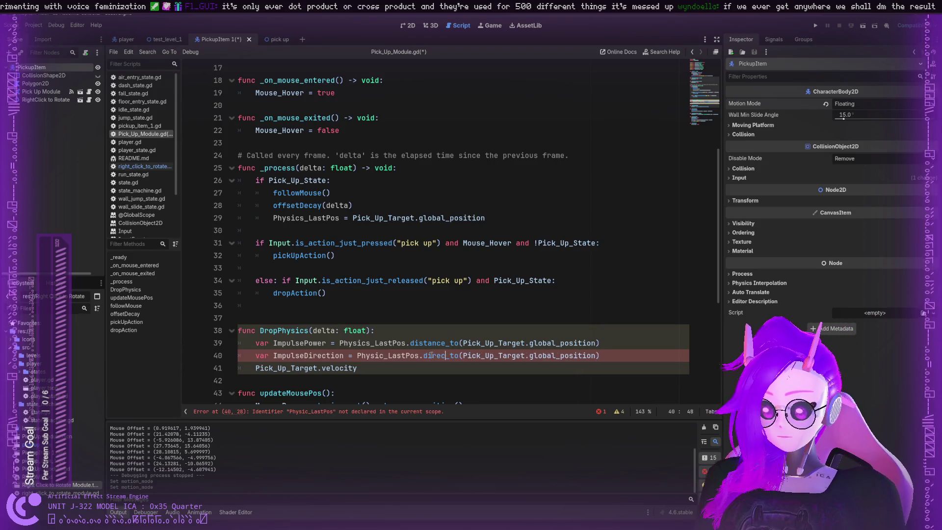
pyautogui.click(478, 356)
pyautogui.press('BackSpace')
pyautogui.press('BackSpace')
pyautogui.press('BackSpace')
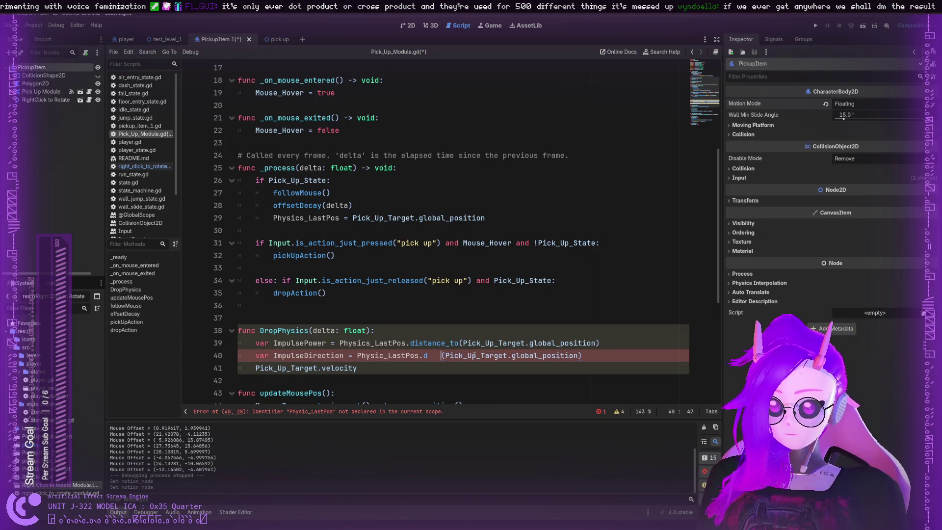
pyautogui.write('ire')
pyautogui.press('BackSpace')
pyautogui.press('BackSpace')
pyautogui.press('BackSpace')
pyautogui.write('irection')
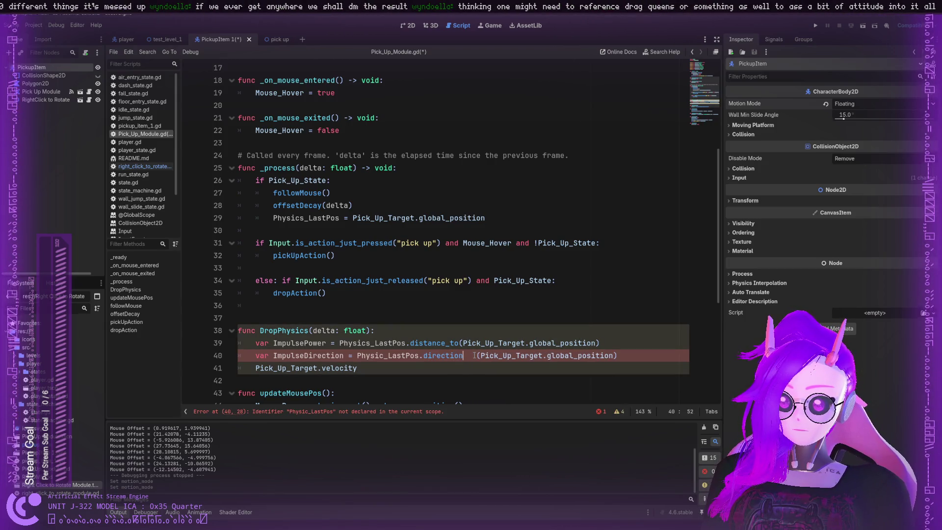
pyautogui.write('_')
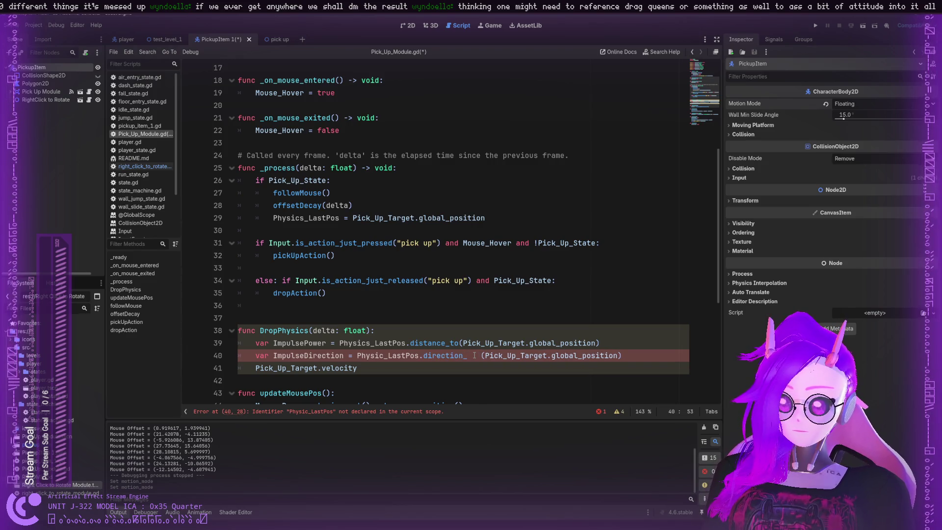
pyautogui.press('BackSpace')
pyautogui.press('BackSpace')
pyautogui.press('BackSpace')
pyautogui.press('BackSpace')
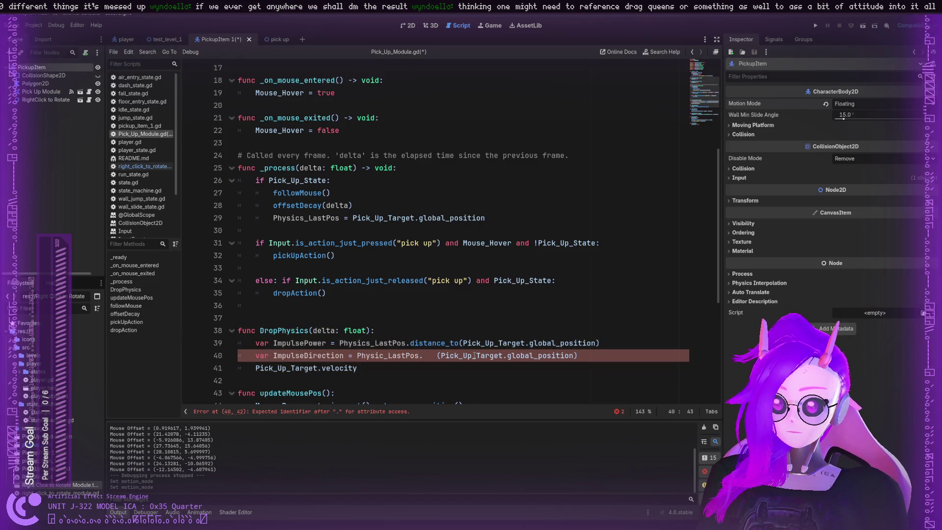
pyautogui.write('d')
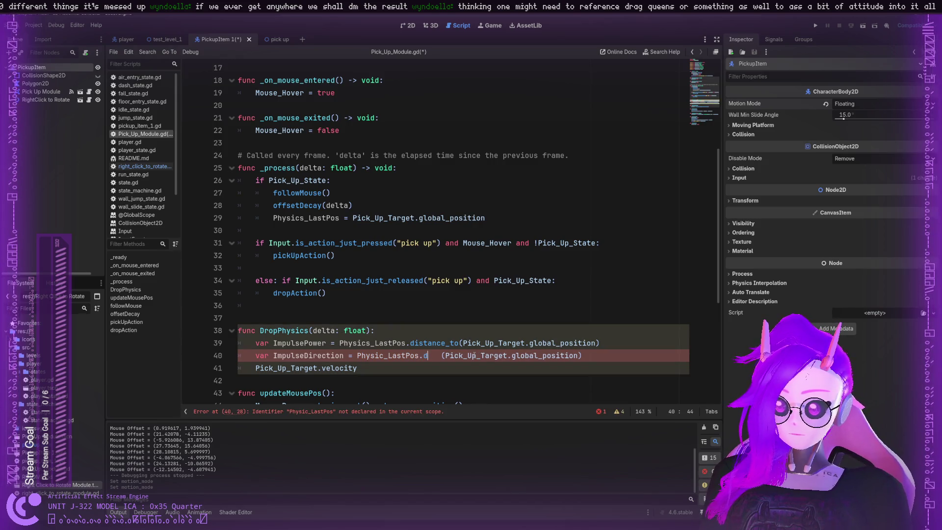
pyautogui.press('Right')
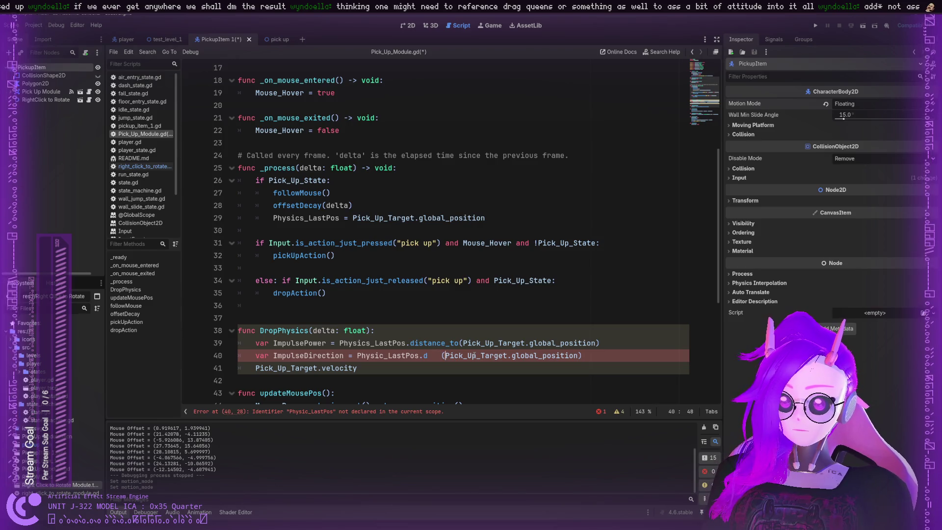
pyautogui.press('Return')
# Fix the reference to Physics_LastPos and pick direction_to from autocomplete.
pyautogui.press('Up')
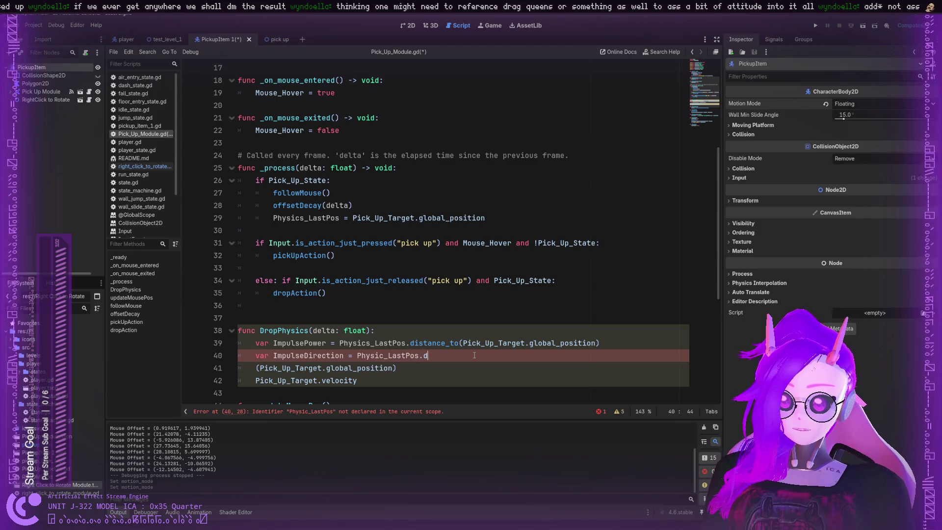
pyautogui.press('BackSpace')
pyautogui.press('BackSpace')
pyautogui.press('BackSpace')
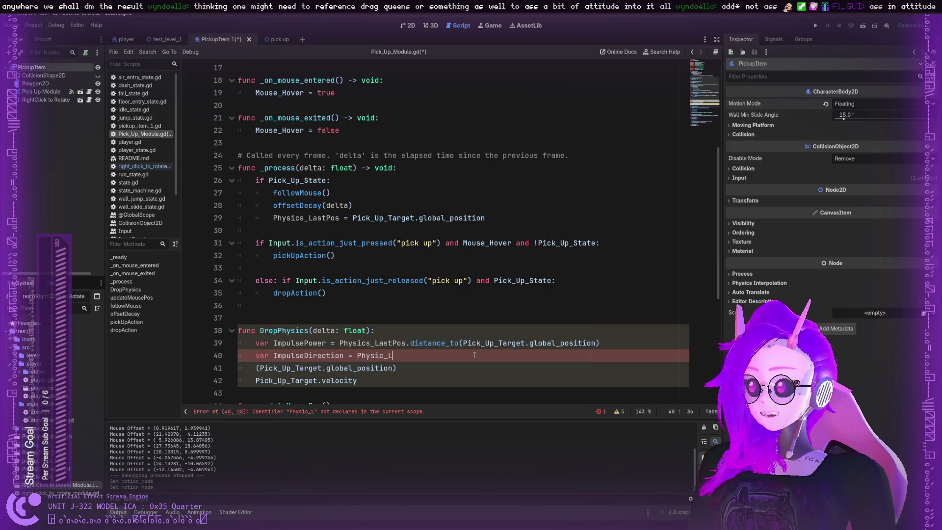
pyautogui.press('BackSpace')
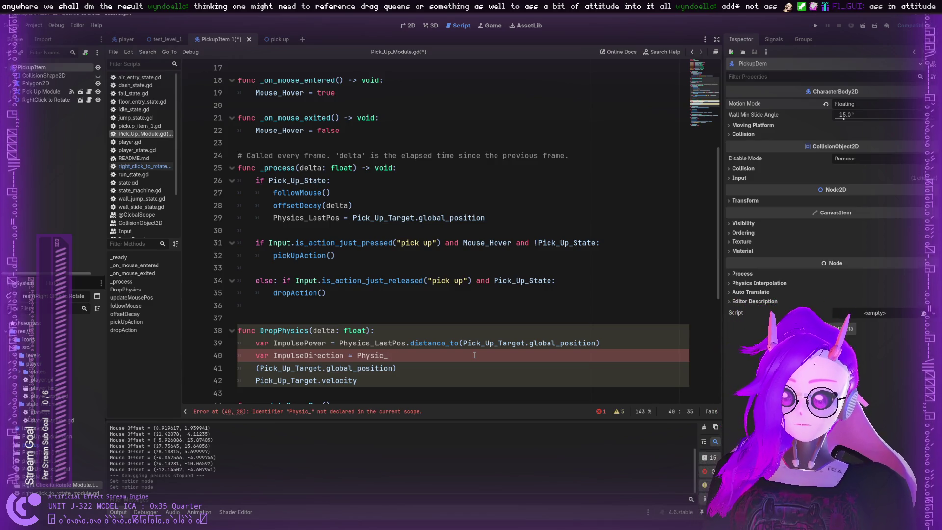
pyautogui.press('BackSpace')
pyautogui.press('BackSpace')
pyautogui.press('BackSpace')
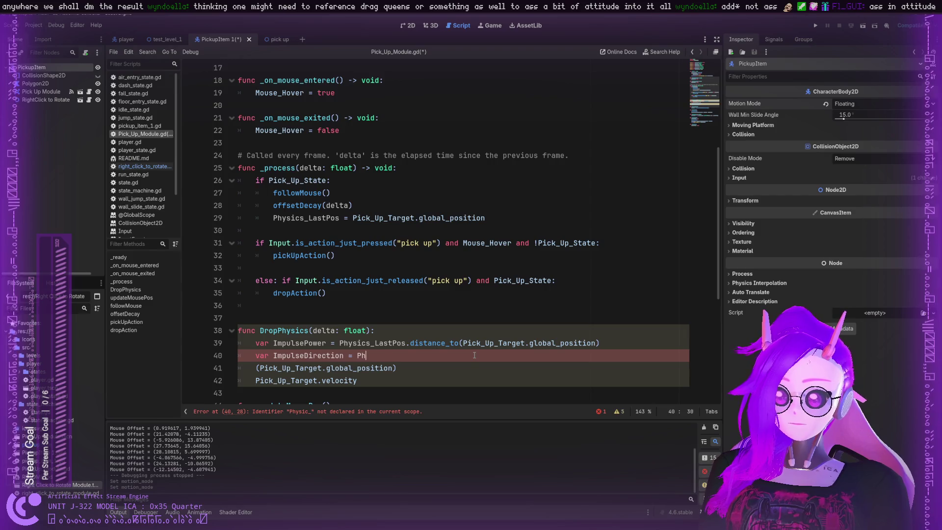
pyautogui.write('hy')
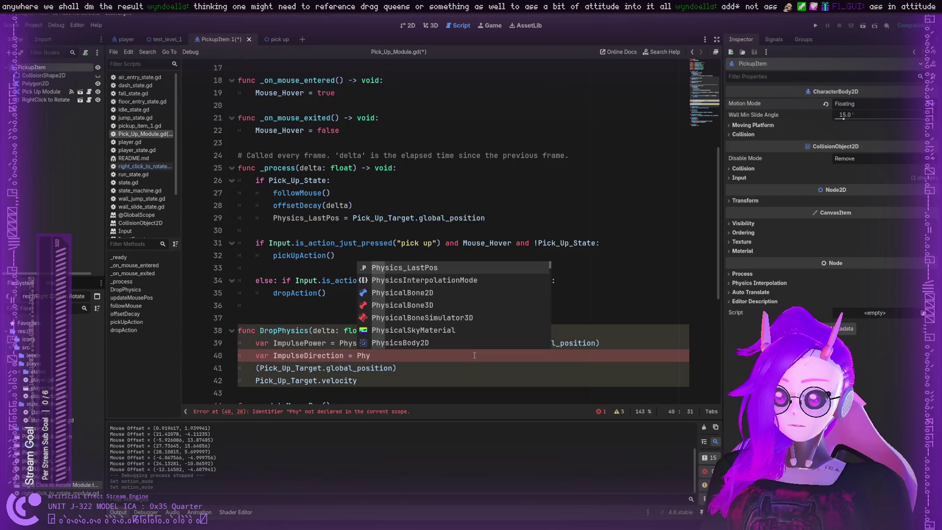
pyautogui.press('Return')
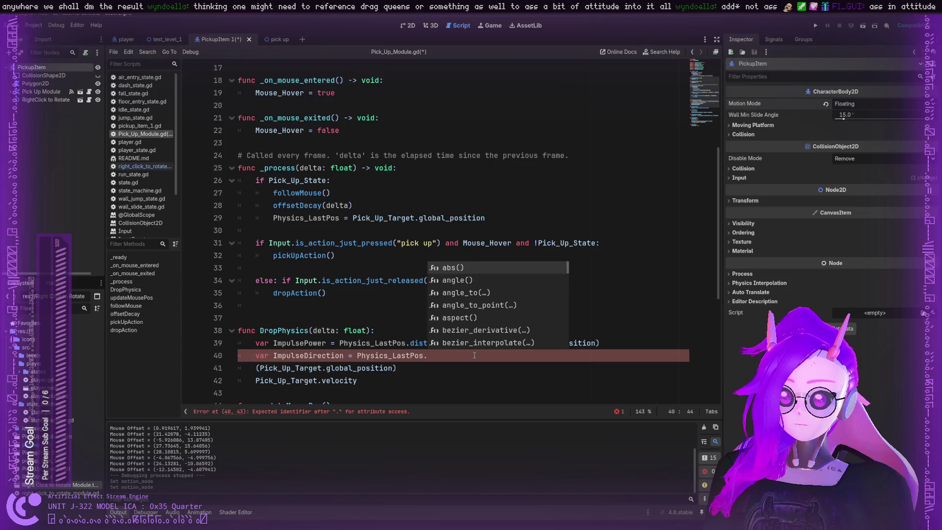
pyautogui.write('dis')
pyautogui.press('Down')
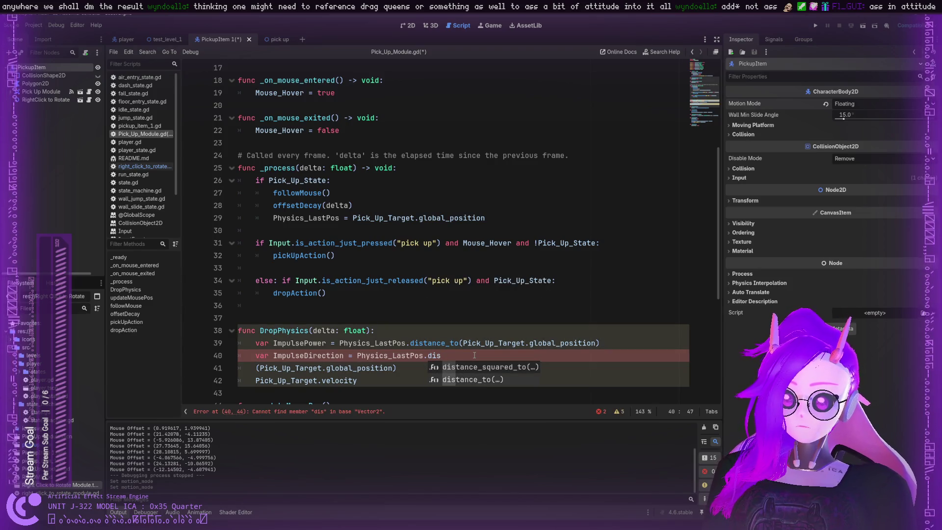
pyautogui.press('BackSpace')
pyautogui.press('BackSpace')
pyautogui.write('ire')
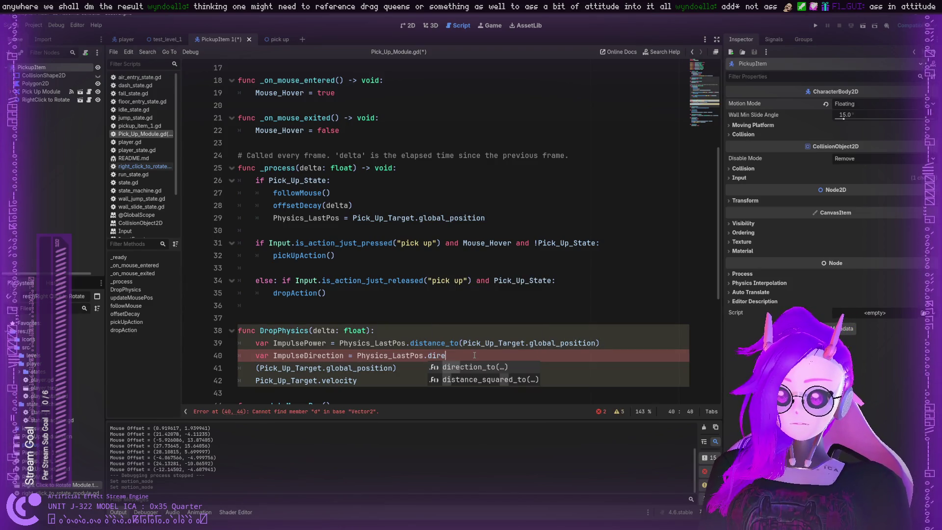
pyautogui.press('Return')
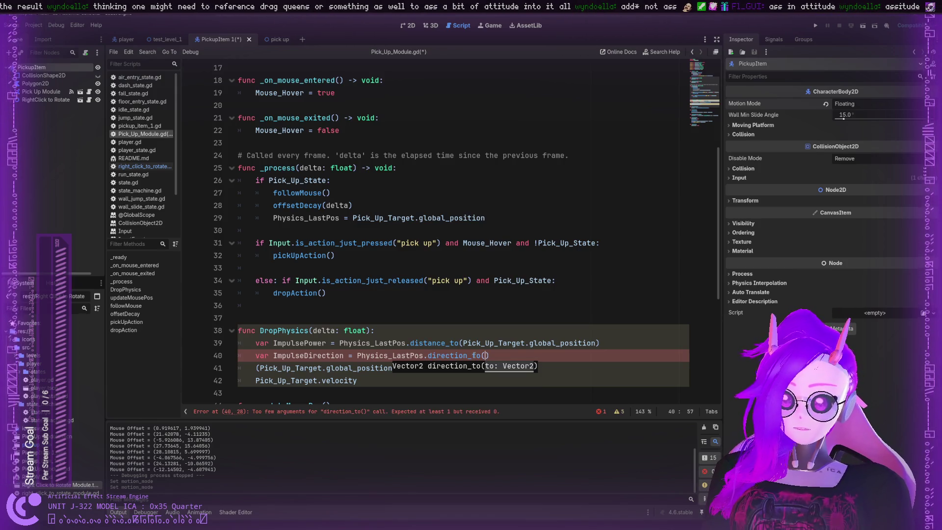
# Join Pick_Up_Target.global_position back into the direction_to parentheses on line 40.
pyautogui.click(256, 368)
pyautogui.press('BackSpace')
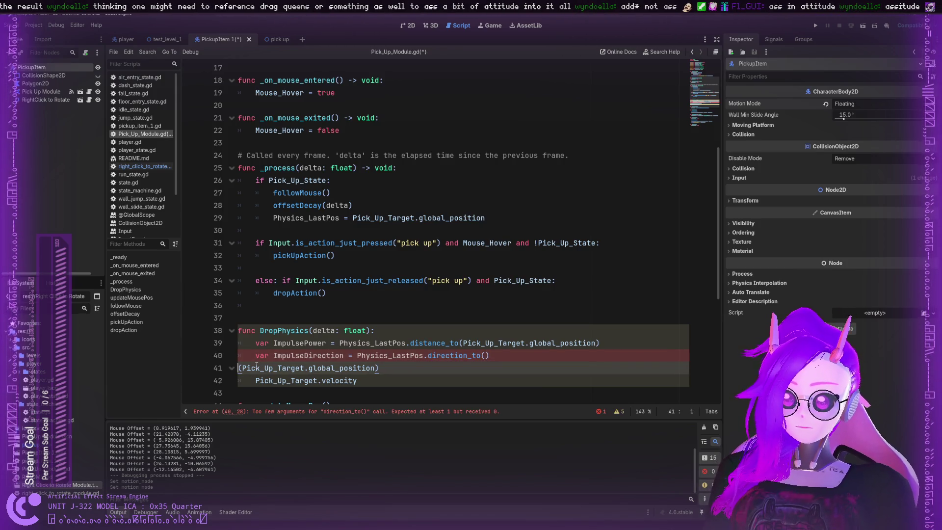
pyautogui.press('BackSpace')
pyautogui.press('BackSpace')
pyautogui.press('BackSpace')
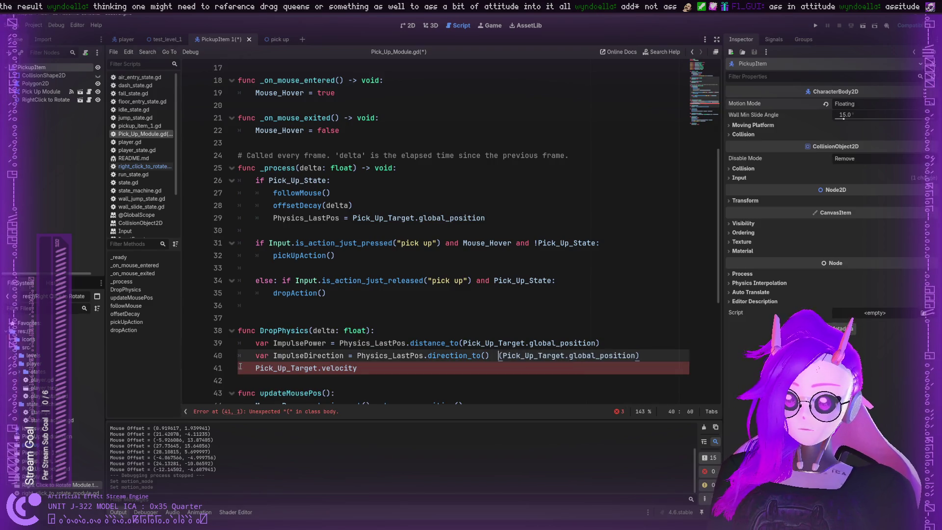
pyautogui.click(417, 372)
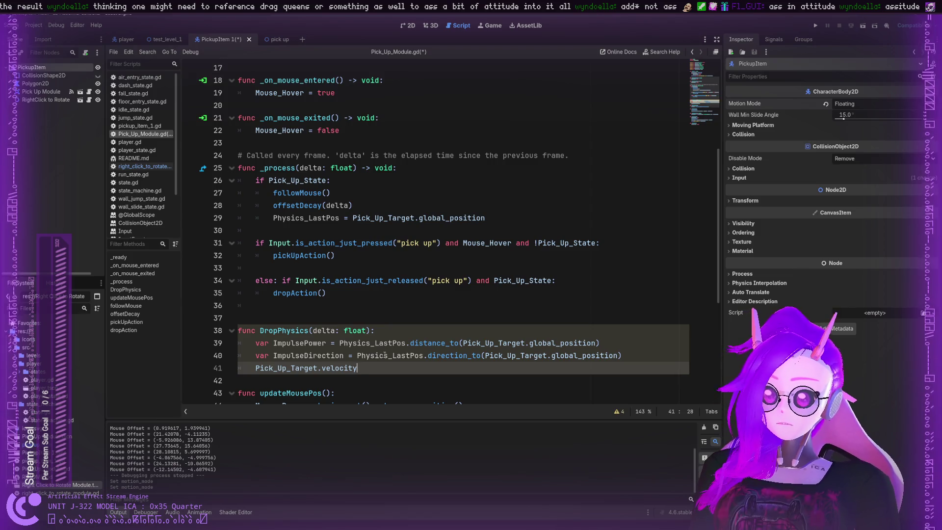
# Review the DropPhysics body, highlighting global_position and Pick_Up_Target on line 40.
pyautogui.moveTo(373, 367)
pyautogui.mouseDown()
pyautogui.moveTo(273, 343)
pyautogui.moveTo(624, 355)
pyautogui.moveTo(610, 355)
pyautogui.mouseUp()
pyautogui.click(310, 351)
pyautogui.click(610, 355)
pyautogui.doubleClick(564, 355)
pyautogui.click(565, 357)
pyautogui.doubleClick(566, 355)
pyautogui.doubleClick(515, 356)
pyautogui.click(372, 355)
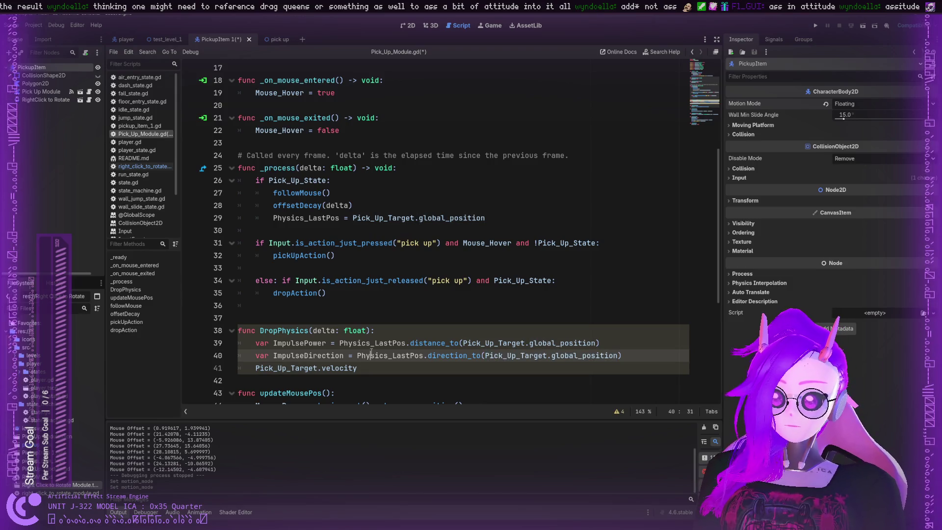
pyautogui.click(252, 343)
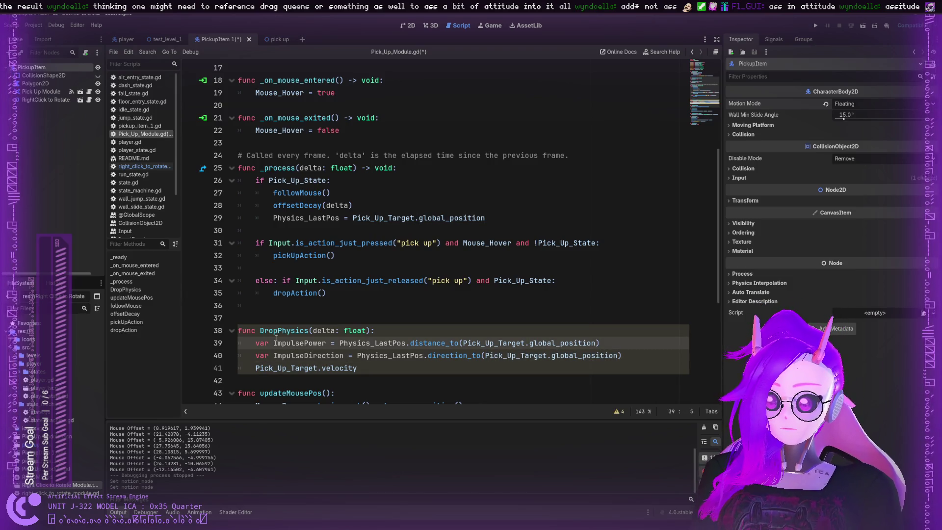
# Insert a blank line above DropPhysics and type 'func DropPhysics' on it.
pyautogui.click(263, 318)
pyautogui.press('Return')
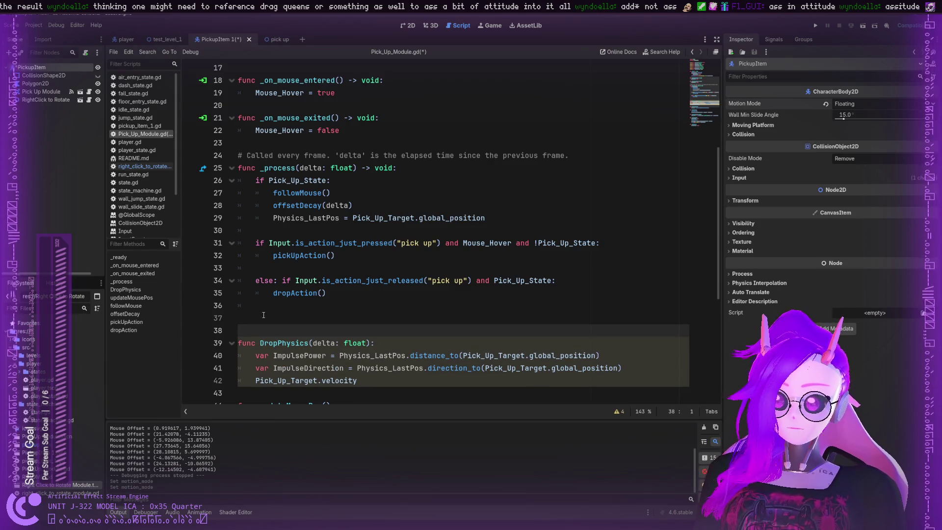
pyautogui.press('Up')
pyautogui.write('func ')
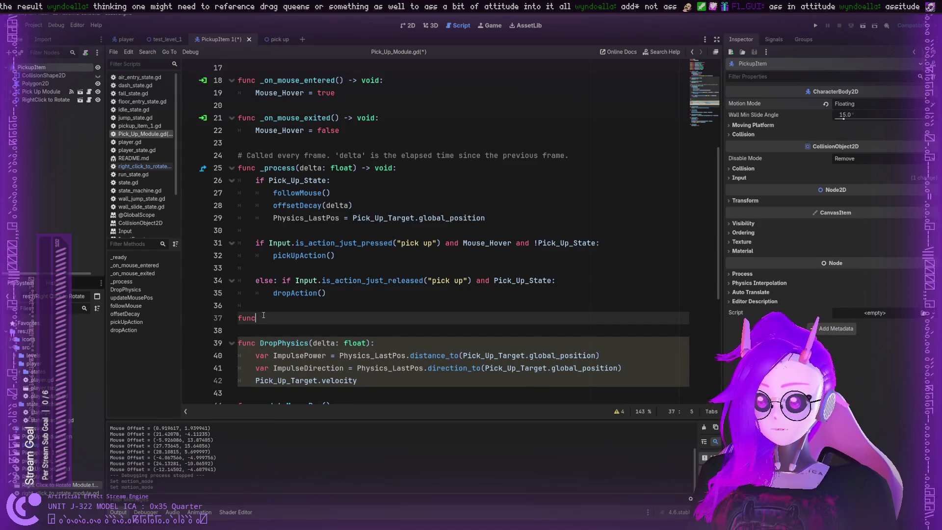
pyautogui.write('DropPhysics')
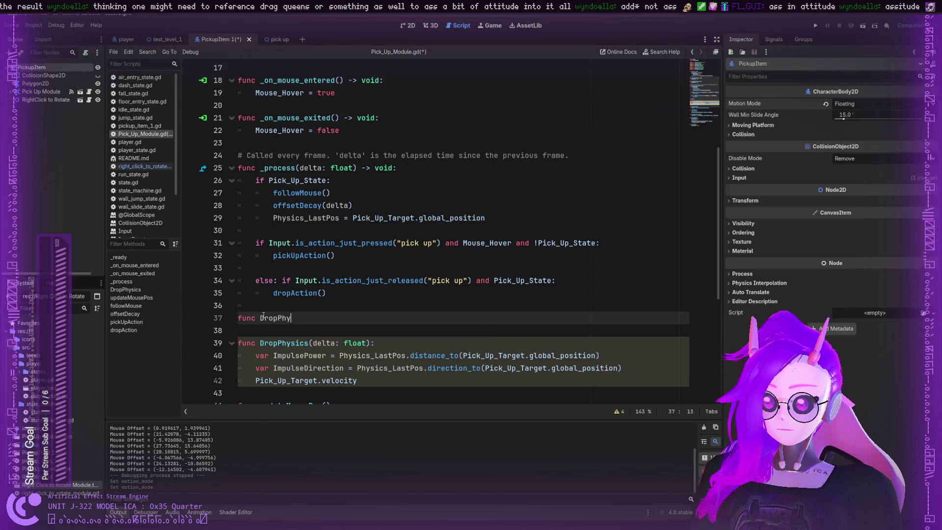
# Name the new function declaration DropPhysicsSetImpulse().
pyautogui.press('BackSpace')
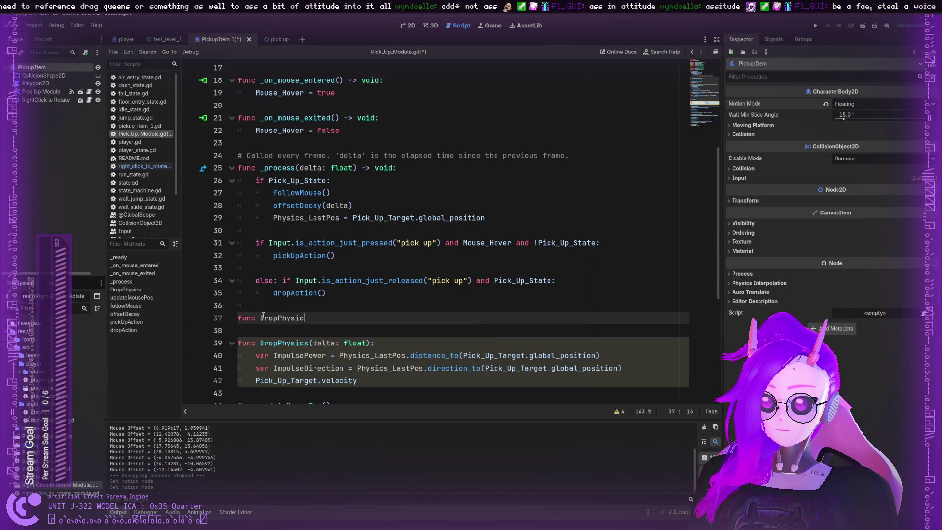
pyautogui.press('BackSpace')
pyautogui.press('BackSpace')
pyautogui.press('BackSpace')
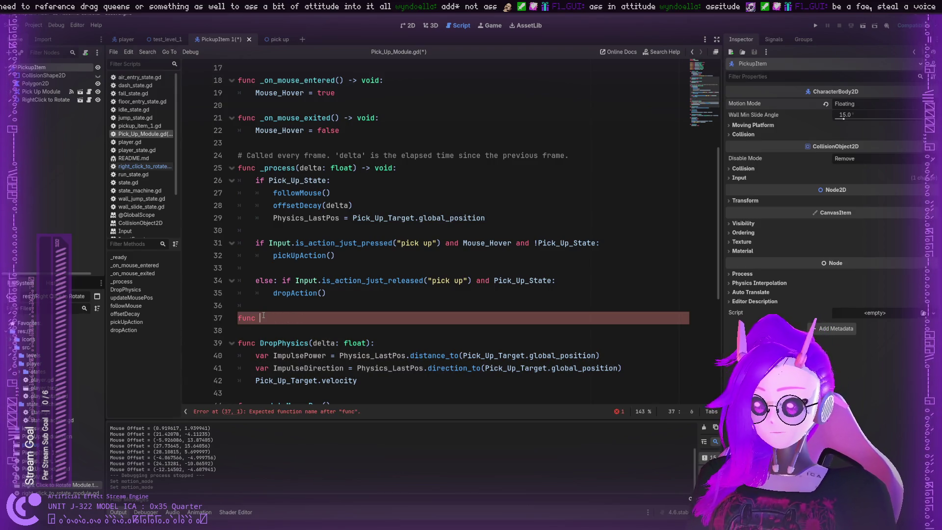
pyautogui.hotkey('ctrl', 'space')
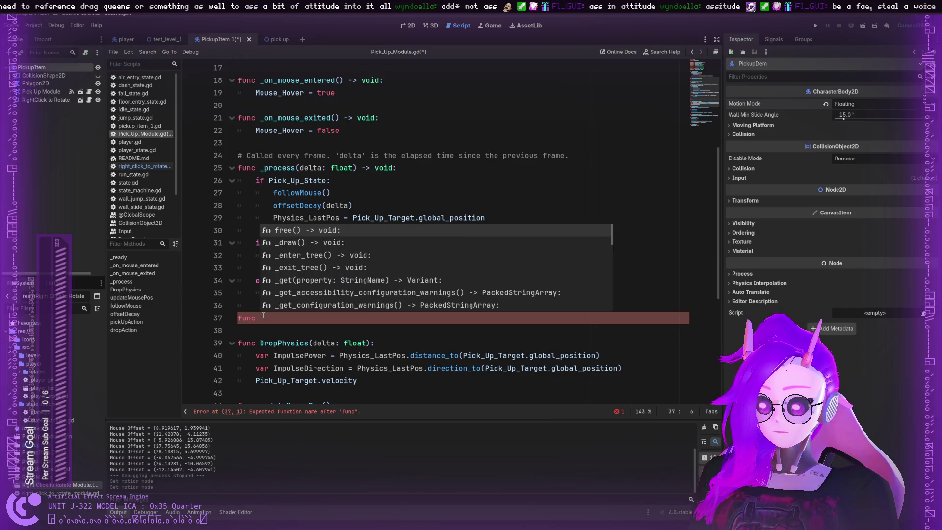
pyautogui.write('DropPh')
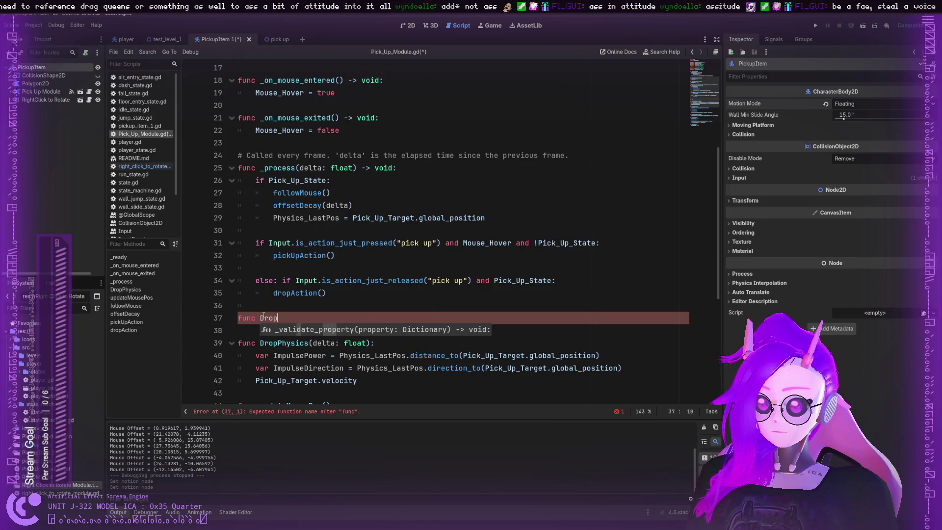
pyautogui.write('ysicsIm')
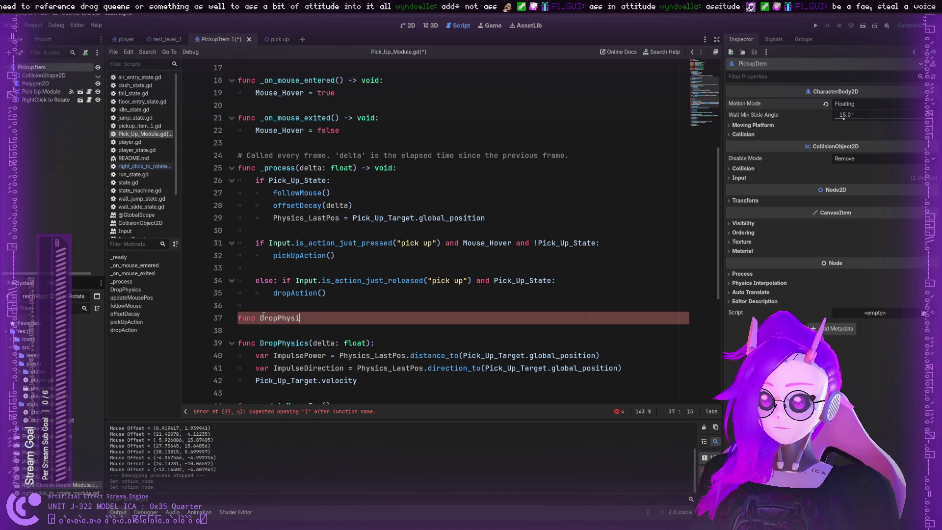
pyautogui.write('pulse()')
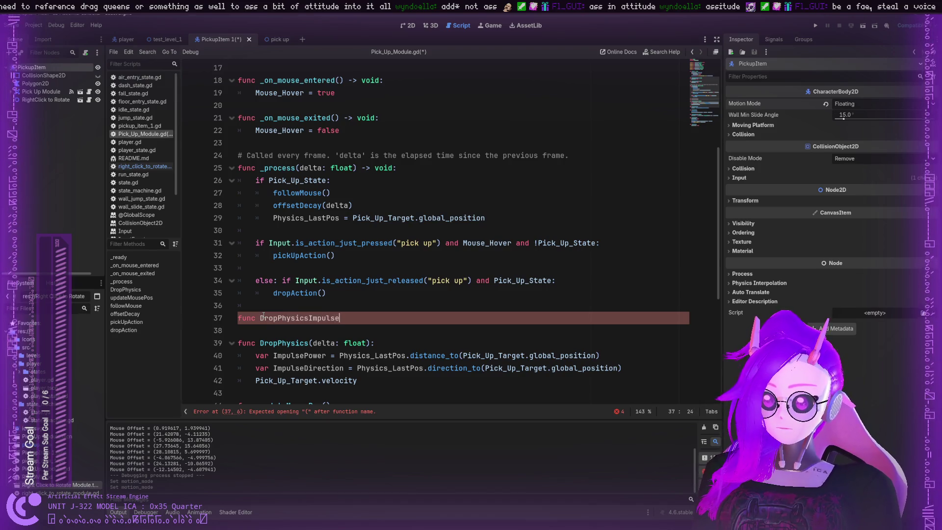
pyautogui.press('Left')
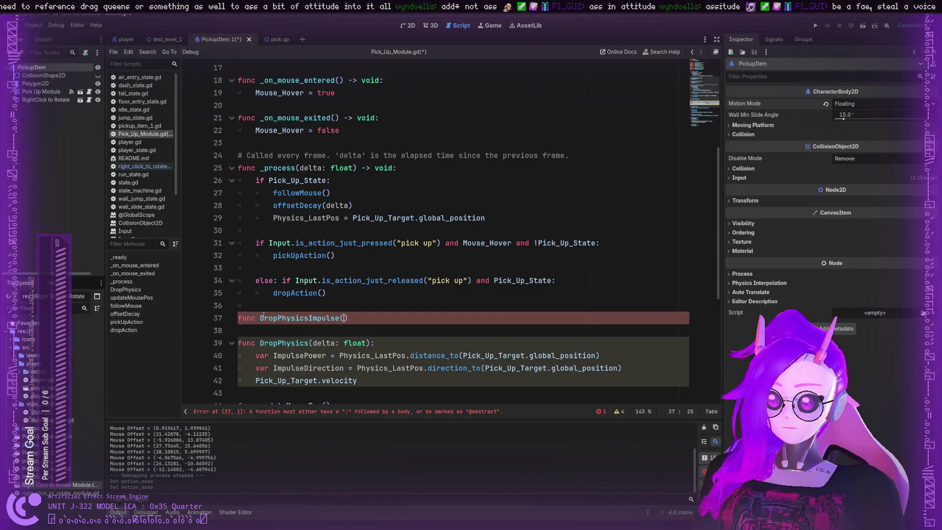
pyautogui.write('Set')
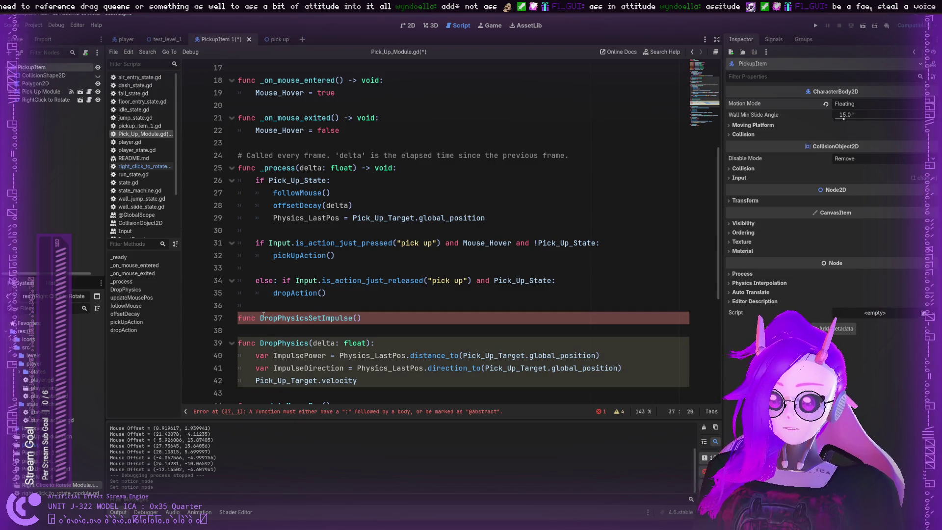
# Move the ImpulsePower and ImpulseDirection lines from DropPhysics into DropPhysicsSetImpulse.
pyautogui.click(375, 368)
pyautogui.moveTo(642, 370); pyautogui.dragTo(237, 357)
pyautogui.press('BackSpace')
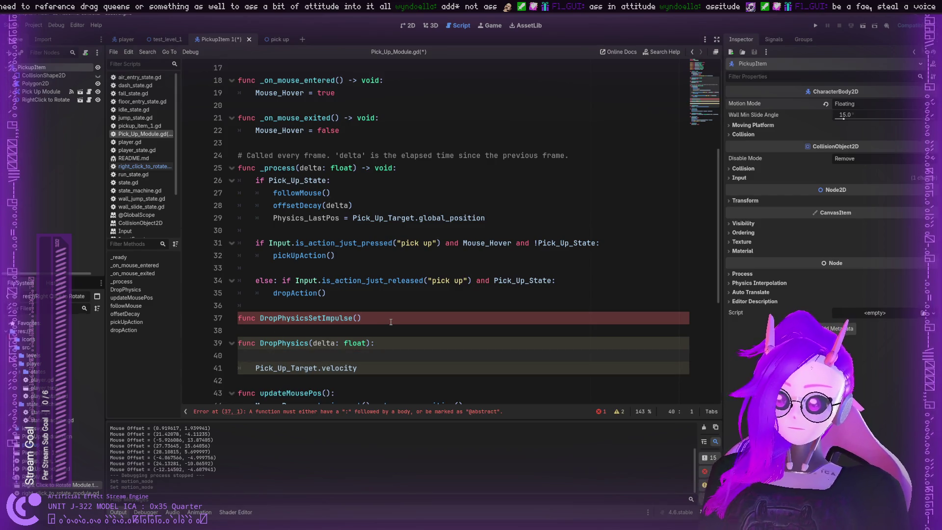
pyautogui.click(391, 318)
pyautogui.press('Return')
pyautogui.write('var ImpulsePower = Physics_LastPos.distance_to(Pick_Up_Target.global_position) \tvar ImpulseDirection = Physics_LastPos.direction_to(Pick_Up_Target.global_position)')
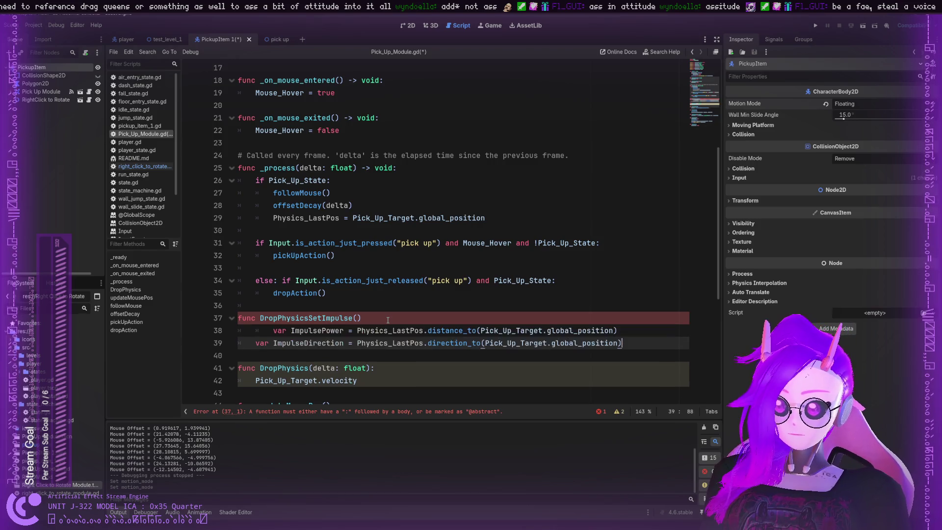
# Fix the moved lines' indentation and remove the space before the signature's colon.
pyautogui.press('Up')
pyautogui.press('Home')
pyautogui.press('BackSpace')
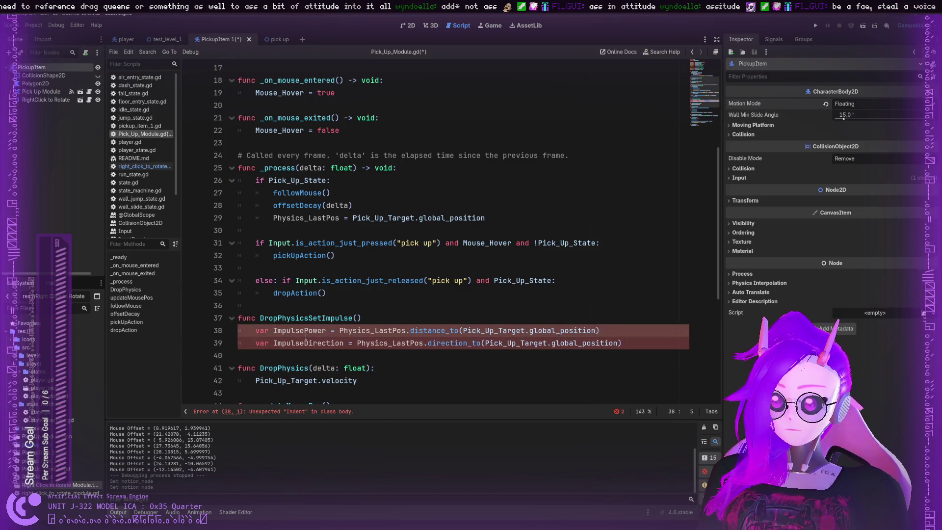
pyautogui.click(374, 318)
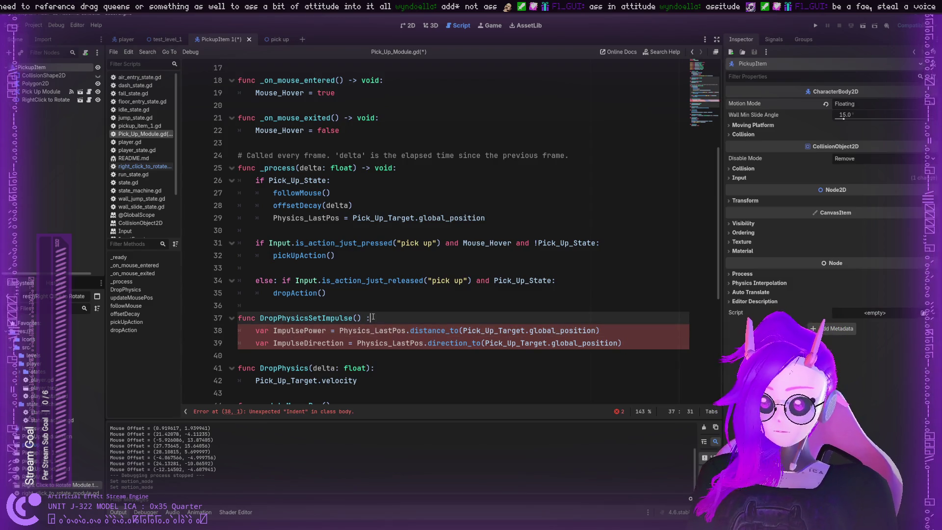
pyautogui.press('BackSpace')
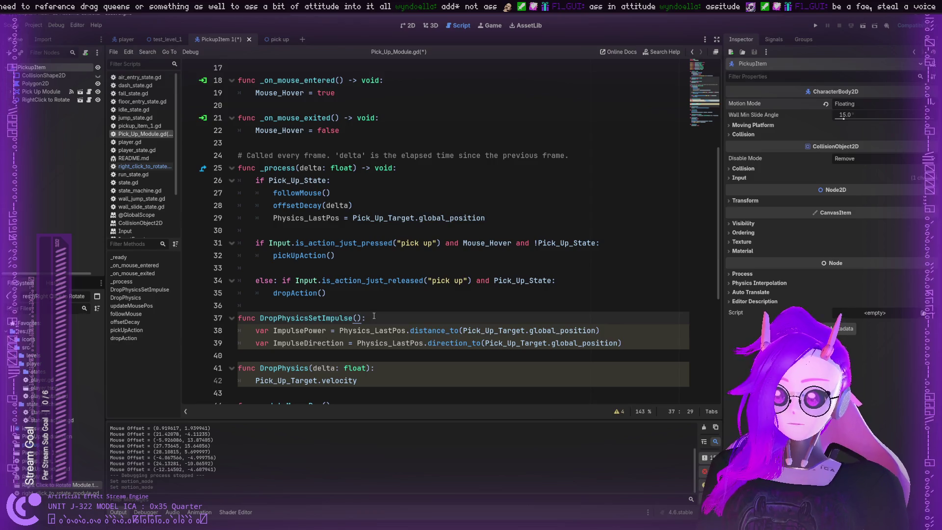
pyautogui.moveTo(630, 349); pyautogui.dragTo(239, 330)
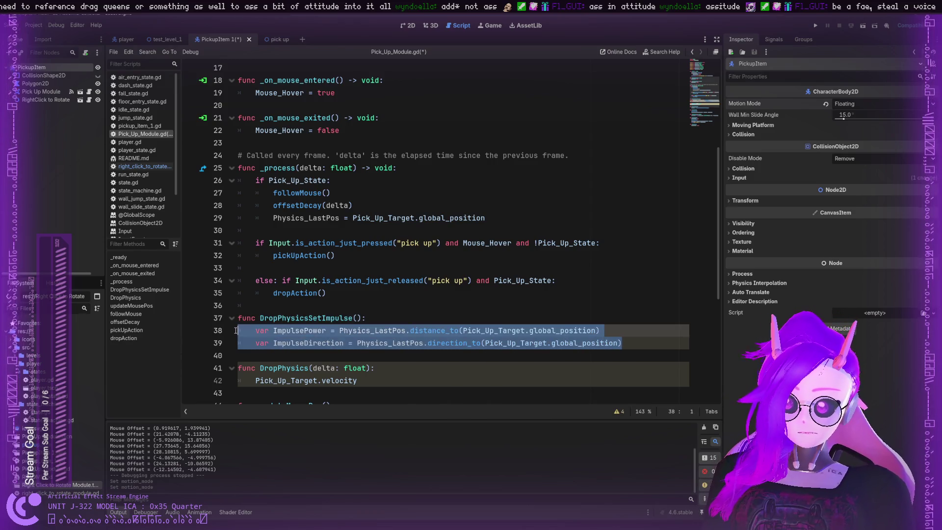
pyautogui.scroll(4, 354, 322)
pyautogui.scroll(1, 354, 177)
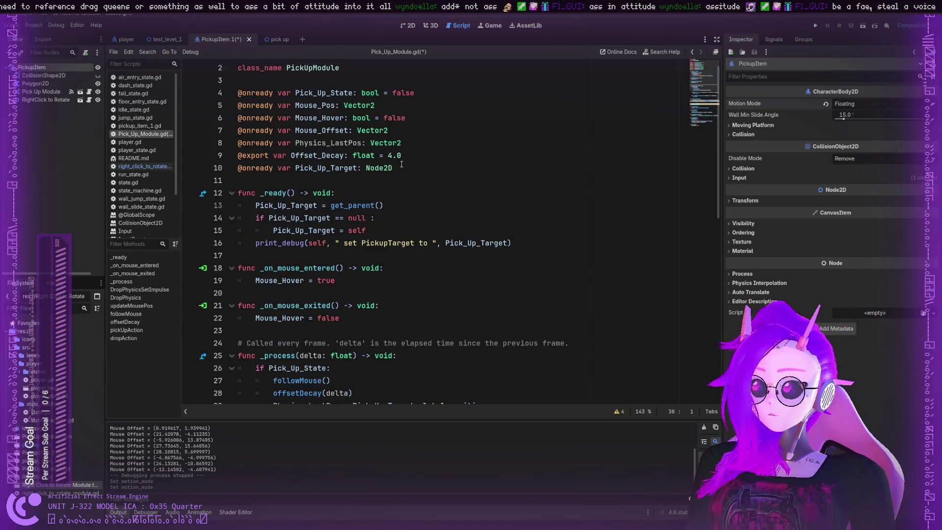
pyautogui.scroll(-8, 402, 164)
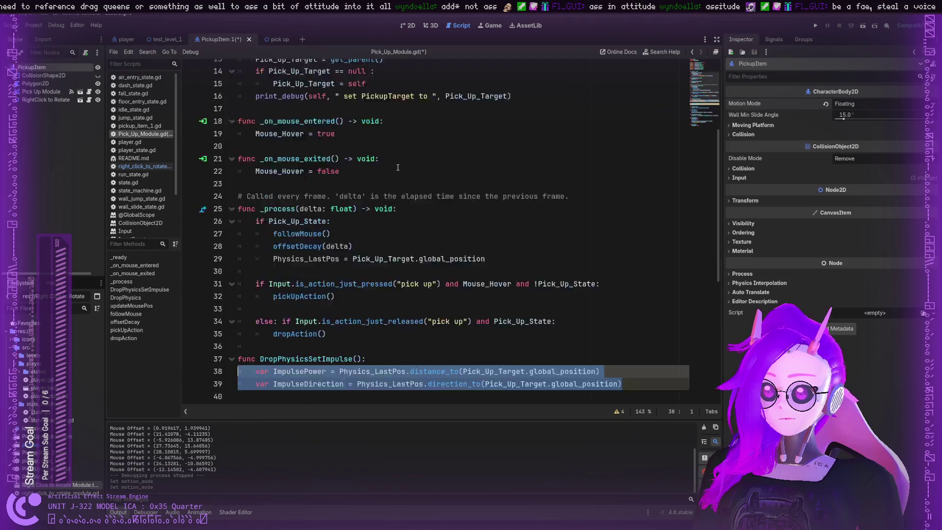
pyautogui.doubleClick(301, 218)
pyautogui.hotkey('ctrl', 'c')
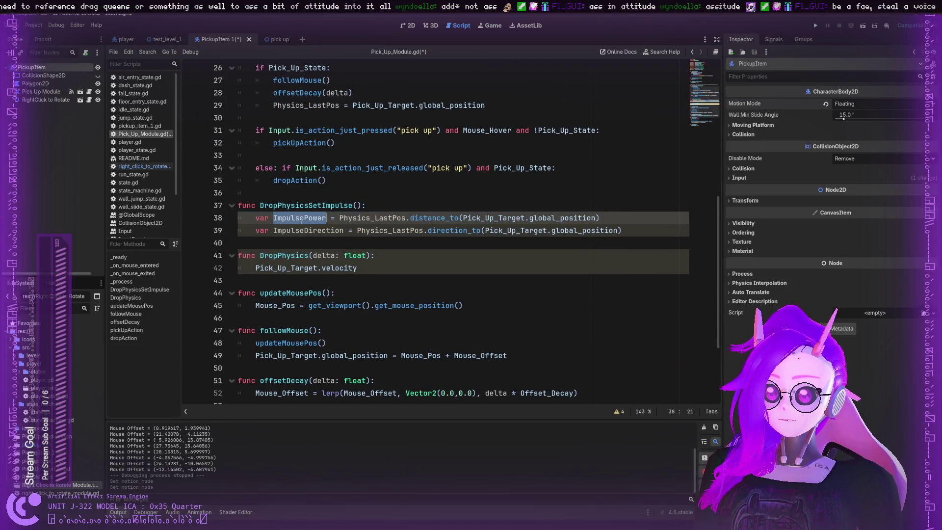
pyautogui.scroll(8, 308, 216)
pyautogui.click(425, 174)
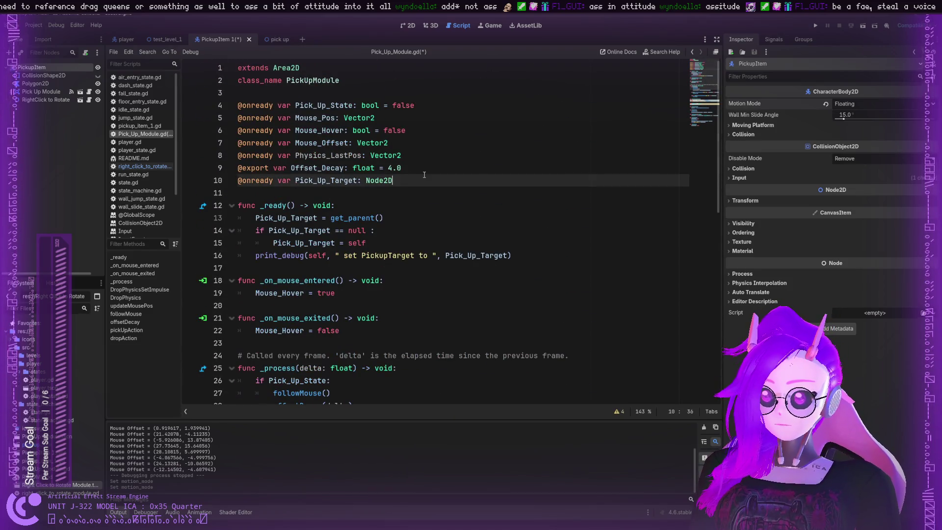
pyautogui.press('Return')
pyautogui.write('@onready')
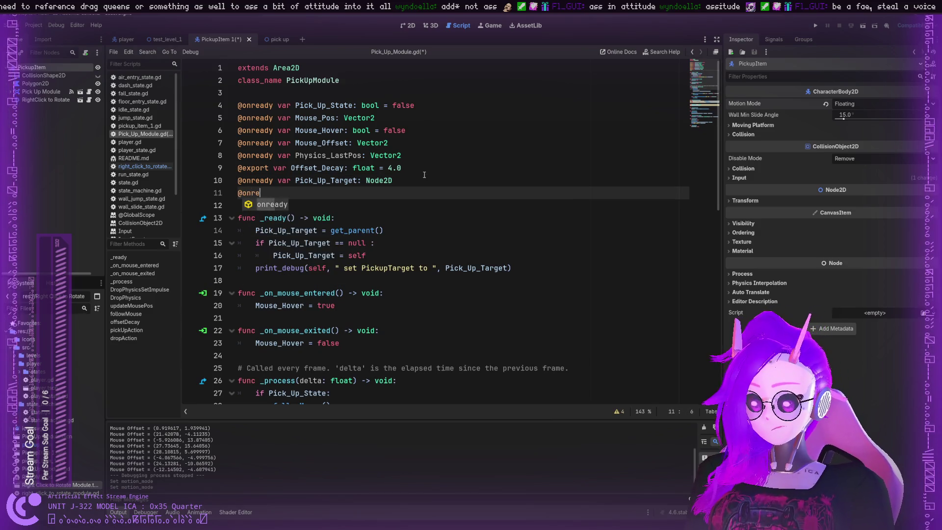
pyautogui.write(' var')
pyautogui.hotkey('ctrl', 'v')
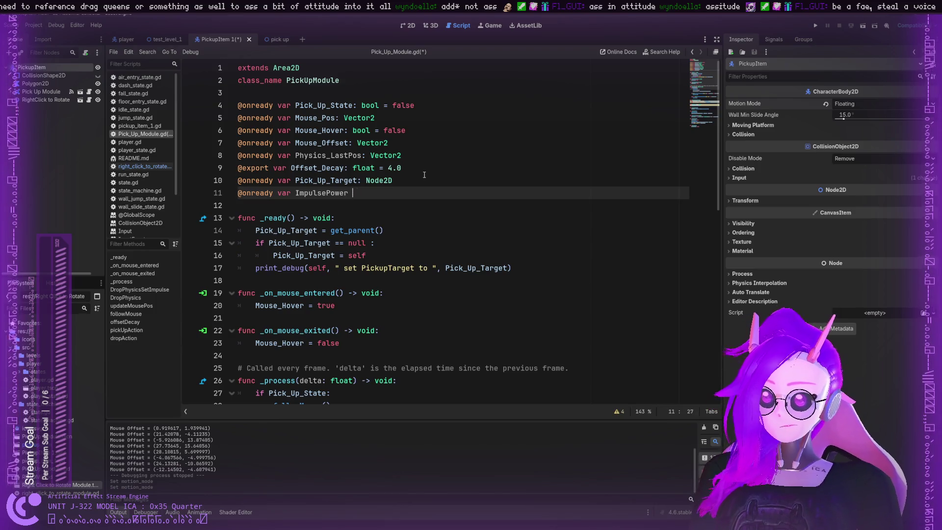
pyautogui.write('float')
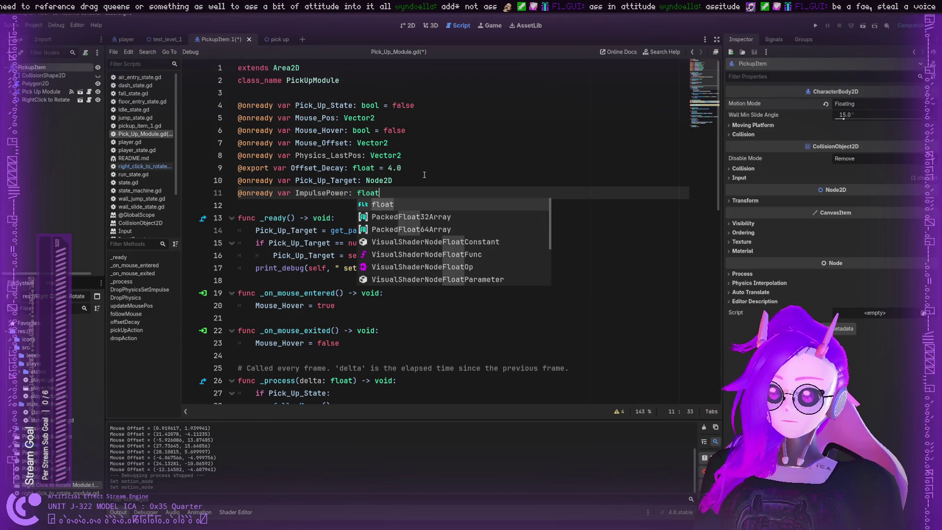
pyautogui.press('Return')
pyautogui.write('@onready vca')
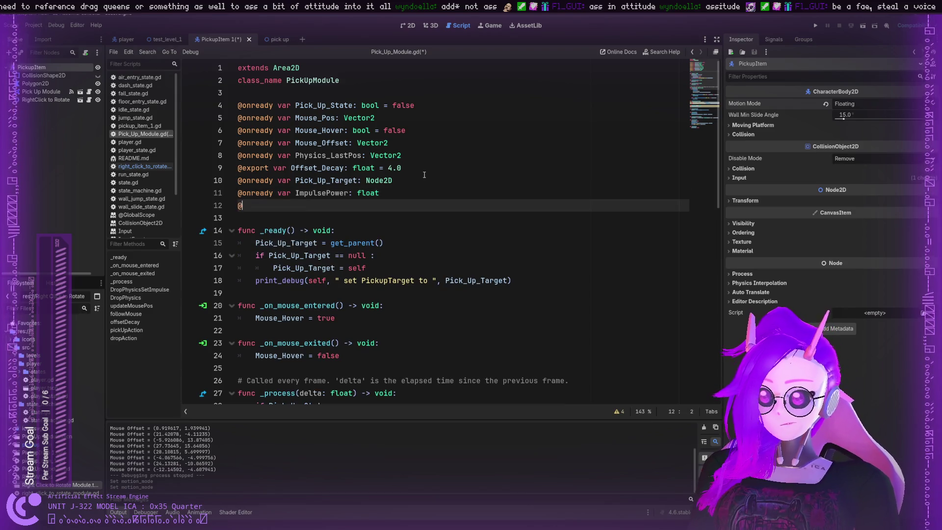
pyautogui.press('BackSpace')
pyautogui.press('BackSpace')
pyautogui.write('ar Impulse ')
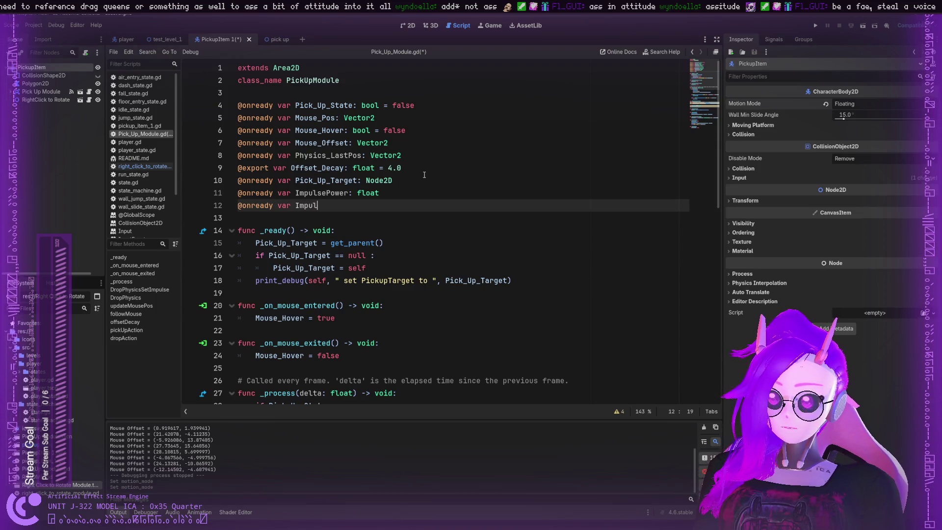
pyautogui.write('Dire')
pyautogui.press('BackSpace')
pyautogui.press('BackSpace')
pyautogui.press('BackSpace')
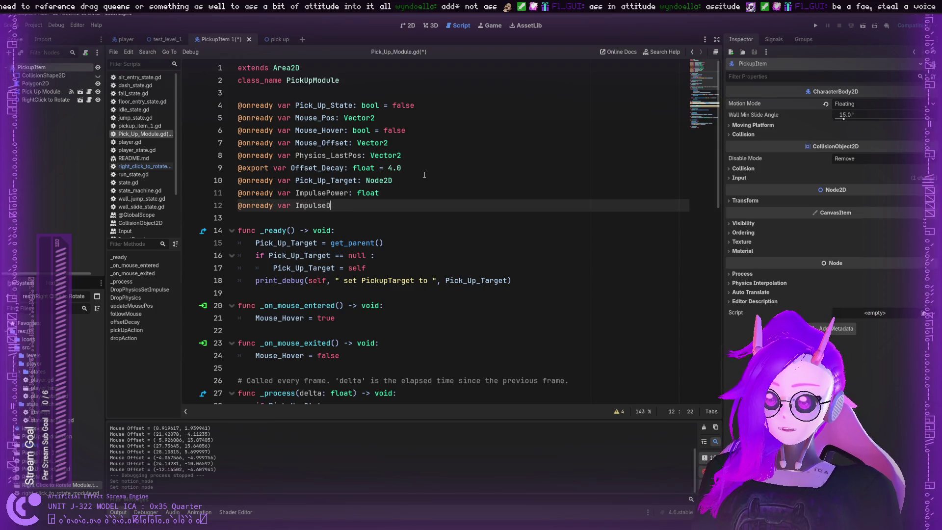
pyautogui.write('C')
pyautogui.press('BackSpace')
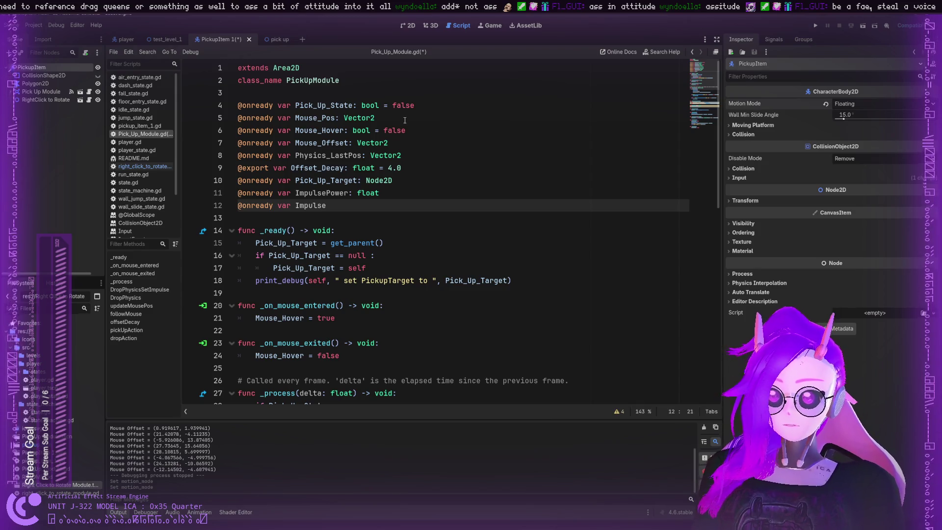
pyautogui.scroll(-9, 393, 251)
pyautogui.doubleClick(326, 236)
pyautogui.hotkey('ctrl', 'c')
pyautogui.scroll(9, 326, 236)
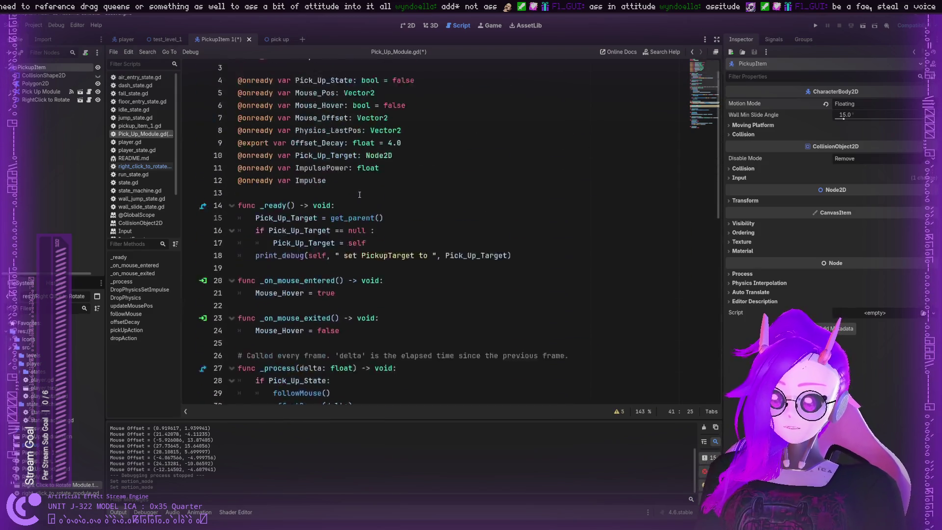
pyautogui.moveTo(326, 206); pyautogui.dragTo(298, 206)
pyautogui.doubleClick(297, 206)
pyautogui.hotkey('ctrl', 'v')
# Rename the members to Impulse_Power and Impulse_Direction, typing Impulse_Direction as Vector2.
pyautogui.click(327, 193)
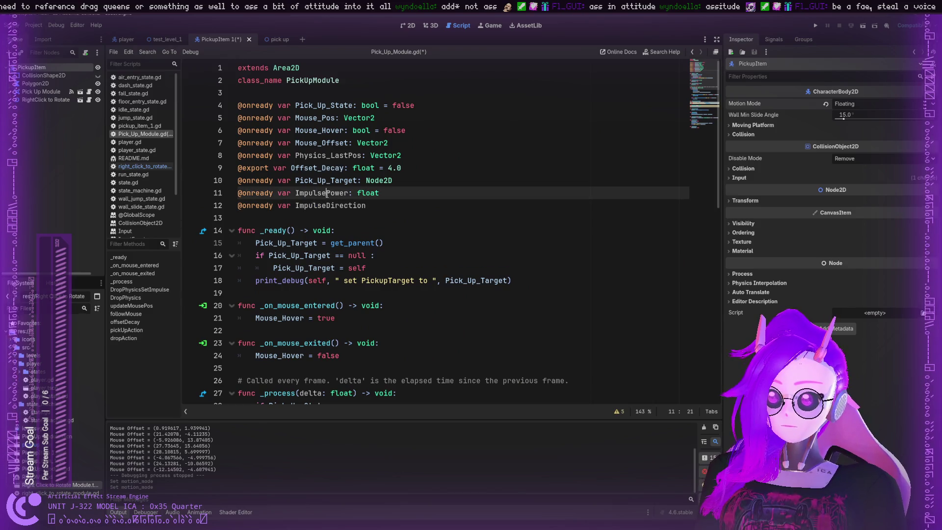
pyautogui.write('_')
pyautogui.press('Down')
pyautogui.write('_')
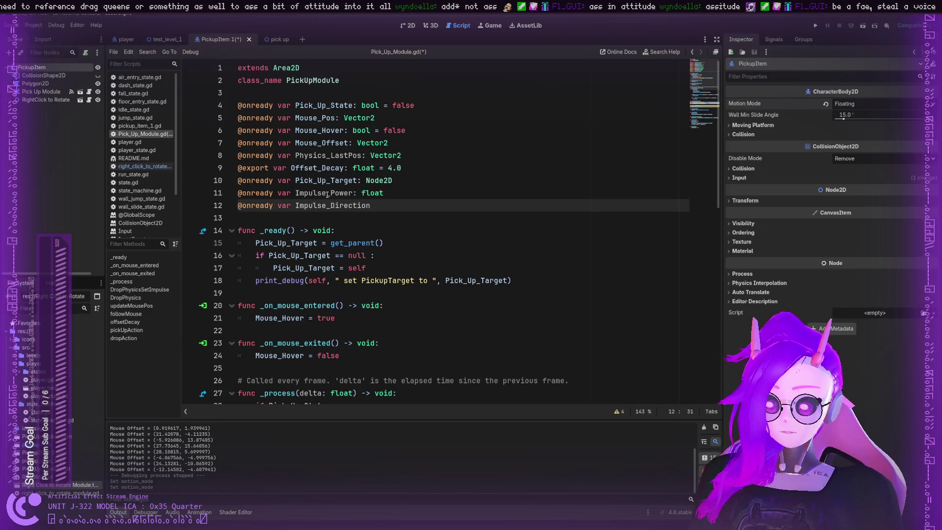
pyautogui.write('f')
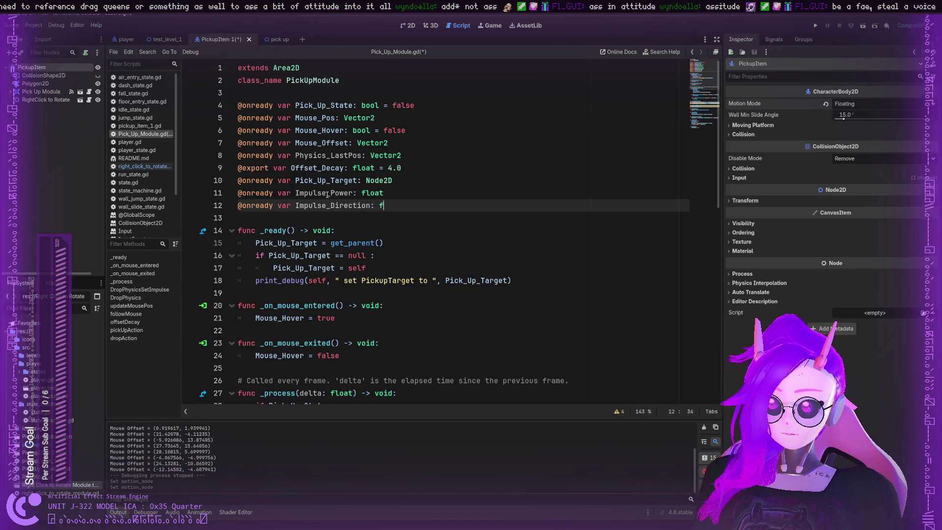
pyautogui.press('BackSpace')
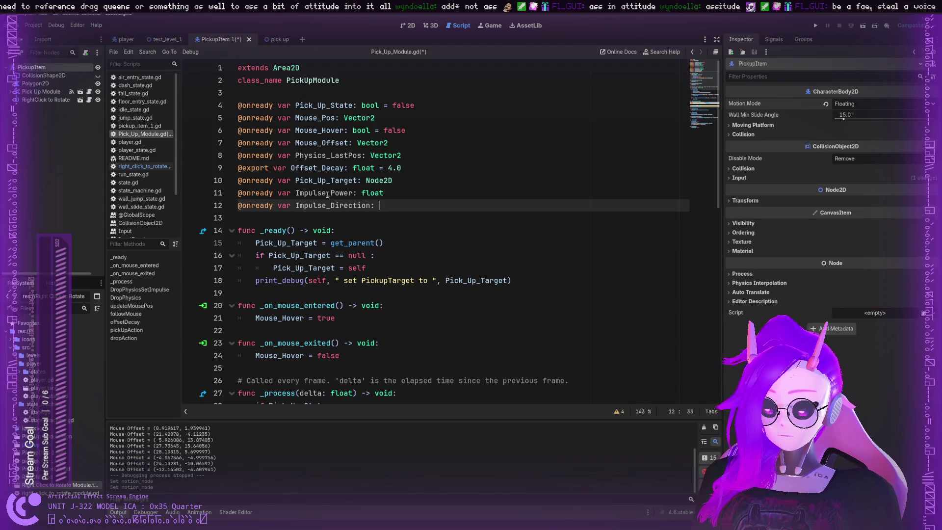
pyautogui.scroll(-9, 450, 245)
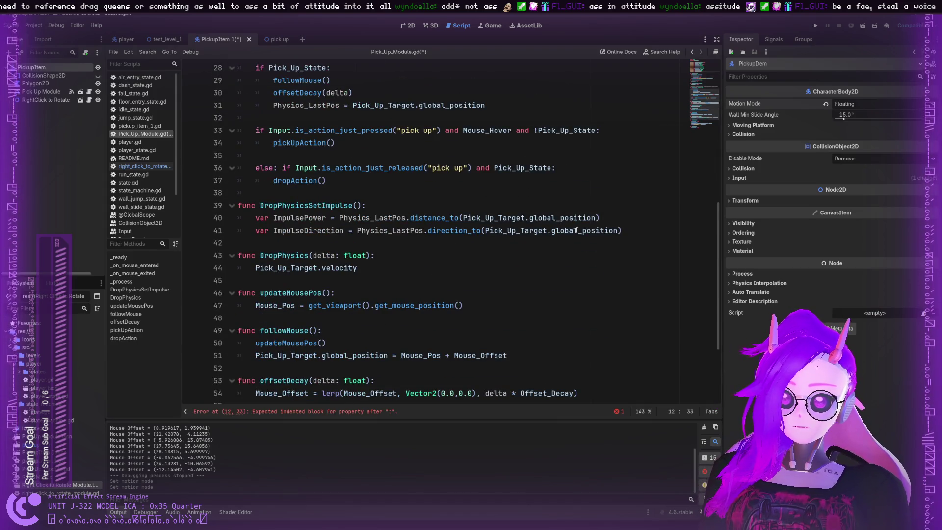
pyautogui.click(576, 230)
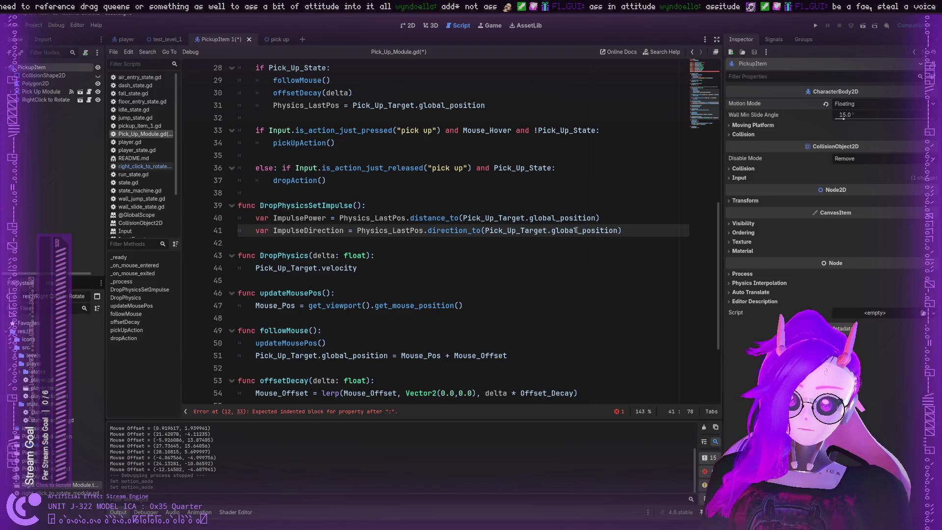
pyautogui.scroll(9, 578, 231)
pyautogui.click(385, 205)
pyautogui.write('Vector2')
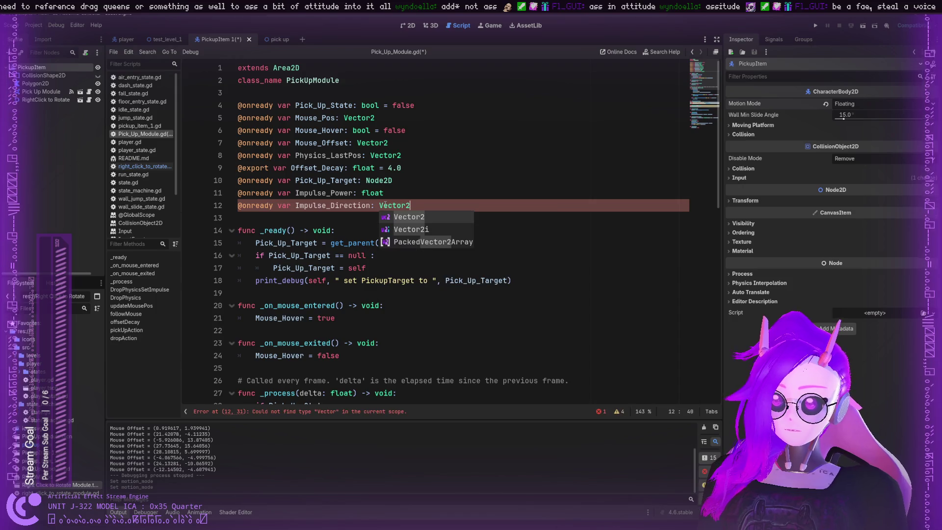
pyautogui.click(362, 243)
# In DropPhysicsSetImpulse, assign Impulse_Power and Impulse_Direction without the var keyword.
pyautogui.scroll(-5, 337, 255)
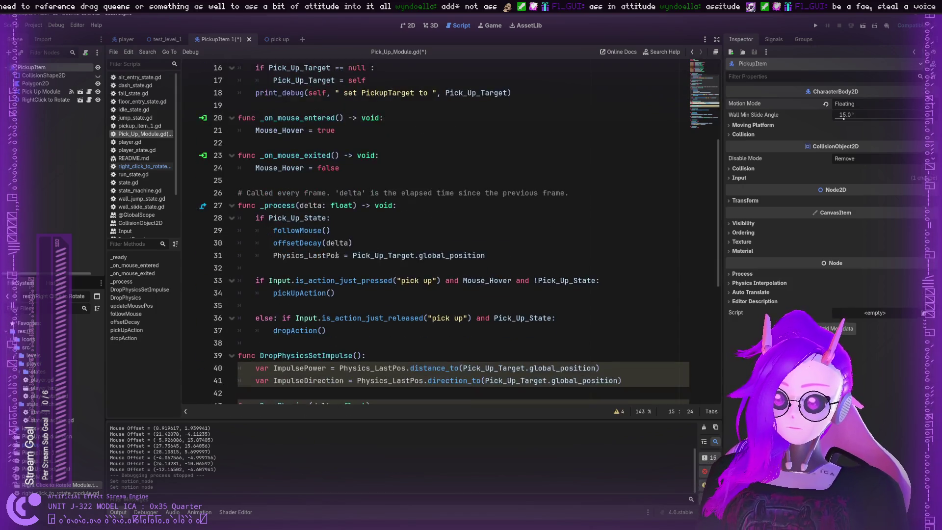
pyautogui.scroll(-1, 336, 254)
pyautogui.click(305, 332)
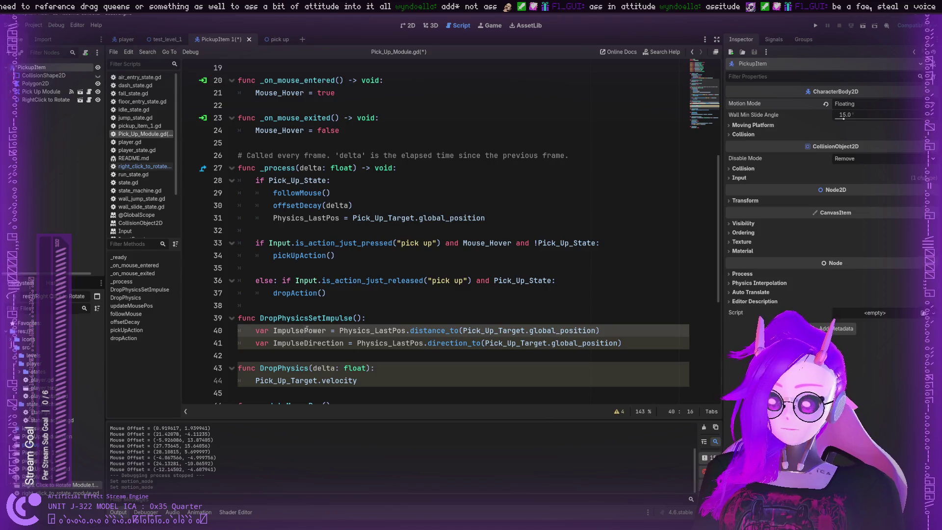
pyautogui.write('__')
pyautogui.press('BackSpace')
pyautogui.press('BackSpace')
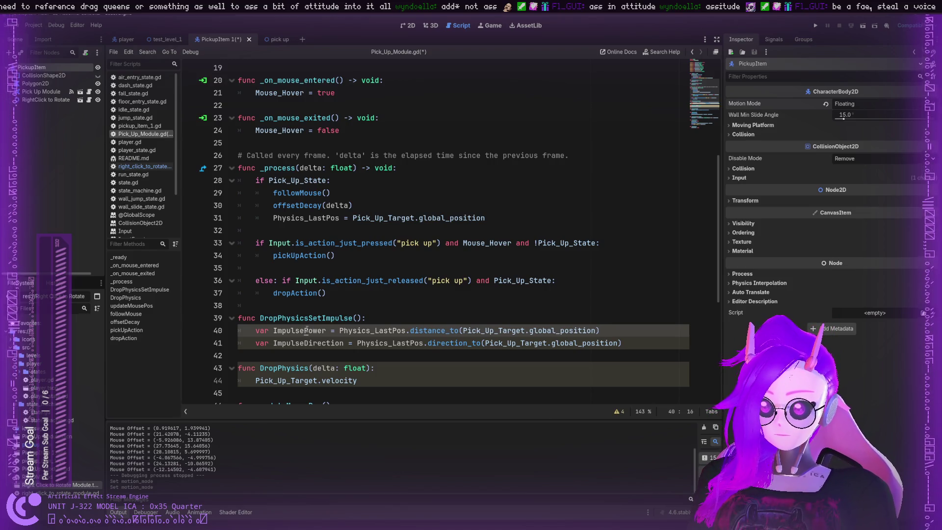
pyautogui.write('_')
pyautogui.press('Down')
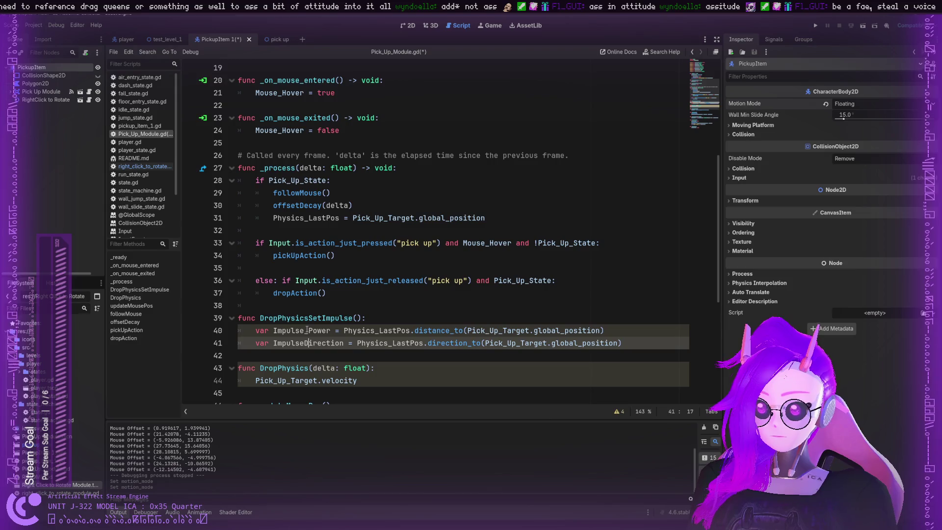
pyautogui.write('_')
pyautogui.press('Home')
pyautogui.press('Delete')
pyautogui.press('Delete')
pyautogui.press('Delete')
pyautogui.press('Up')
pyautogui.hotkey('ctrl', 'Right')
pyautogui.press('Delete')
pyautogui.press('BackSpace')
pyautogui.press('BackSpace')
pyautogui.press('BackSpace')
# Delete the Pick_Up_Target.velocity line, leaving DropPhysics's body empty.
pyautogui.click(398, 381)
pyautogui.scroll(-3, 407, 363)
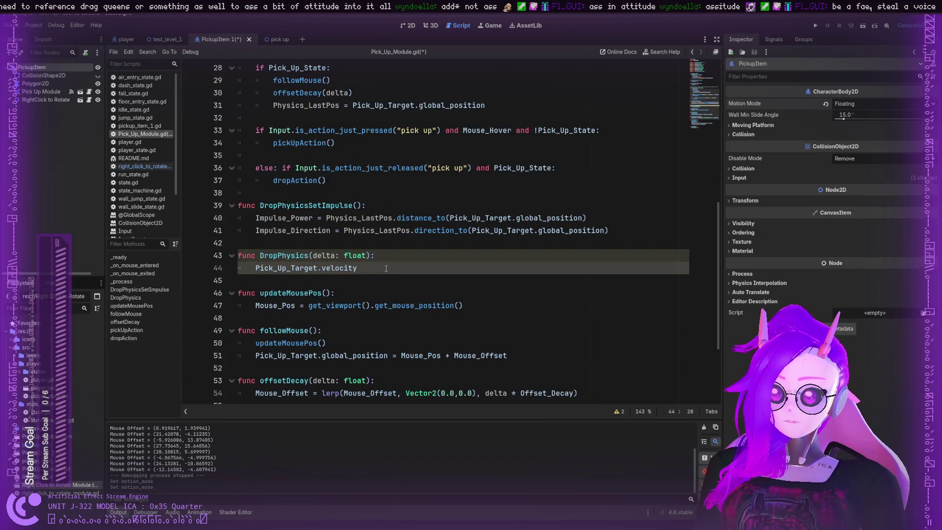
pyautogui.moveTo(385, 268); pyautogui.dragTo(255, 271)
pyautogui.press('BackSpace')
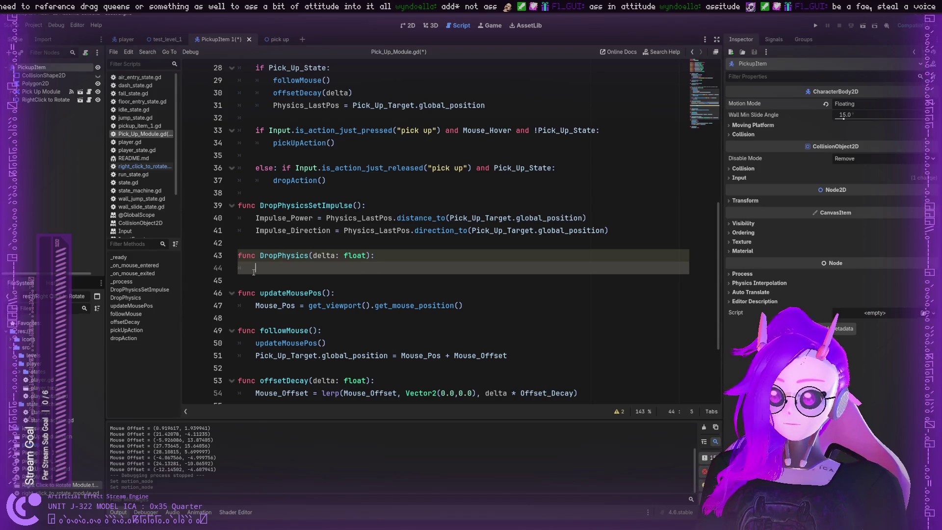
pyautogui.scroll(3, 265, 270)
pyautogui.scroll(-2, 270, 269)
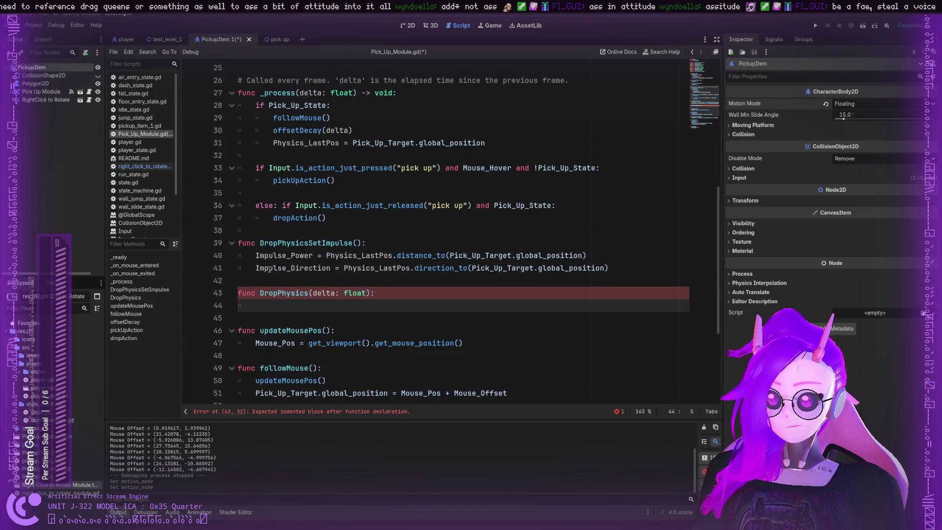
pyautogui.scroll(8, 296, 304)
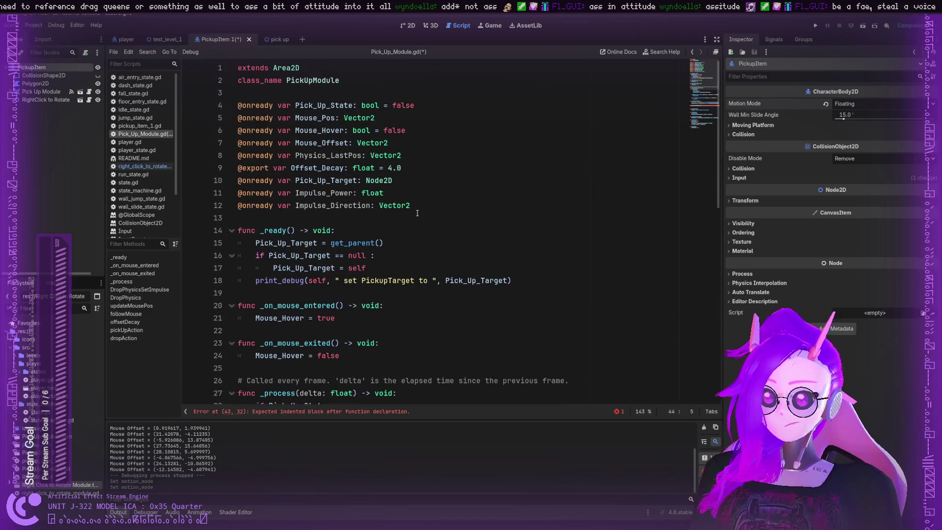
pyautogui.click(421, 208)
pyautogui.write('@')
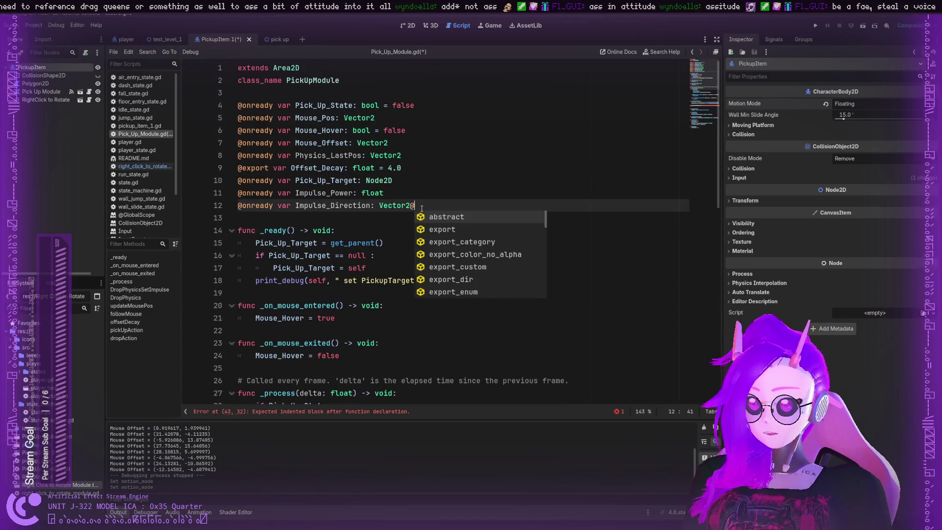
pyautogui.press('BackSpace')
pyautogui.press('Return')
pyautogui.write('@onready var ')
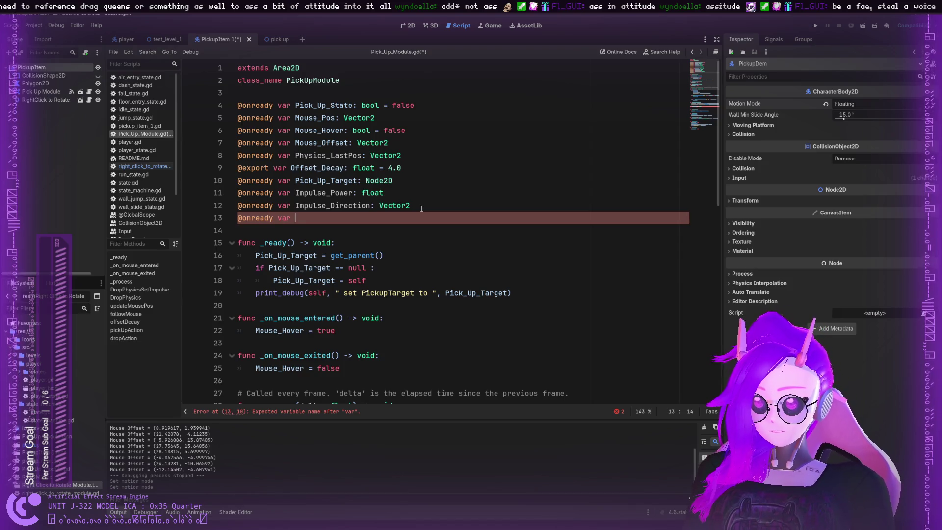
pyautogui.write('velocu')
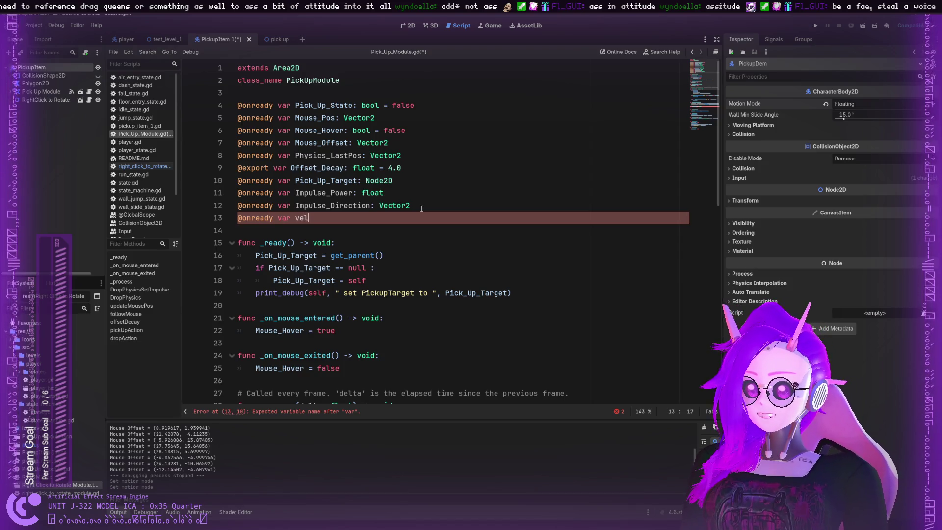
pyautogui.press('BackSpace')
pyautogui.write('ity')
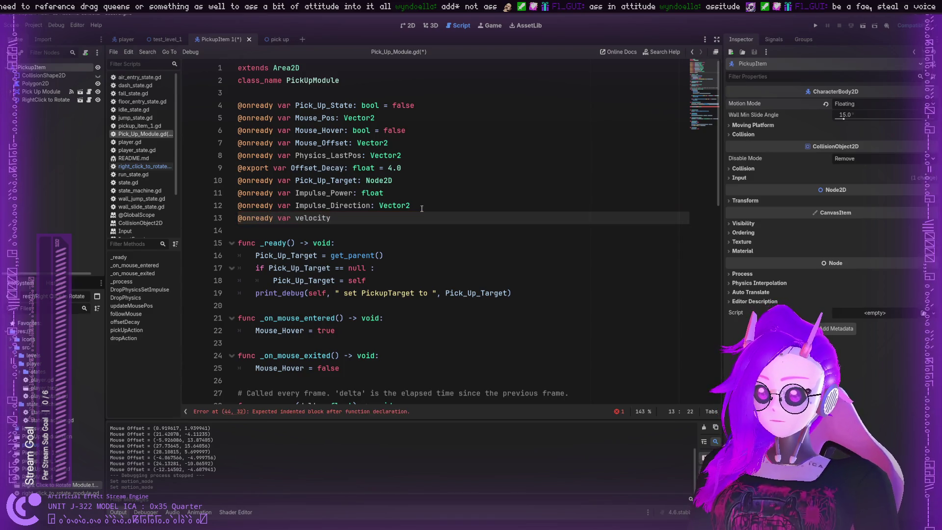
pyautogui.press('BackSpace')
pyautogui.write(':')
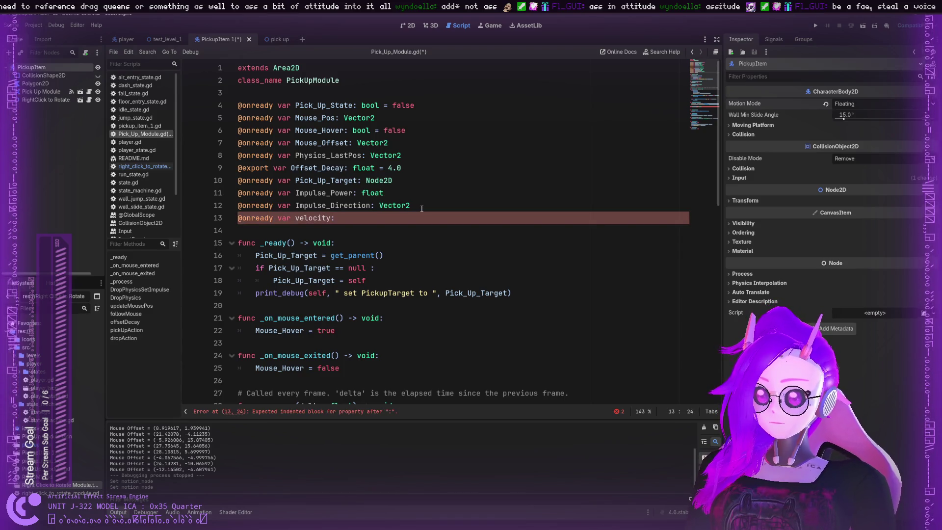
pyautogui.press('BackSpace')
pyautogui.press('BackSpace')
pyautogui.press('BackSpace')
pyautogui.write('Physics_')
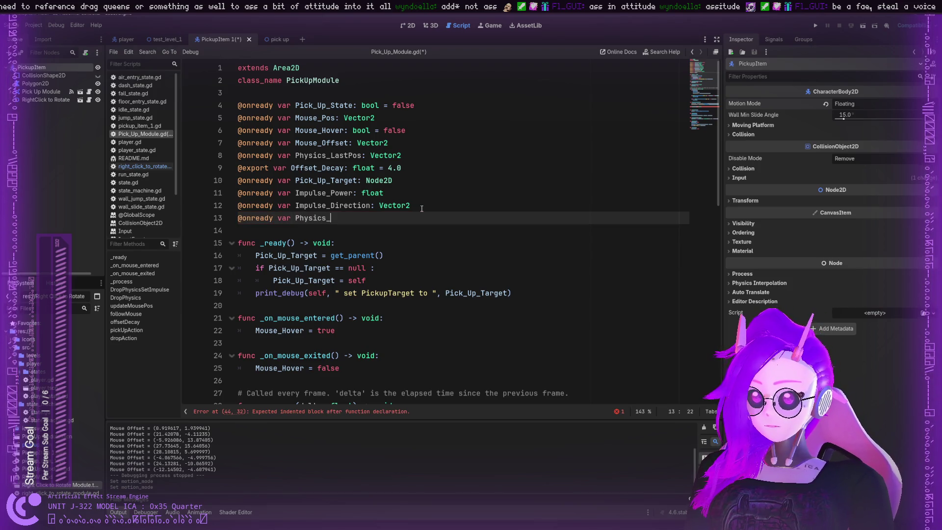
pyautogui.write('Velocity:')
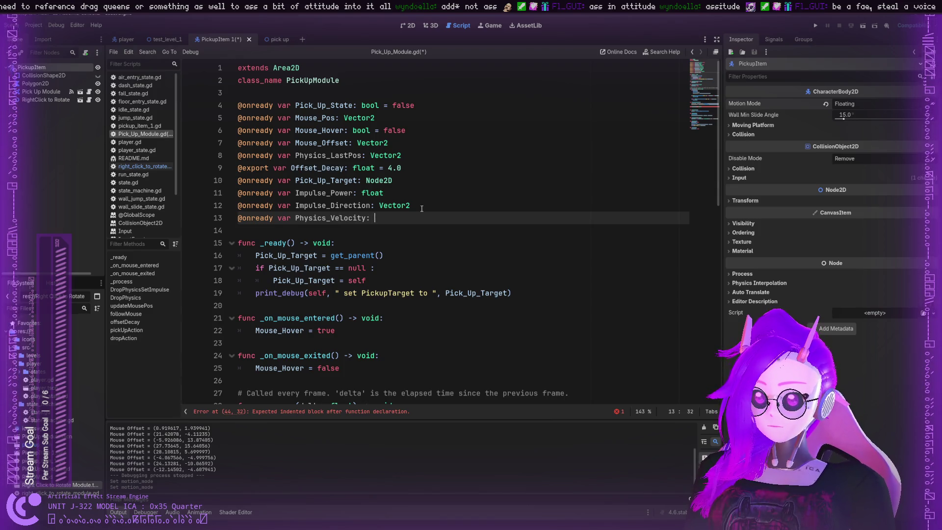
# Begin the DropPhysics body with Physics_Velocity, inserted via autocomplete.
pyautogui.hotkey('ctrl', 'z')
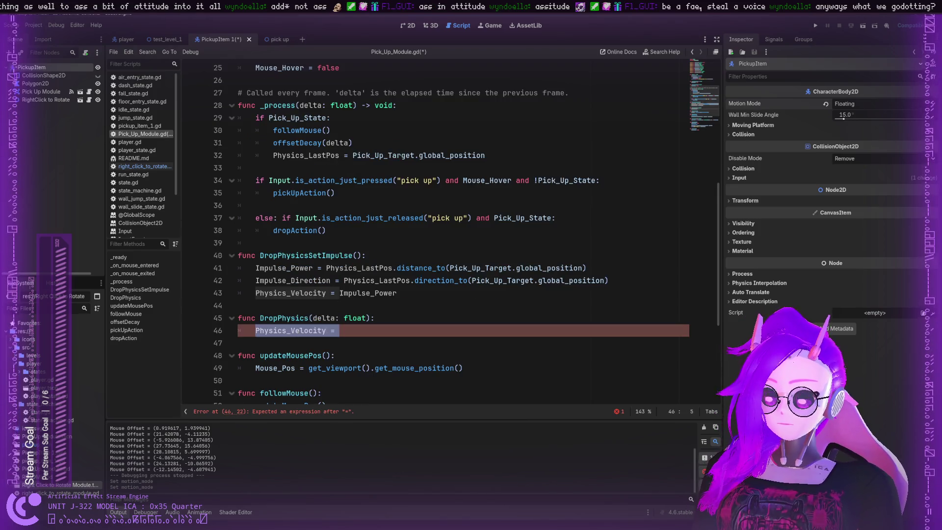
pyautogui.press('BackSpace')
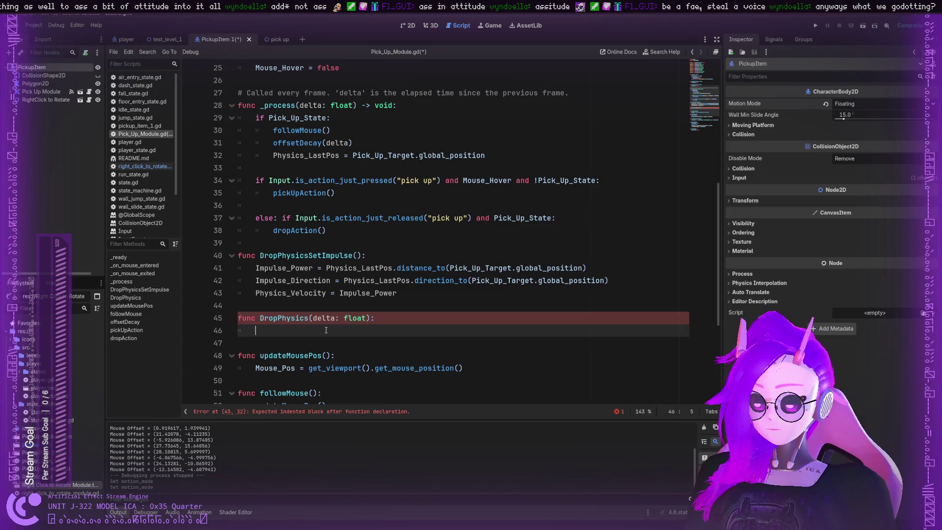
pyautogui.write('V')
pyautogui.press('BackSpace')
pyautogui.write('Phys')
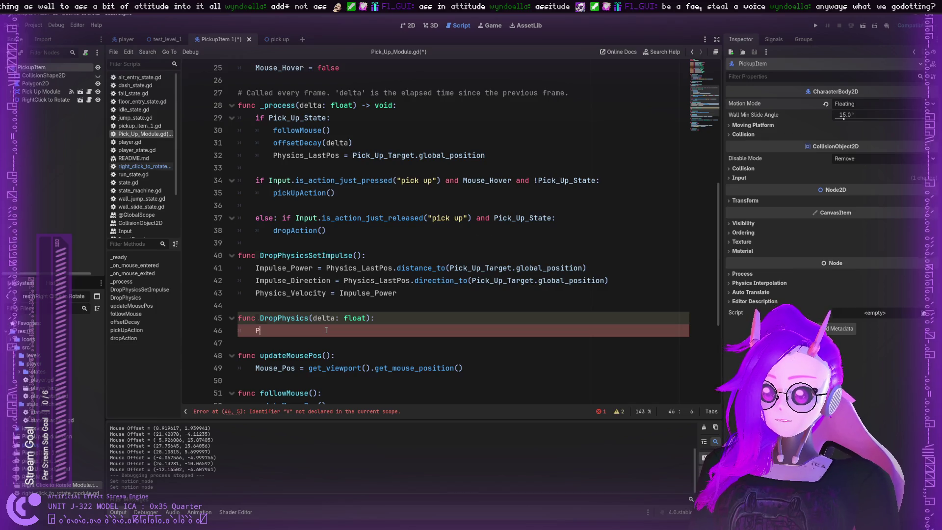
pyautogui.write('ic')
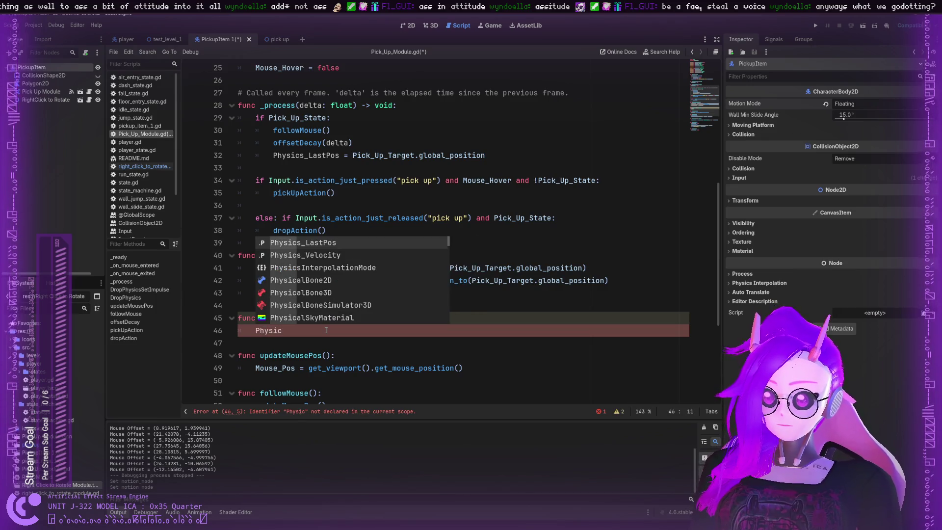
pyautogui.press('Down')
pyautogui.press('Return')
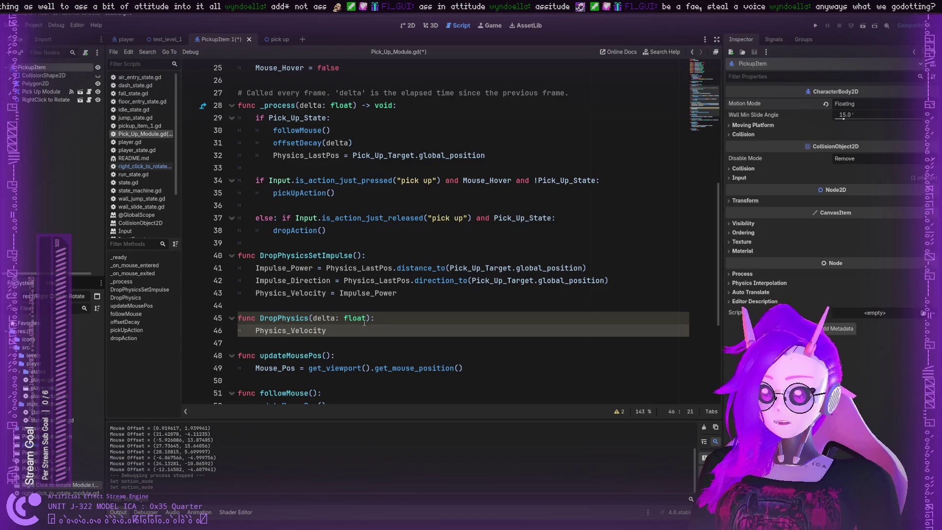
pyautogui.scroll(8, 365, 321)
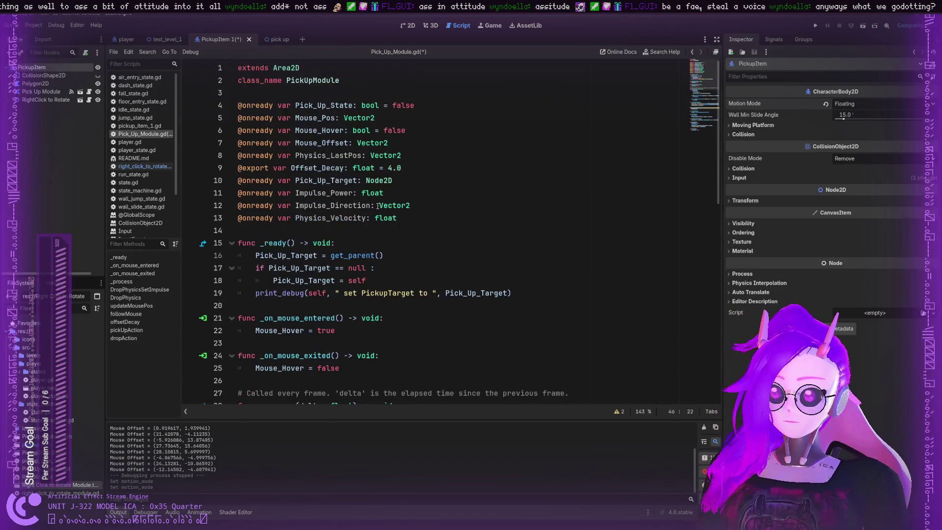
pyautogui.click(413, 221)
pyautogui.press('Return')
pyautogui.write('@')
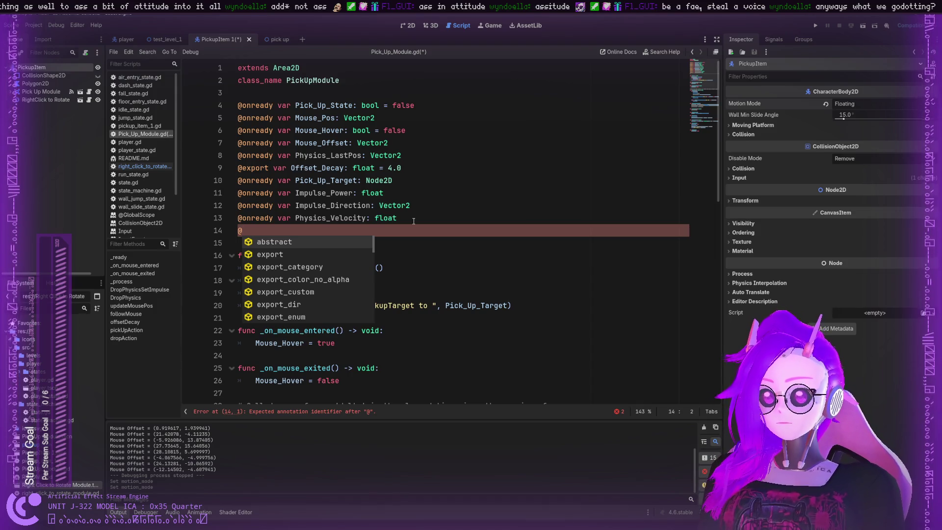
pyautogui.press('BackSpace')
pyautogui.press('BackSpace')
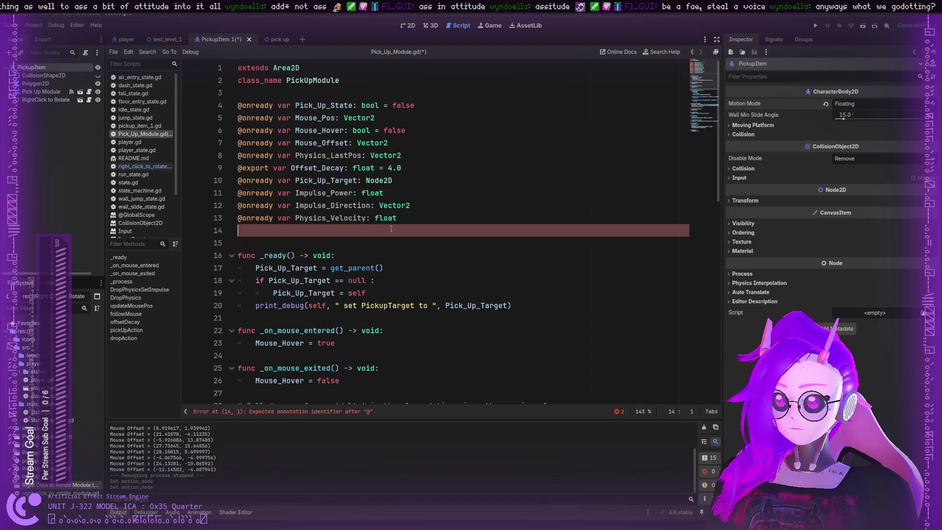
pyautogui.scroll(-6, 389, 229)
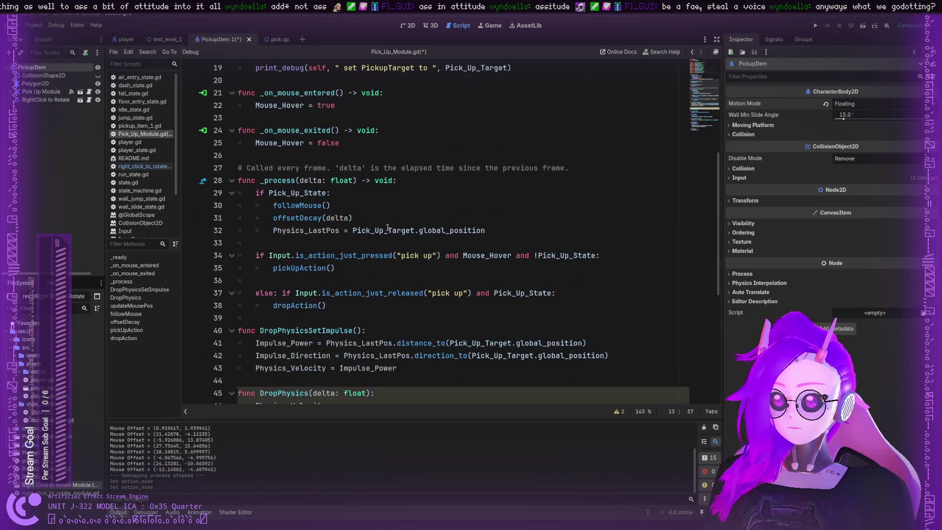
# In DropPhysicsSetImpulse, prefix the impulse assignments with var and delete the Physics_Velocity line.
pyautogui.scroll(-1, 388, 228)
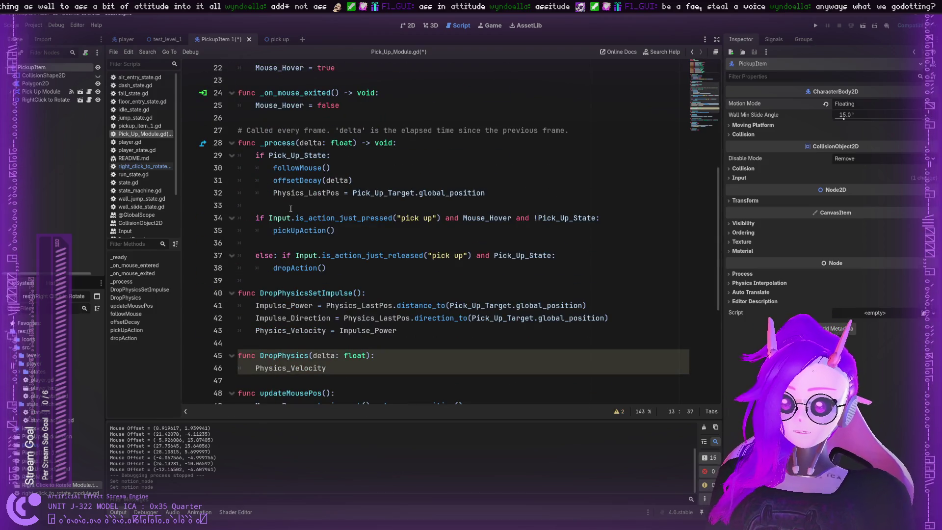
pyautogui.scroll(-3, 290, 208)
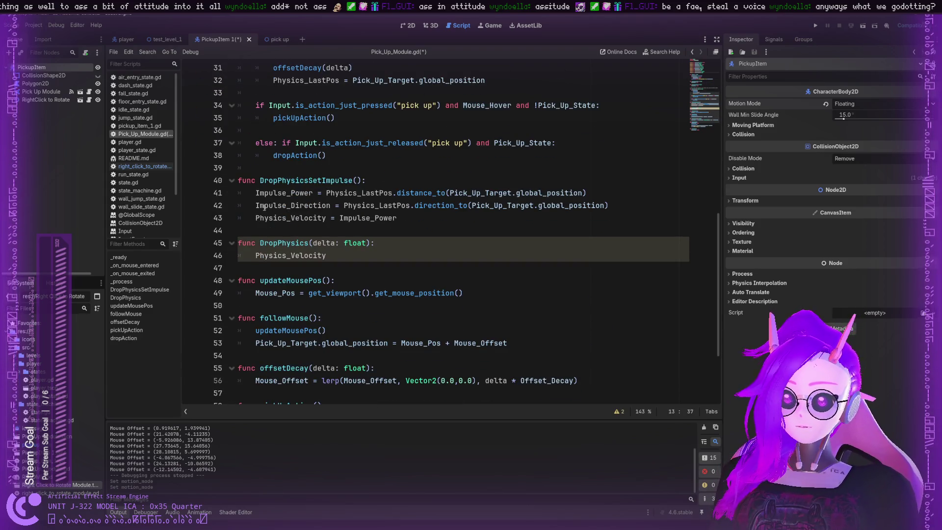
pyautogui.click(255, 192)
pyautogui.write('var')
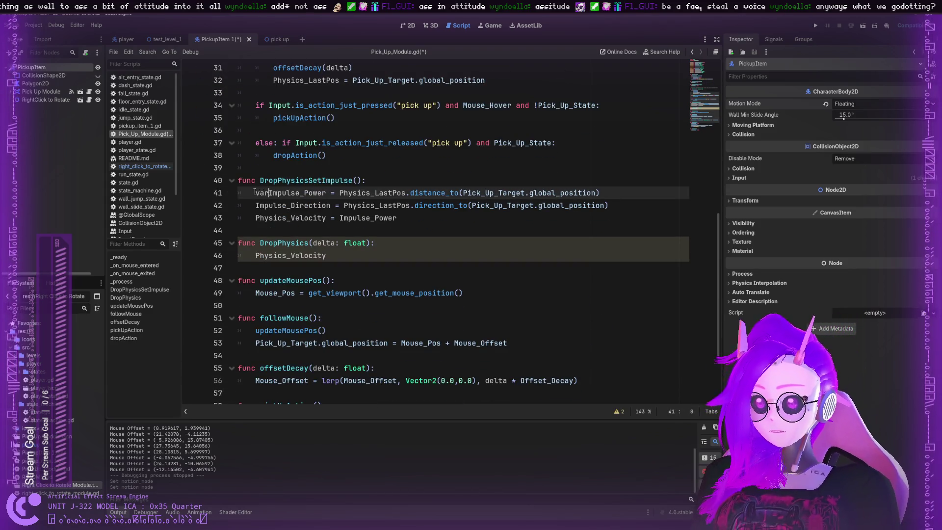
pyautogui.click(255, 203)
pyautogui.write('var')
pyautogui.press('Down')
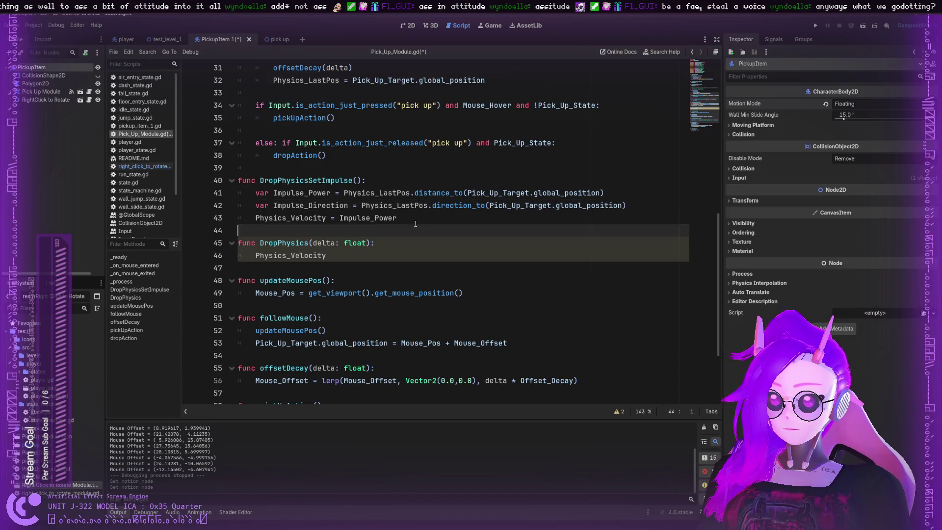
pyautogui.press('End')
pyautogui.hotkey('shift', 'Home')
pyautogui.press('BackSpace')
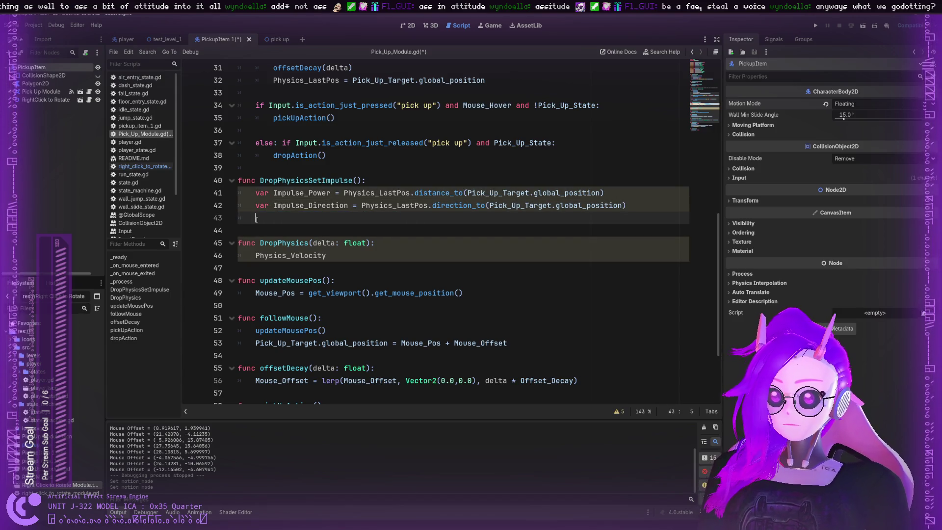
pyautogui.scroll(1, 256, 219)
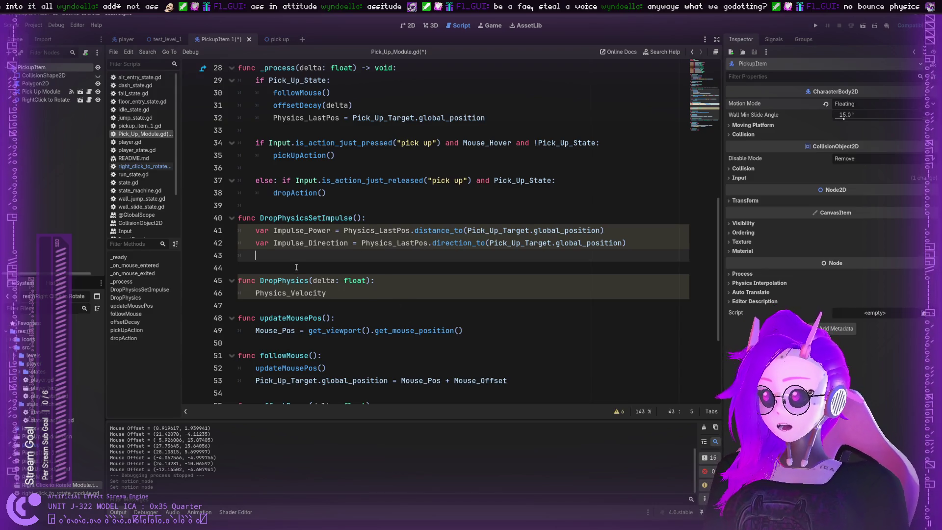
# Revert the var keywords and delete the 'Physics_Velocity = Impulse_Power' line from DropPhysicsSetImpulse.
pyautogui.hotkey('ctrl', 'z')
pyautogui.hotkey('ctrl', 'z')
pyautogui.hotkey('ctrl', 'z')
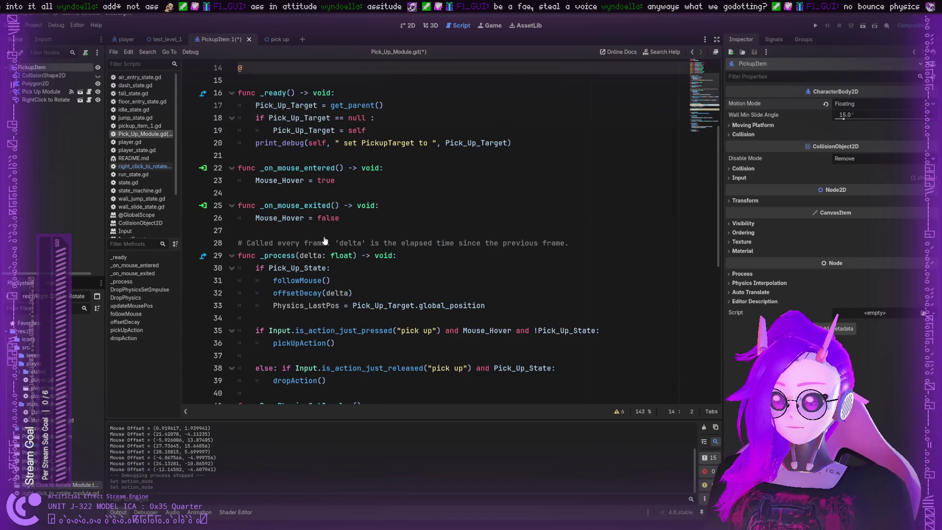
pyautogui.hotkey('ctrl', 'z')
pyautogui.hotkey('ctrl', 'z')
pyautogui.hotkey('ctrl', 'z')
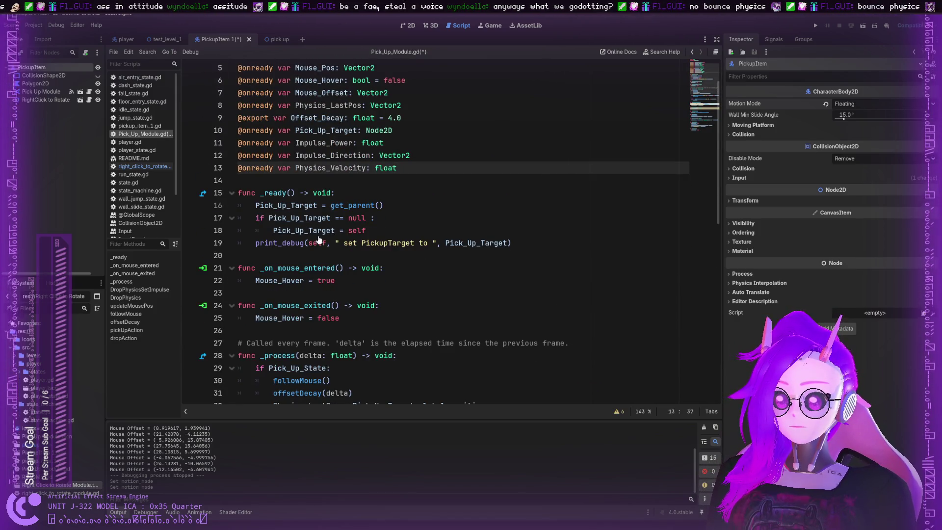
pyautogui.hotkey('ctrl', 'z')
pyautogui.moveTo(410, 241); pyautogui.dragTo(251, 241)
pyautogui.press('BackSpace')
pyautogui.press('BackSpace')
pyautogui.press('BackSpace')
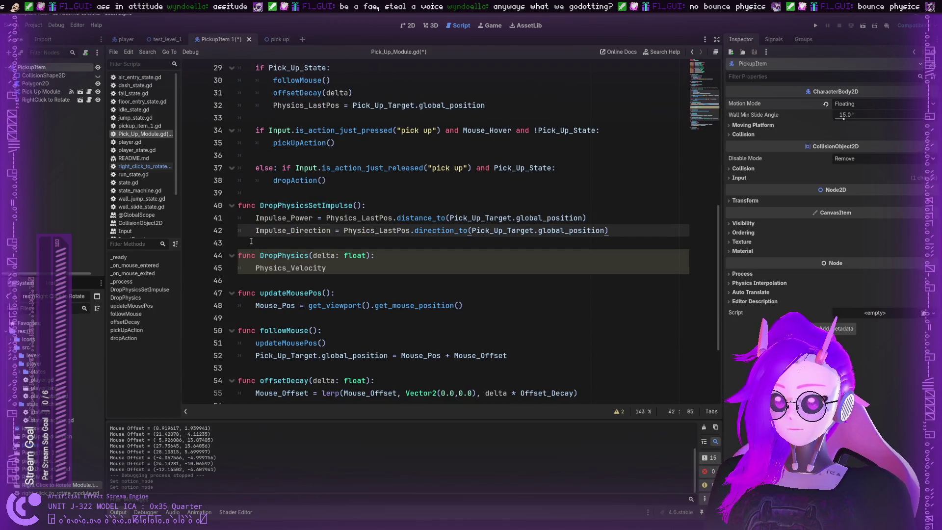